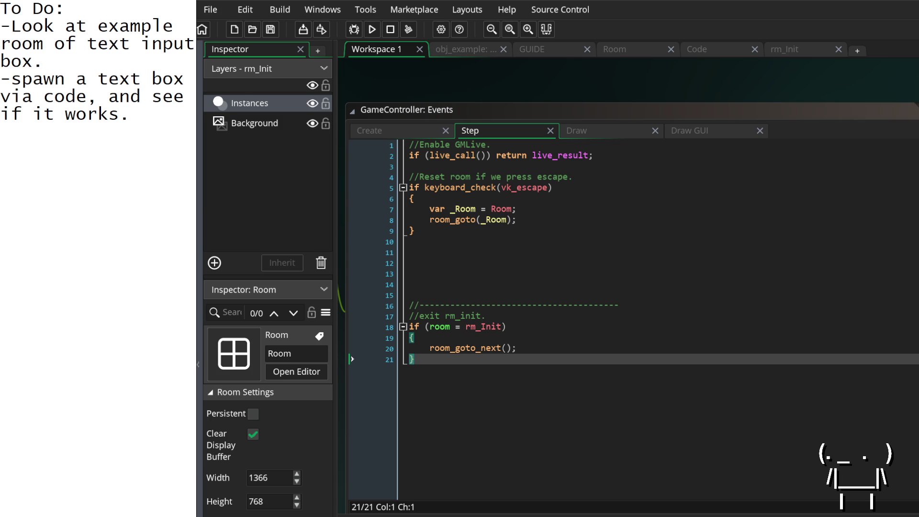
Delete the finished example-room task from the to-do list.
left_click(478, 348)
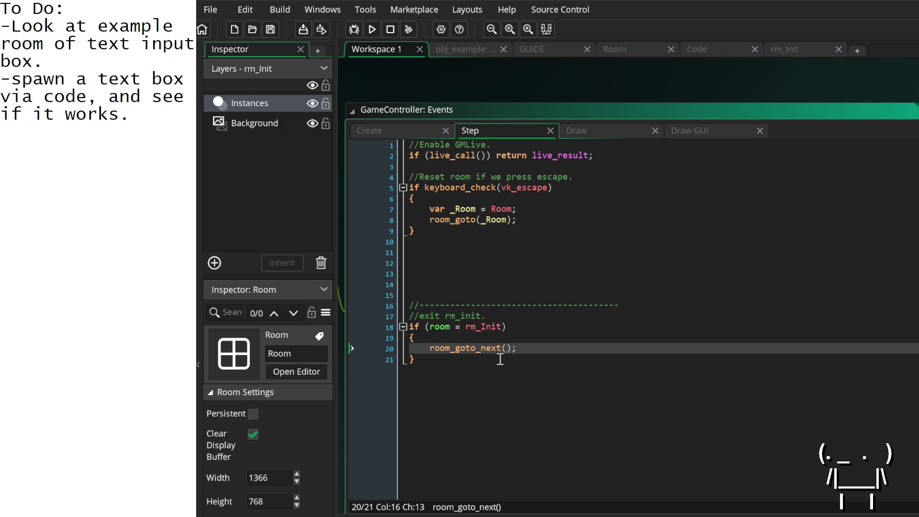
left_click(500, 358)
left_click(430, 348)
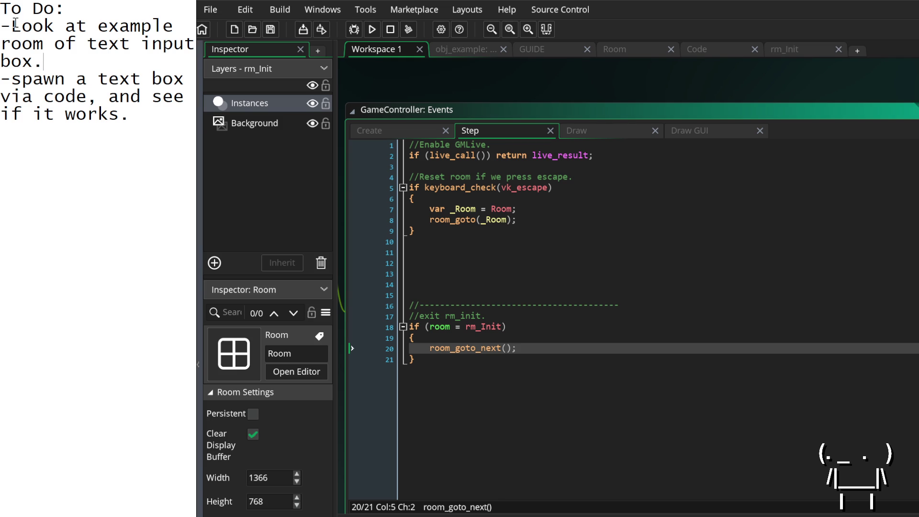
left_click_drag(62, 54, 2, 9)
left_click_drag(119, 62, 1, 26)
key("BackSpace")
key("BackSpace")
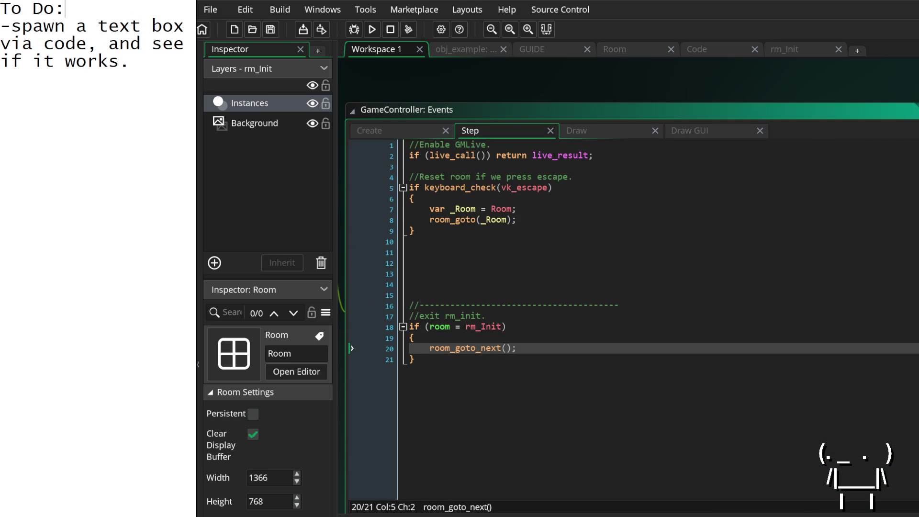
Overwrite the spawn task with '-find out why text boxes aren't working.....' and run the game.
left_click(559, 179)
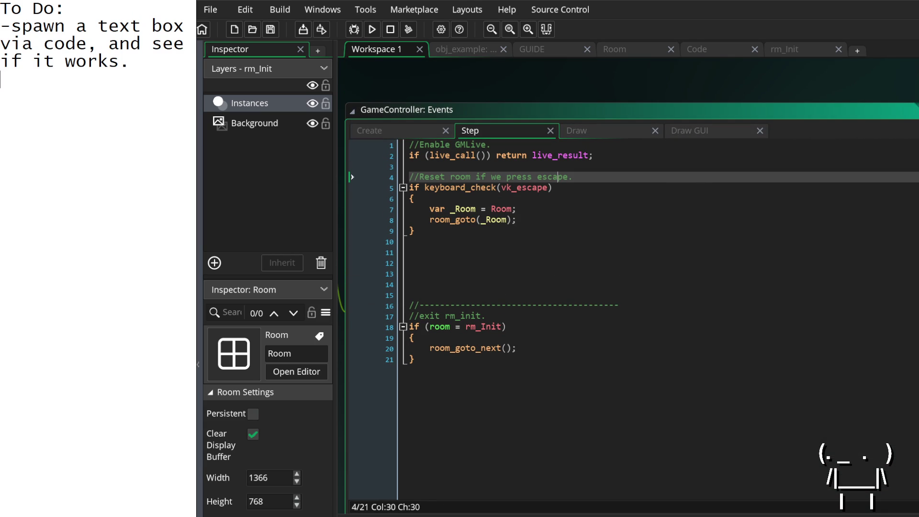
left_click_drag(2, 79, 3, 27)
type("-fin")
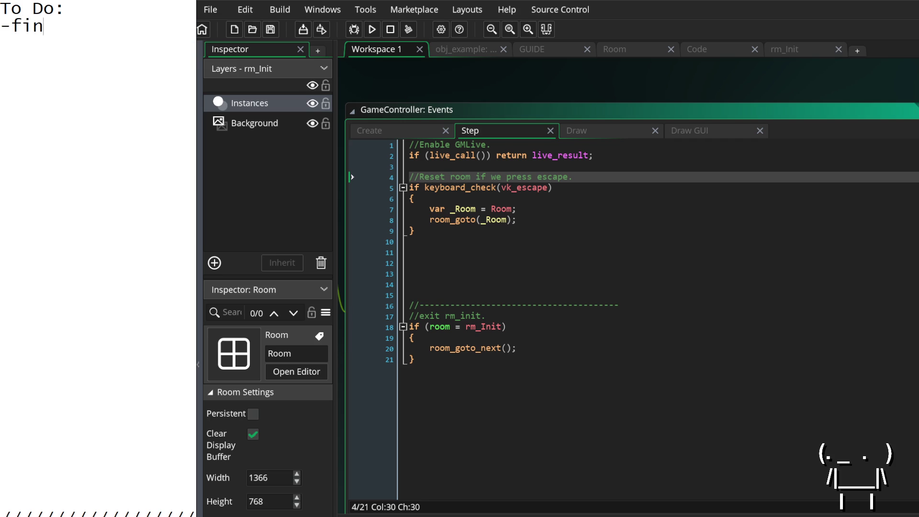
type("d out why te")
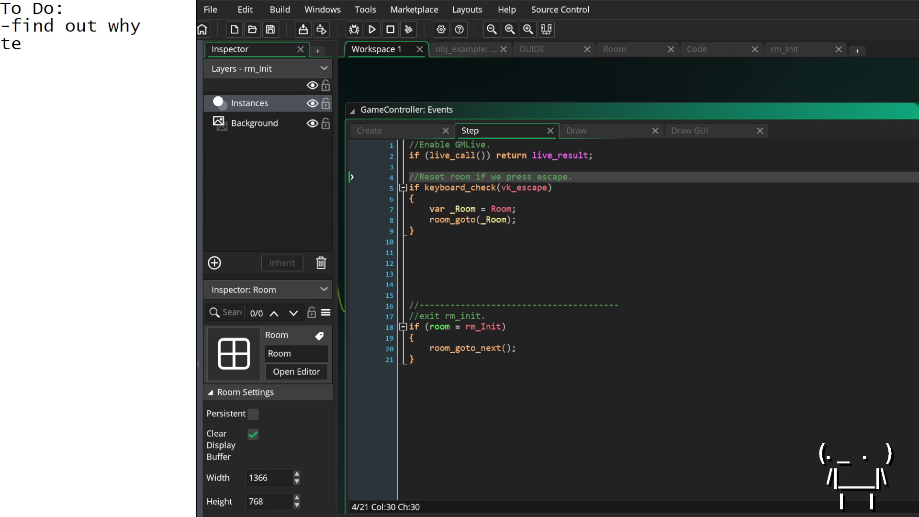
type("xt boxes")
type(" aren't workin")
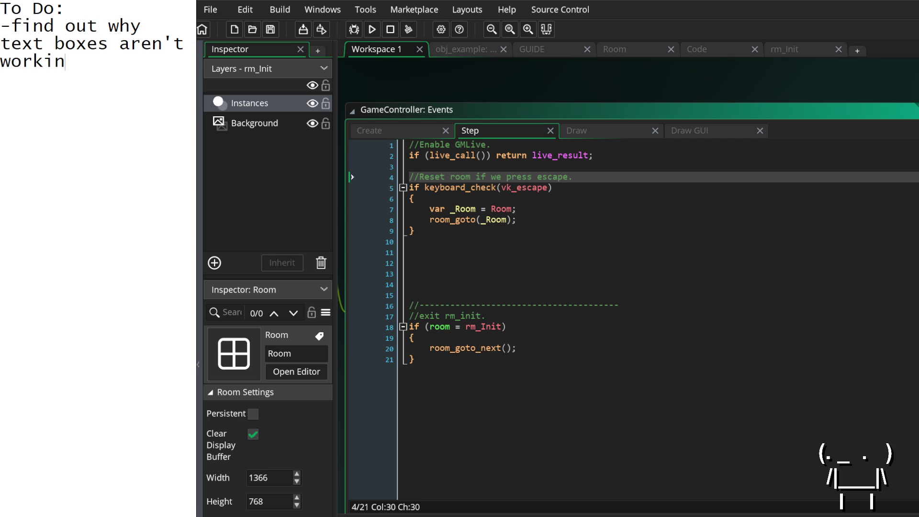
type("g//")
key("BackSpace")
key("BackSpace")
type(".....")
left_click(451, 76)
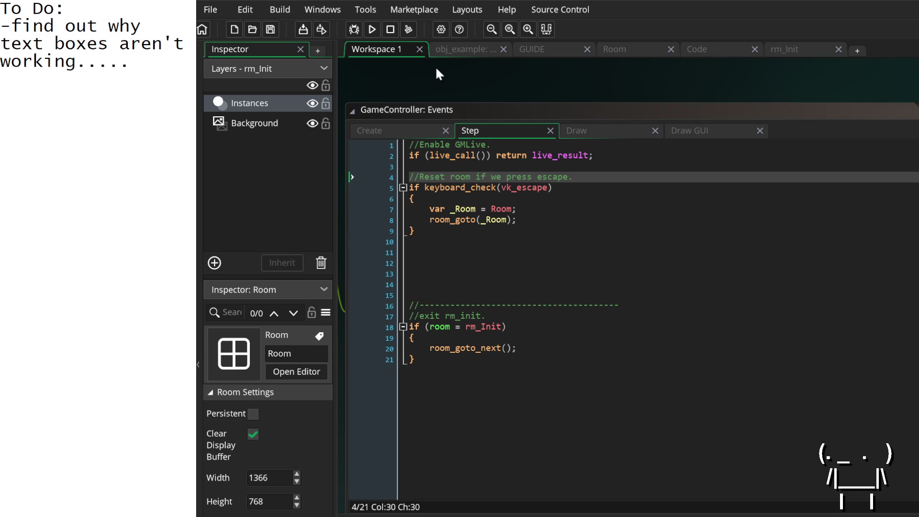
left_click(371, 29)
Review GameController's Create, Draw and Draw GUI event code, then open the Text Inputs GUIDE script.
left_click_drag(578, 82, 677, 101)
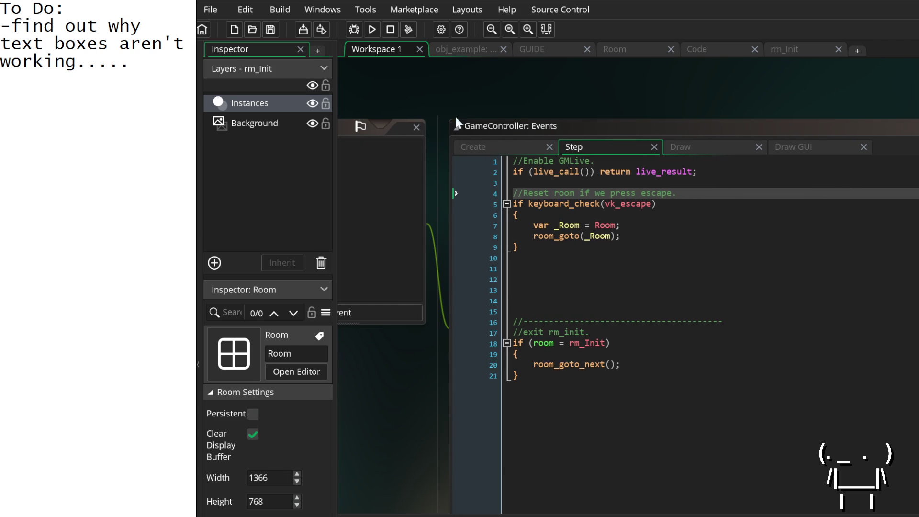
left_click(535, 146)
left_click(709, 146)
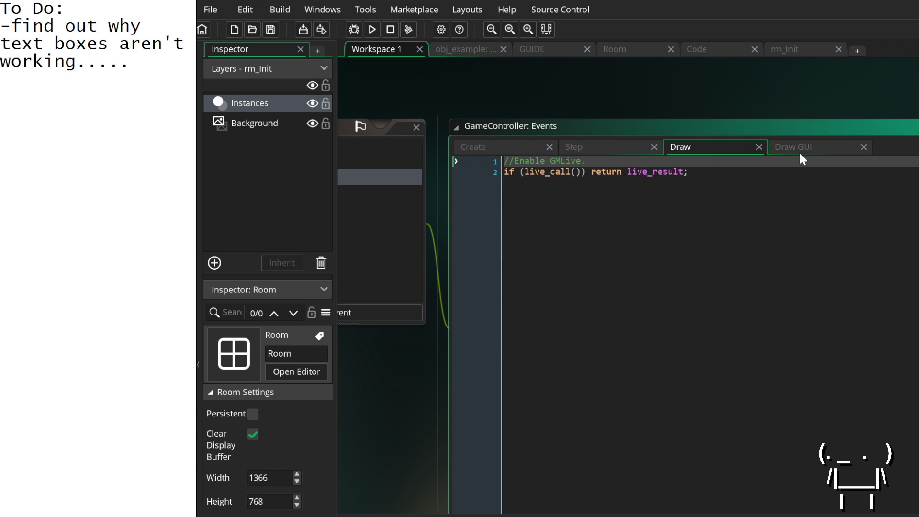
left_click(804, 147)
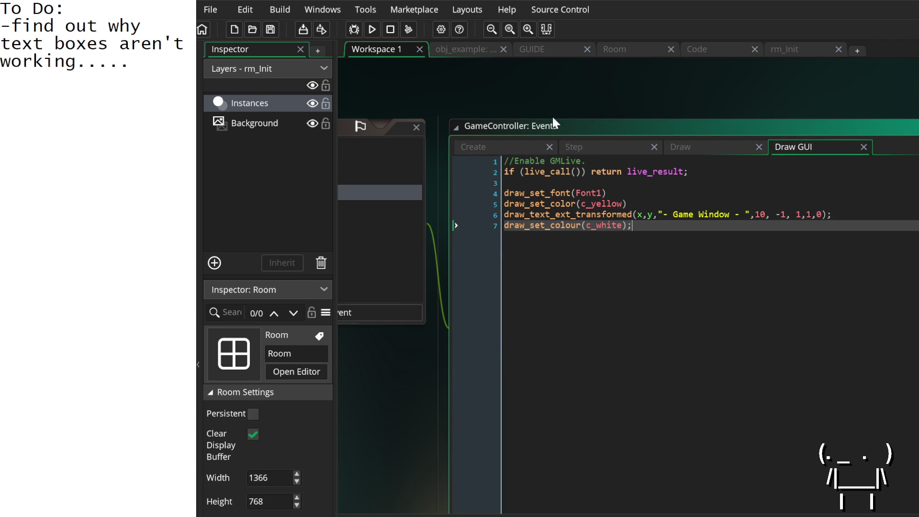
left_click_drag(555, 104, 549, 140)
left_click(529, 49)
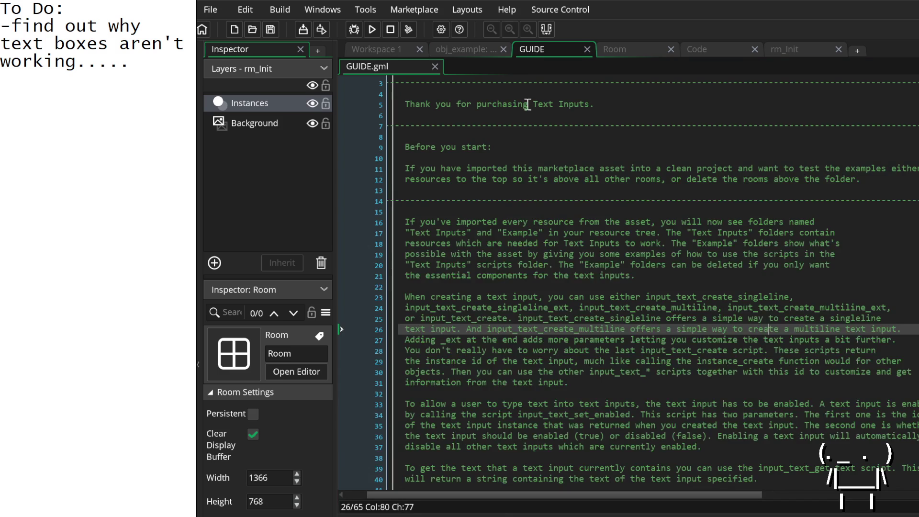
Read the GUIDE.gml paragraphs on creating text inputs.
scroll(411, 130, "down", 5)
mouse_move(411, 130)
left_mouse_down()
mouse_move(480, 213)
mouse_move(509, 356)
left_mouse_up()
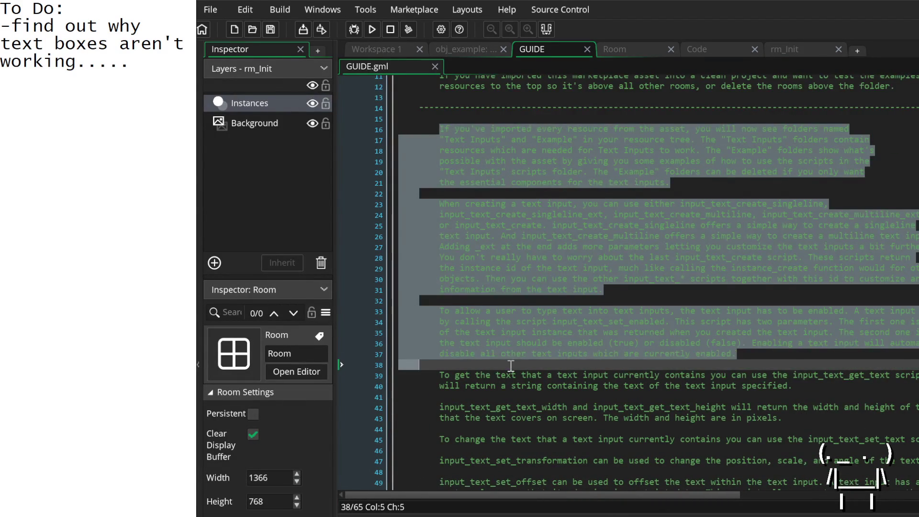
left_click(509, 365)
scroll(507, 359, "down", 3)
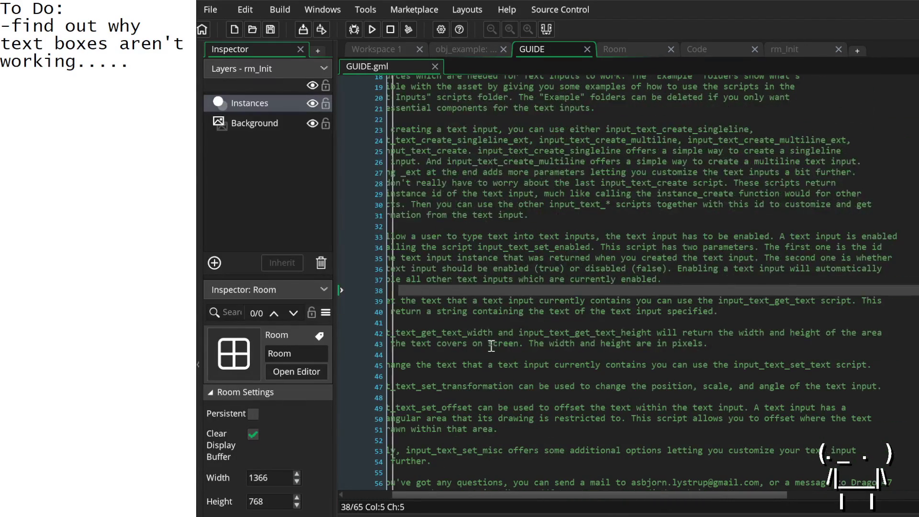
scroll(479, 320, "down", 1)
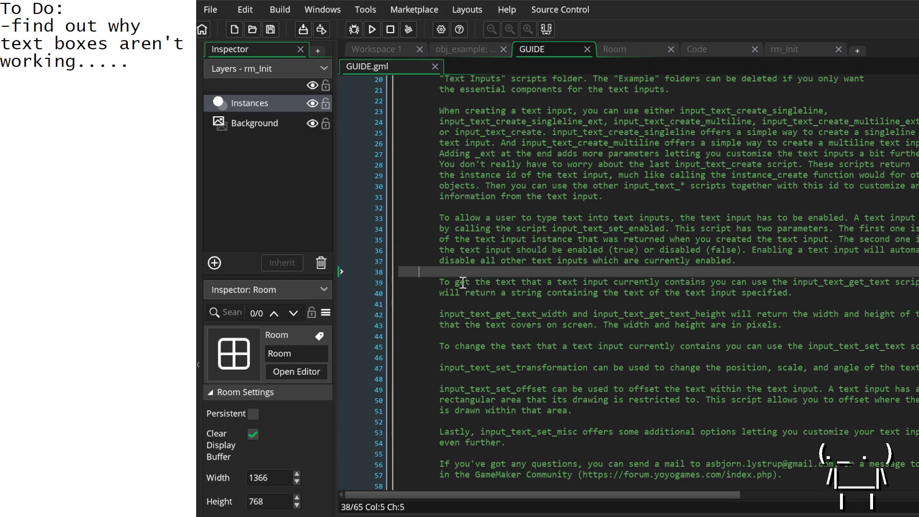
scroll(555, 286, "up", 1)
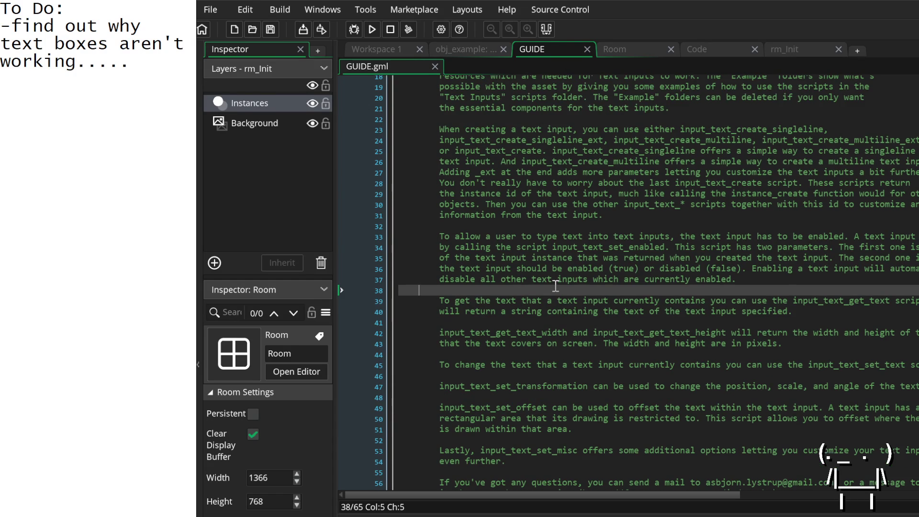
Study the passage on using the returned instance id, then return to Workspace 1.
mouse_move(444, 179)
left_mouse_down()
mouse_move(510, 187)
mouse_move(534, 217)
mouse_move(589, 228)
mouse_move(669, 218)
left_mouse_up()
left_click(669, 219)
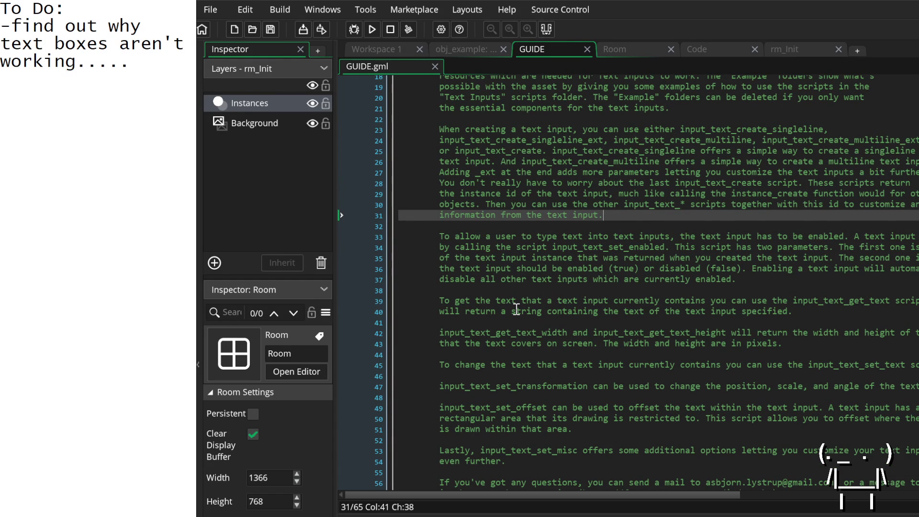
scroll(517, 309, "down", 1)
scroll(517, 309, "down", 2)
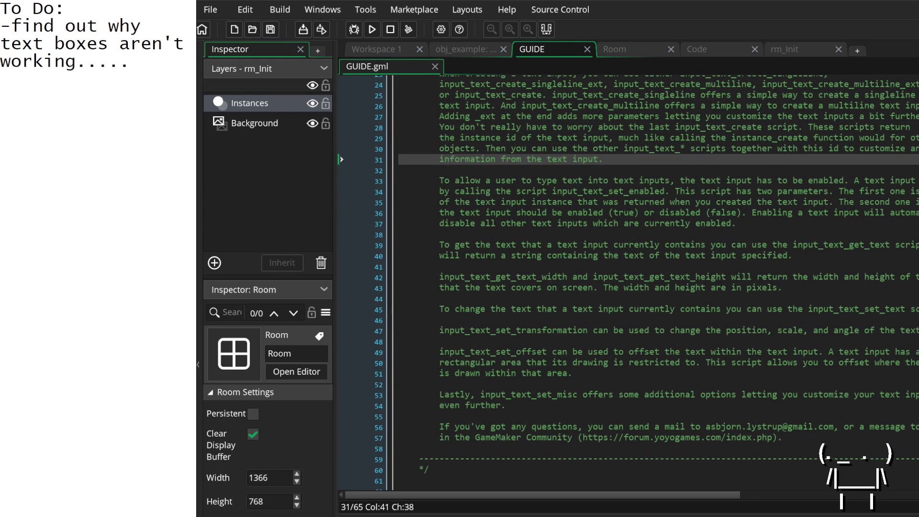
left_click(376, 49)
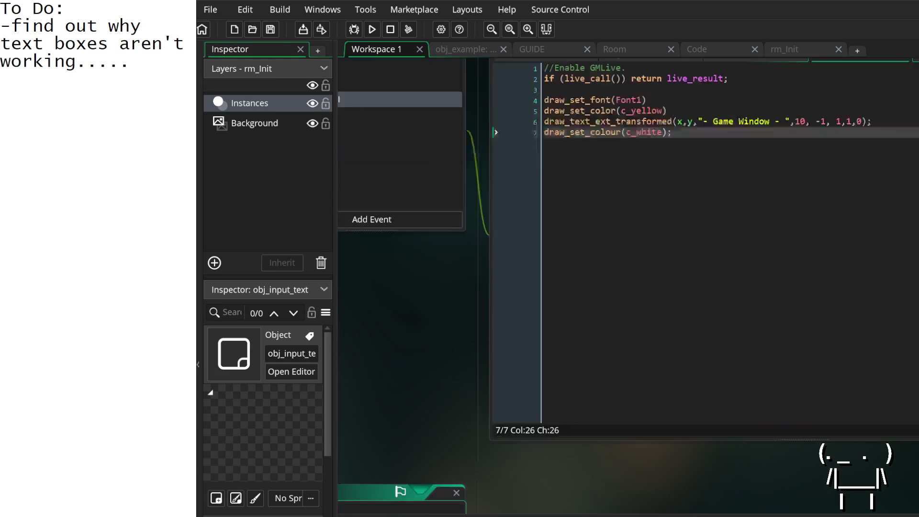
Open obj_input_text's Draw GUI code in a full-size editor.
left_click(602, 177)
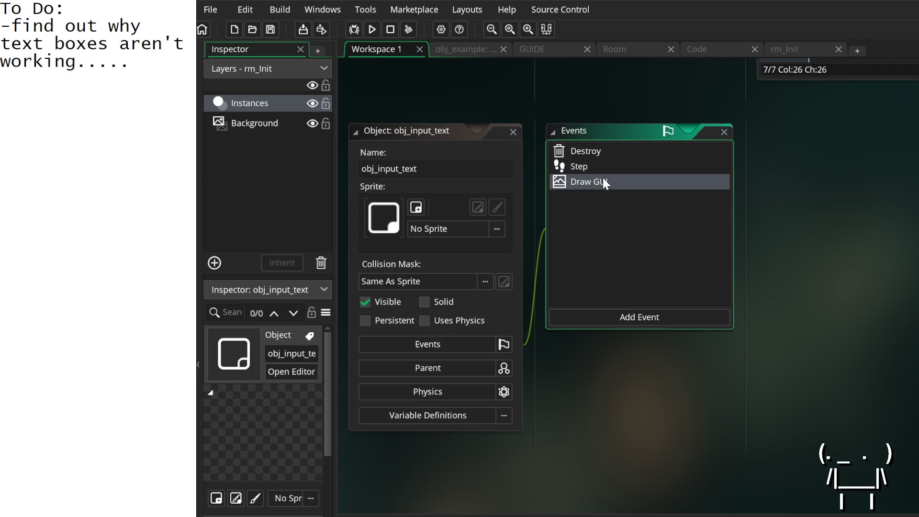
mouse_move(688, 427)
left_mouse_down()
mouse_move(378, 400)
mouse_move(554, 441)
left_mouse_up()
key("ctrl+m")
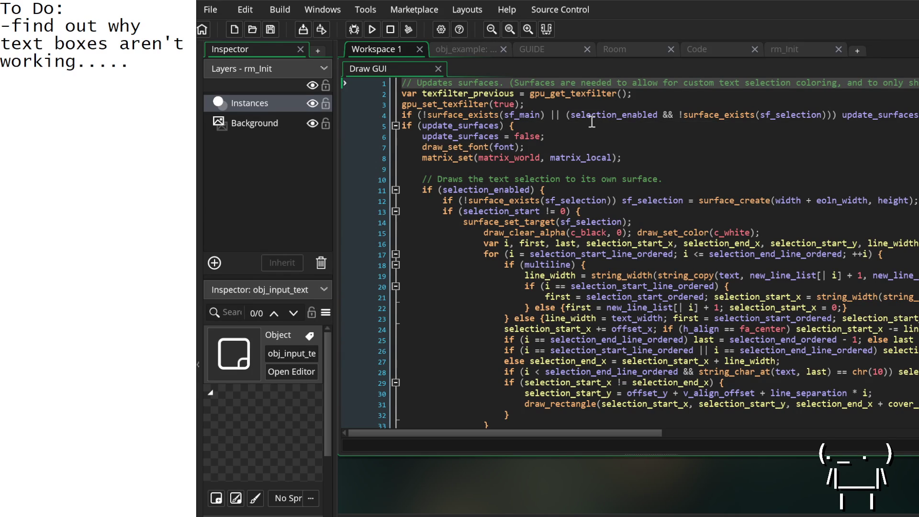
scroll(593, 120, "right", 4)
scroll(590, 120, "left", 4)
Fold the update_surfaces, selection and cursor blocks on lines 5, 51 and 65.
left_click(396, 125)
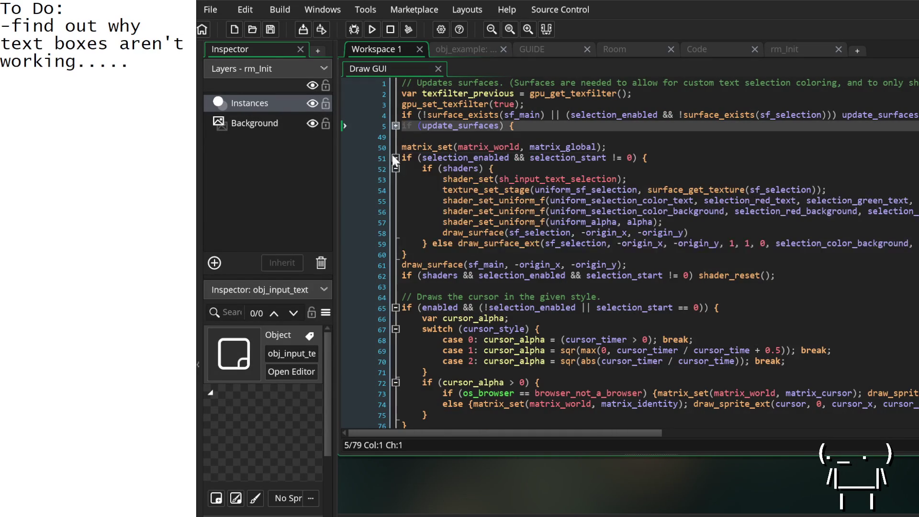
left_click(394, 158)
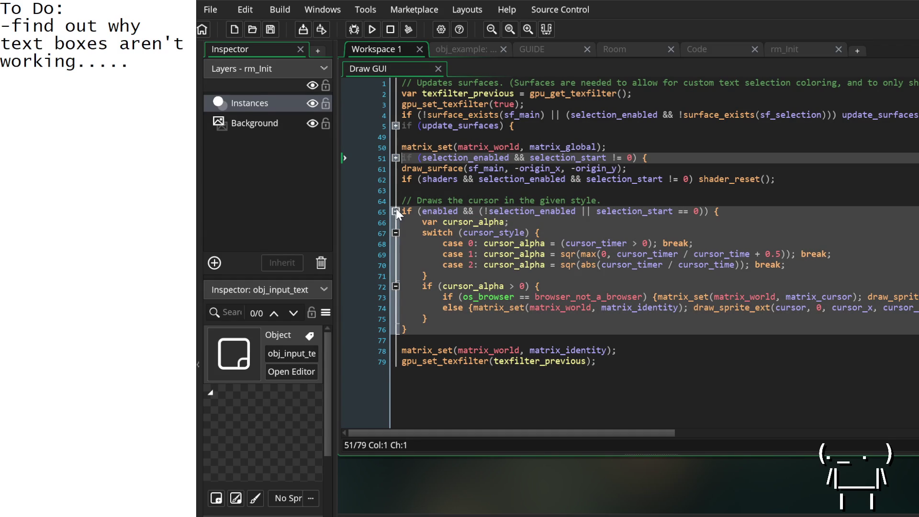
left_click(395, 211)
left_click(394, 150)
left_click(395, 158)
left_click(395, 159)
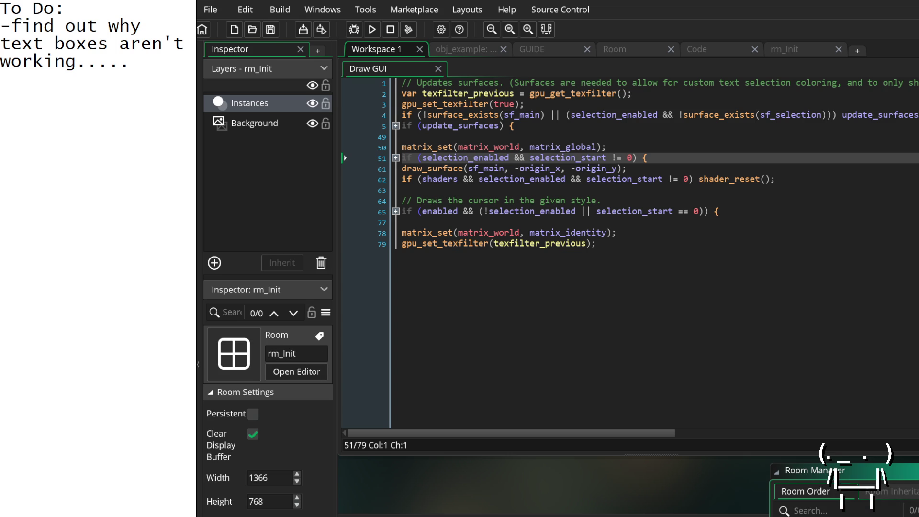
Relaunch the game, confirming the stop of the running instance, then pan across the workspace.
left_click(376, 28)
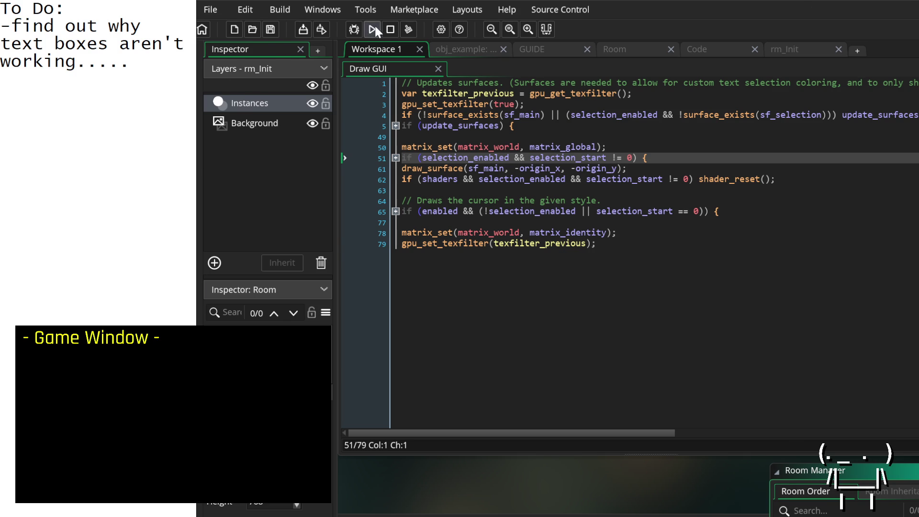
left_click(377, 29)
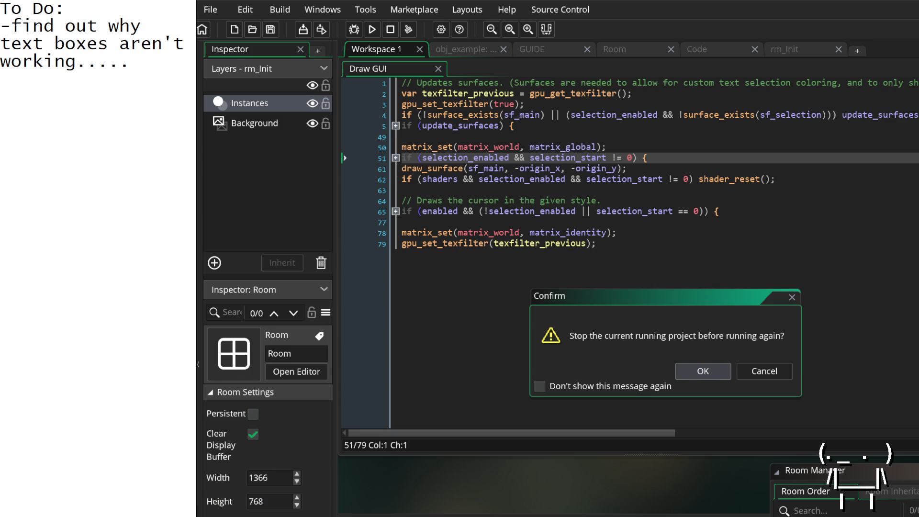
left_click(702, 371)
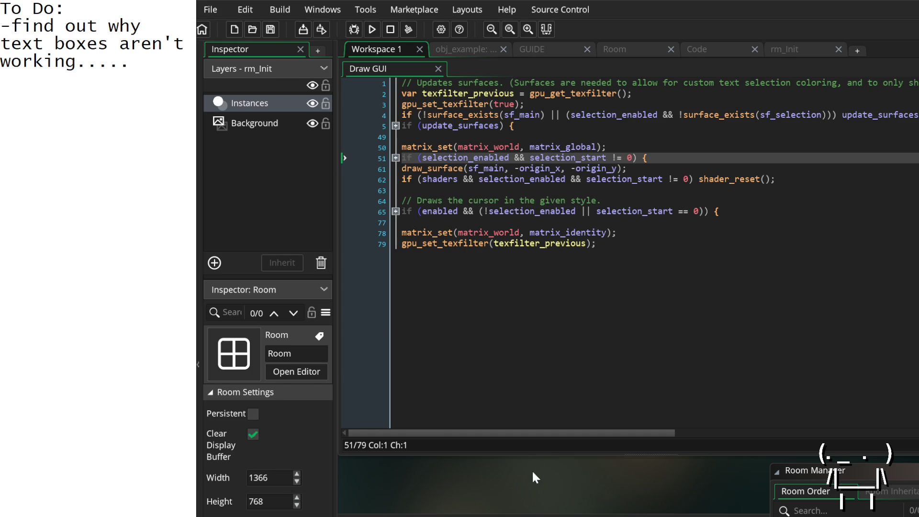
scroll(532, 474, "up", 3)
left_click_drag(572, 159, 431, 507)
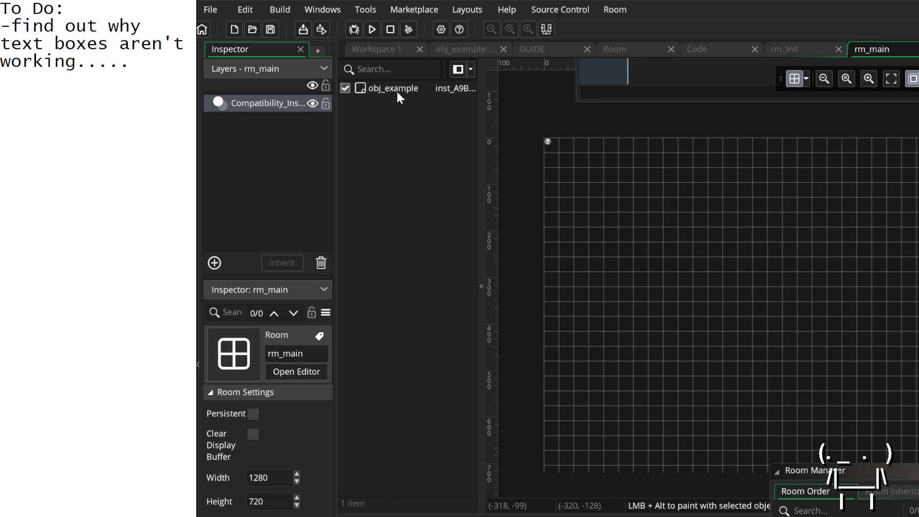
Open obj_example from its rm_main instance and give its Draw GUI code a full editor tab.
double_click(398, 90)
left_click(727, 205)
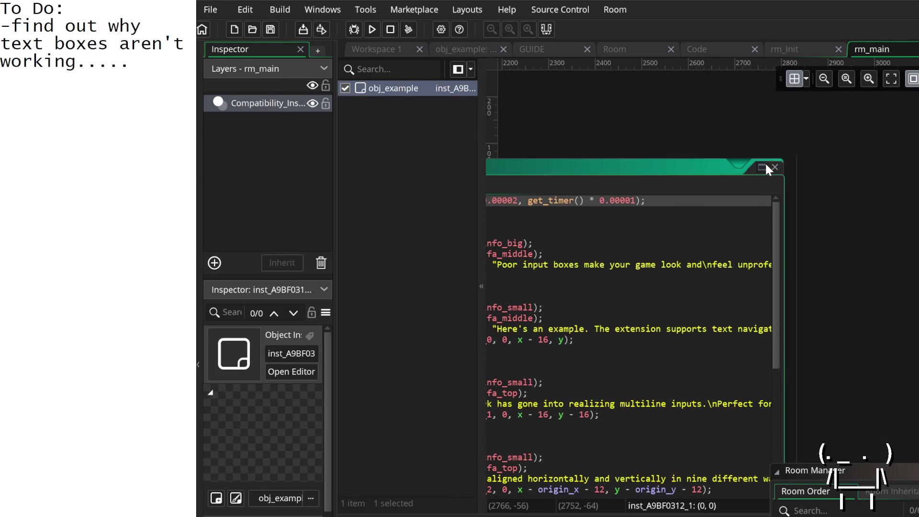
left_click(764, 167)
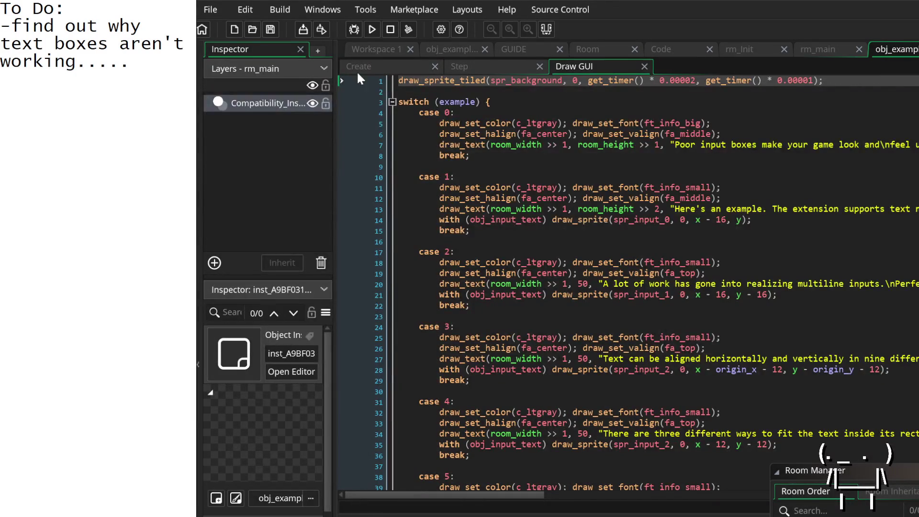
View obj_example's Create event, then its Step event, toggling the folds on lines 3 and 4.
left_click(387, 67)
scroll(447, 123, "right", 5)
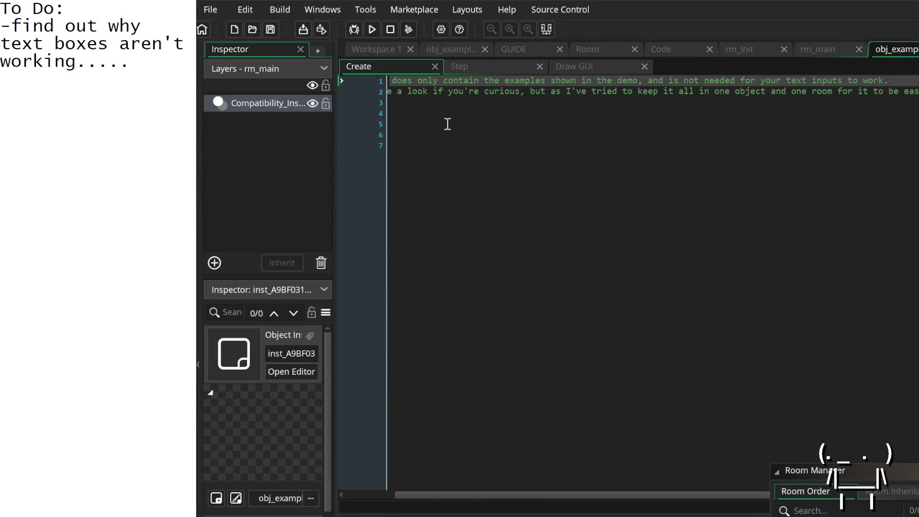
scroll(464, 128, "left", 5)
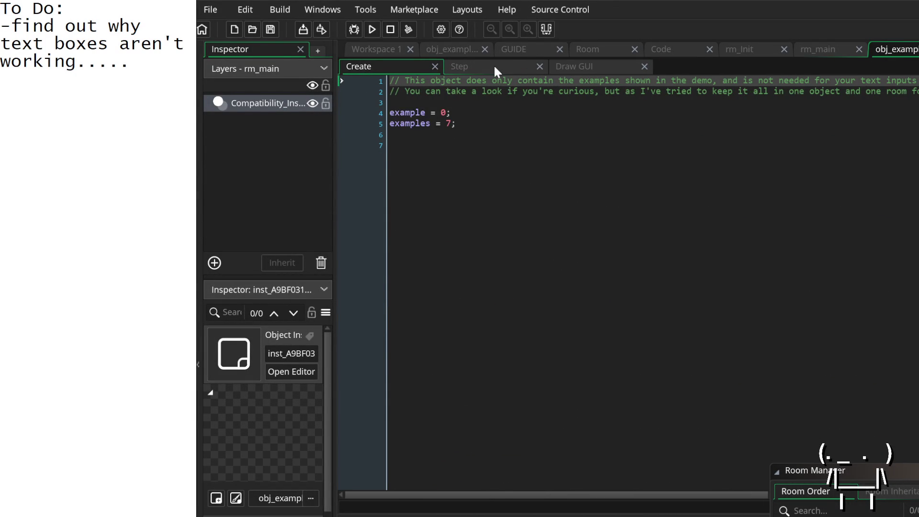
left_click(494, 67)
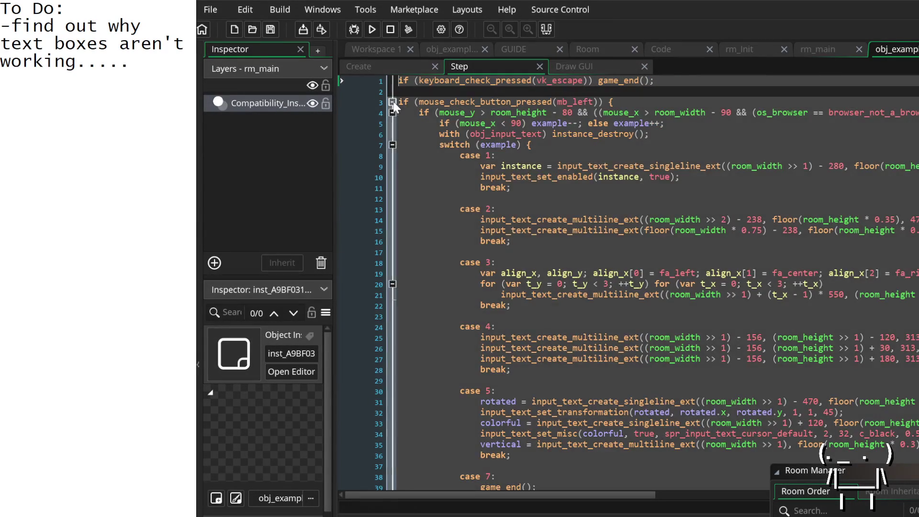
left_click(392, 102)
left_click(392, 101)
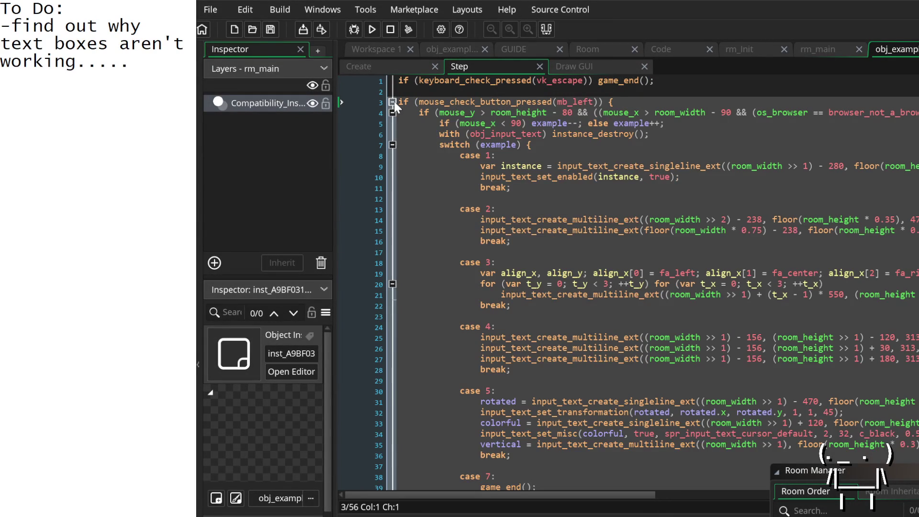
left_click(392, 113)
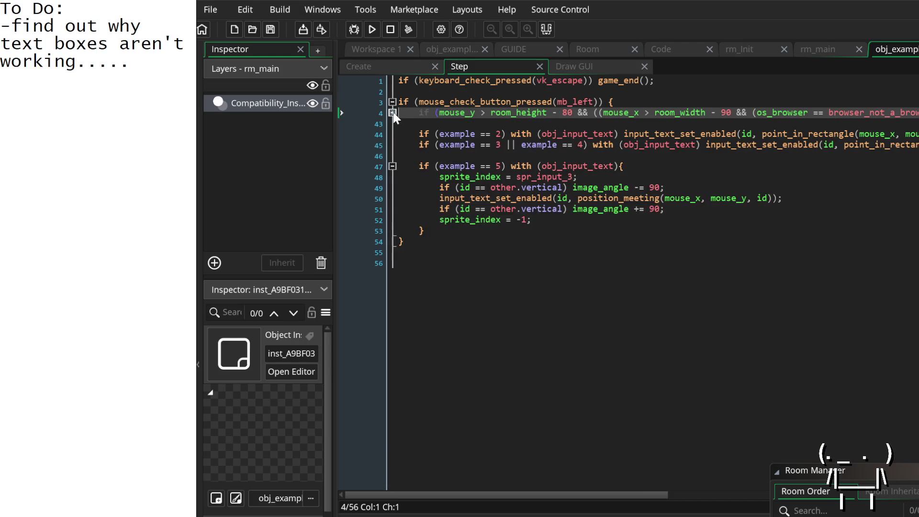
left_click(393, 113)
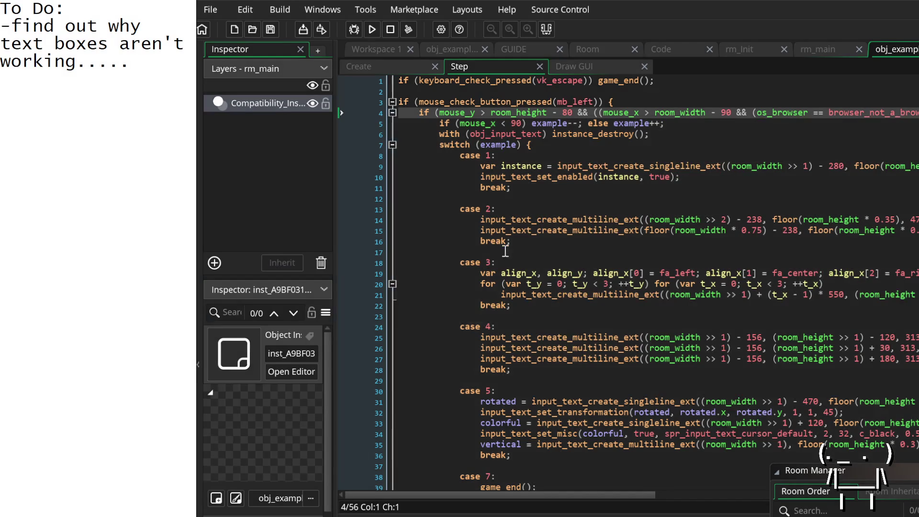
Collapse the example-switching block at line 4 and scroll through the enabling logic.
scroll(505, 234, "down", 2)
scroll(479, 192, "up", 2)
scroll(437, 123, "right", 8)
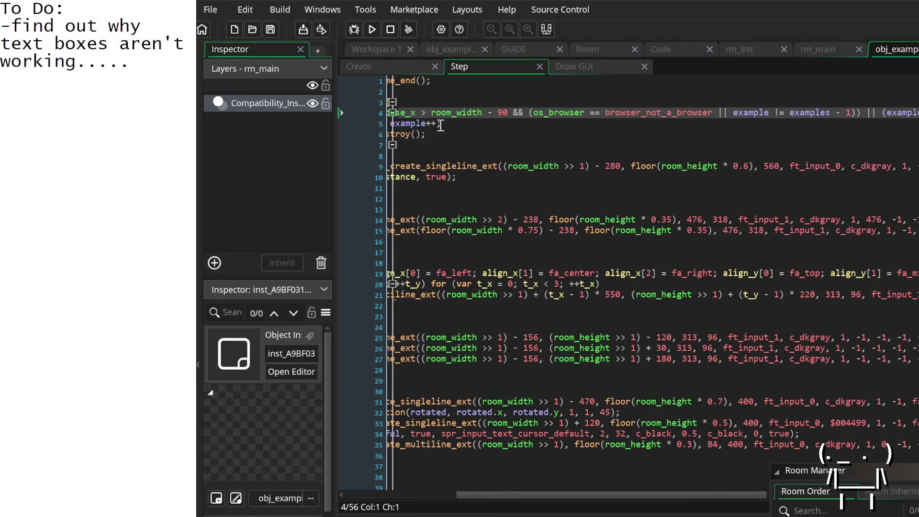
scroll(833, 111, "left", 6)
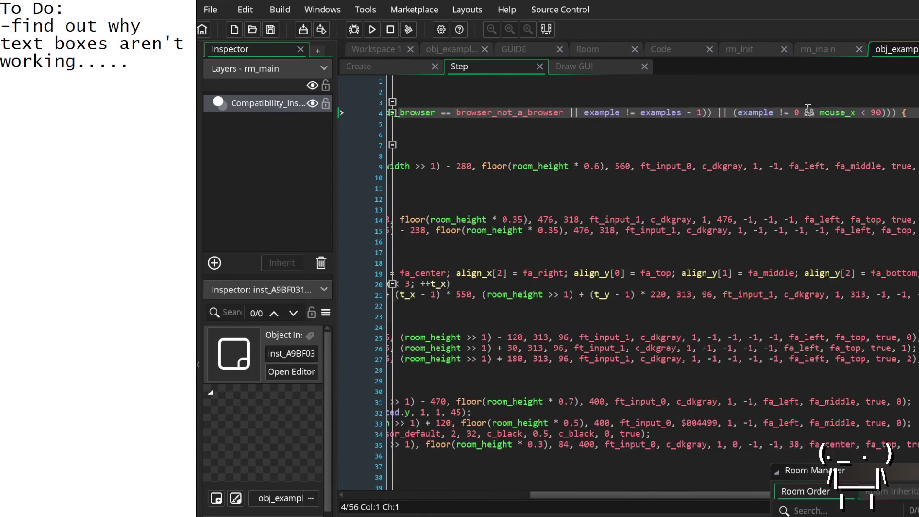
scroll(569, 115, "left", 3)
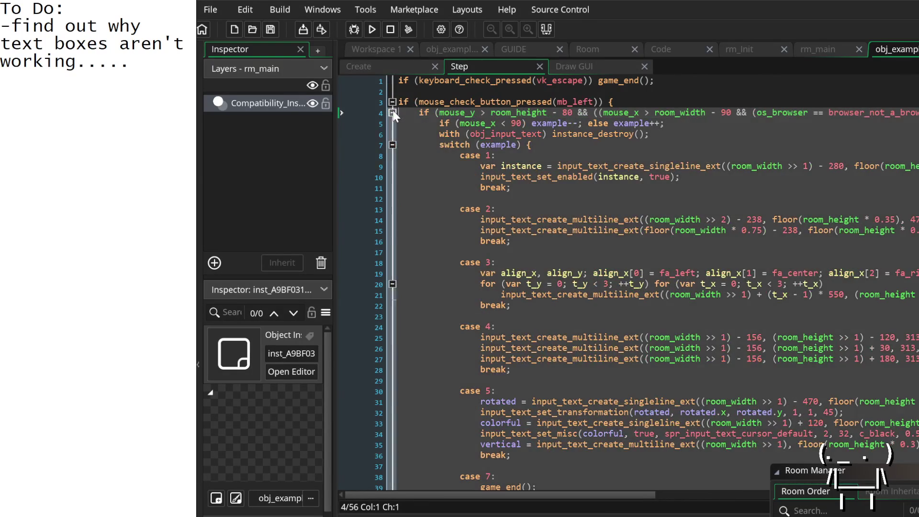
left_click(393, 113)
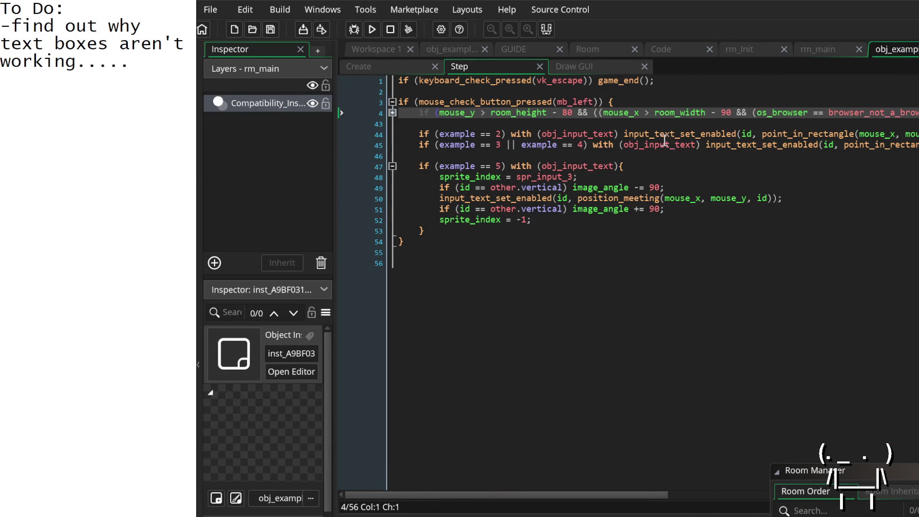
scroll(621, 136, "right", 5)
mouse_move(548, 136)
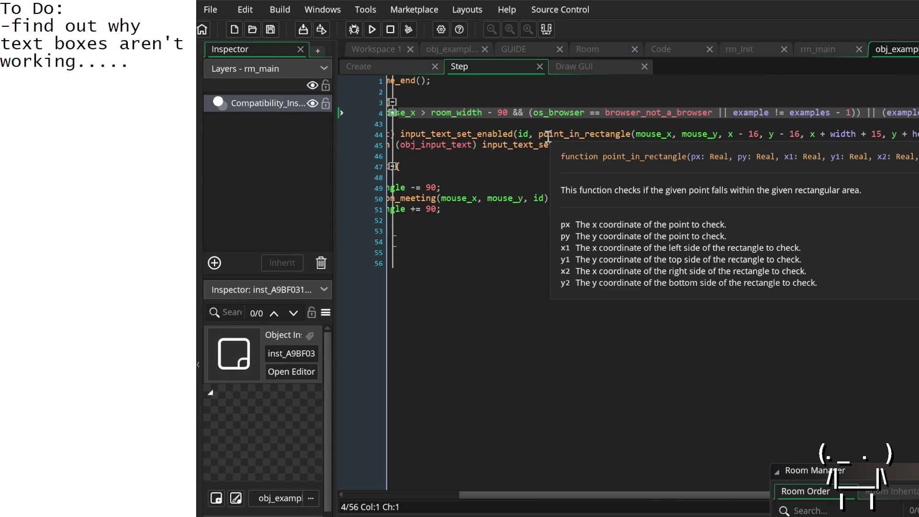
scroll(546, 136, "right", 8)
scroll(543, 138, "left", 13)
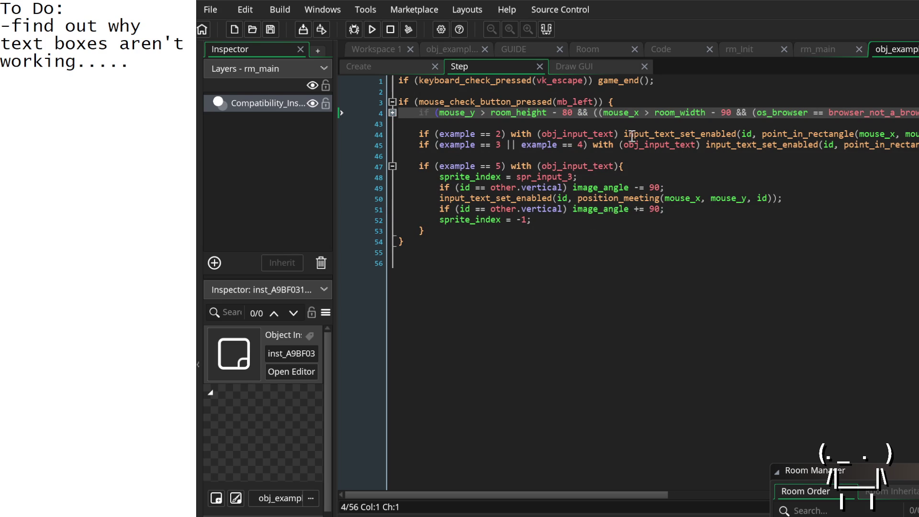
Close the rm_main and rm_Init room tabs and return to the Room tab.
mouse_move(677, 138)
mouse_move(725, 130)
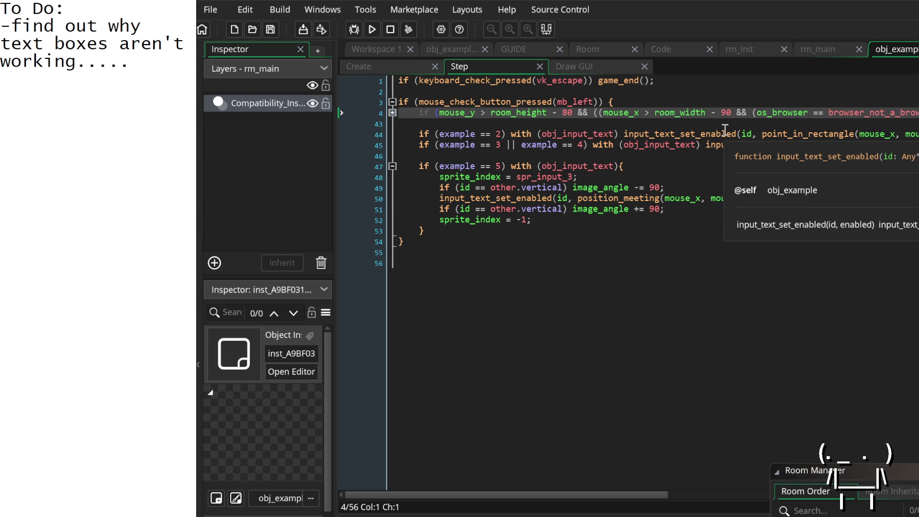
left_click(837, 46)
left_click(747, 45)
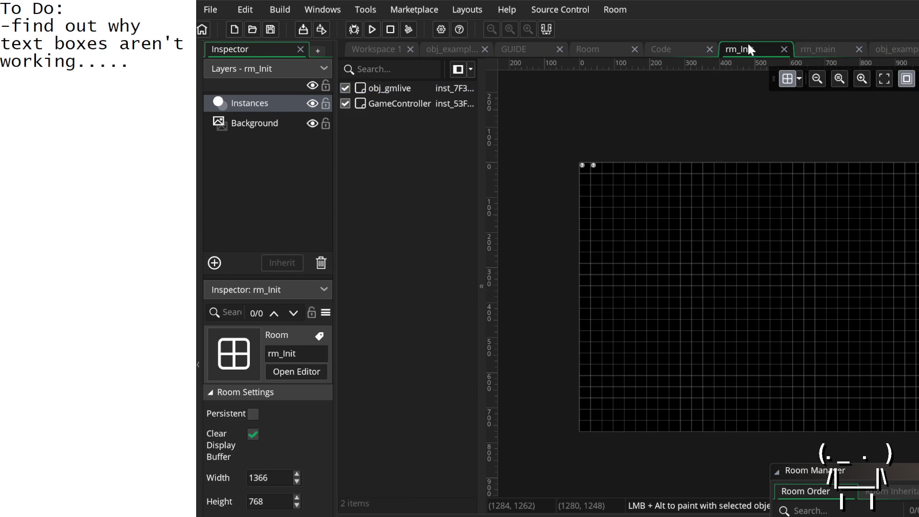
left_click(857, 48)
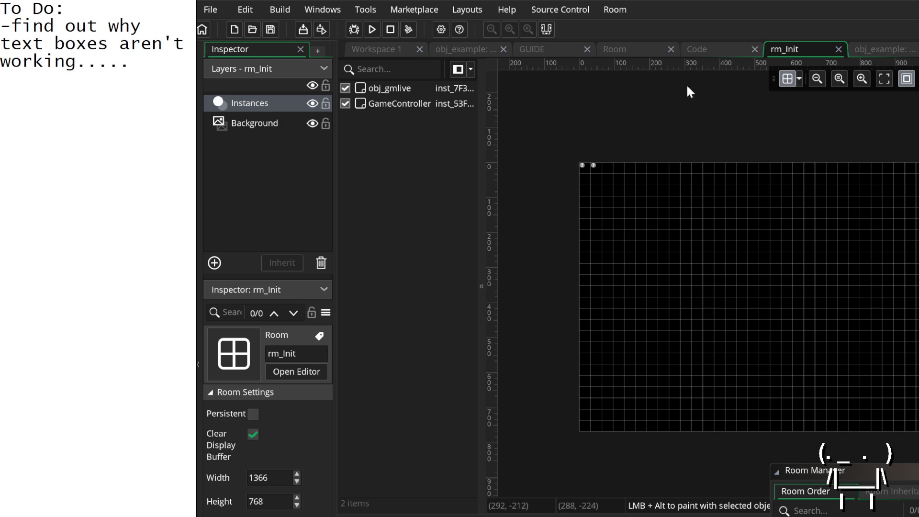
left_click(838, 49)
left_click(698, 48)
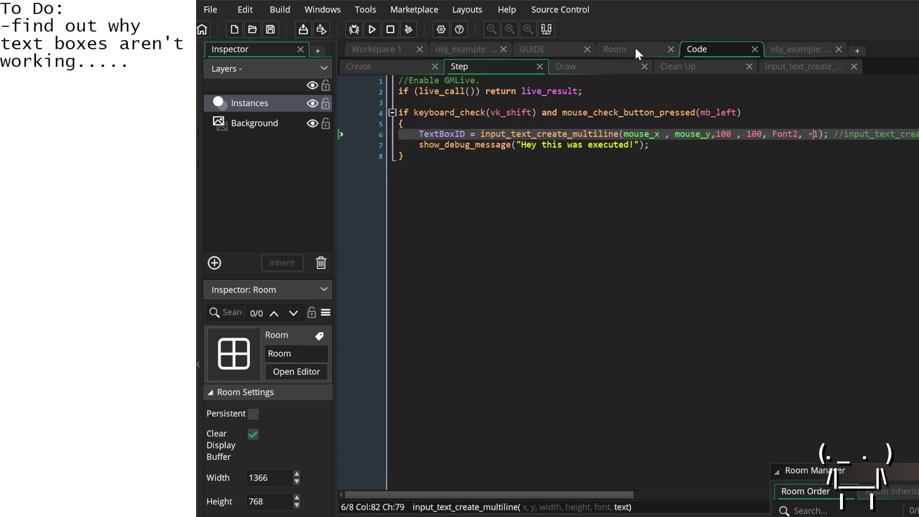
left_click(622, 47)
Open the LyDM_TextInput object from its room instance and bring up its Create event code.
double_click(395, 84)
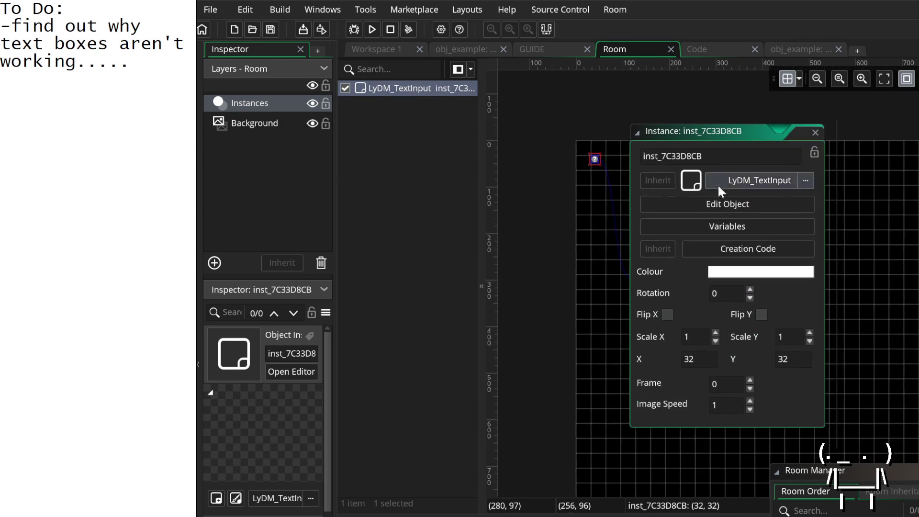
left_click(736, 208)
mouse_move(649, 171)
left_mouse_down()
mouse_move(825, 150)
mouse_move(679, 137)
mouse_move(734, 140)
left_mouse_up()
left_click(469, 49)
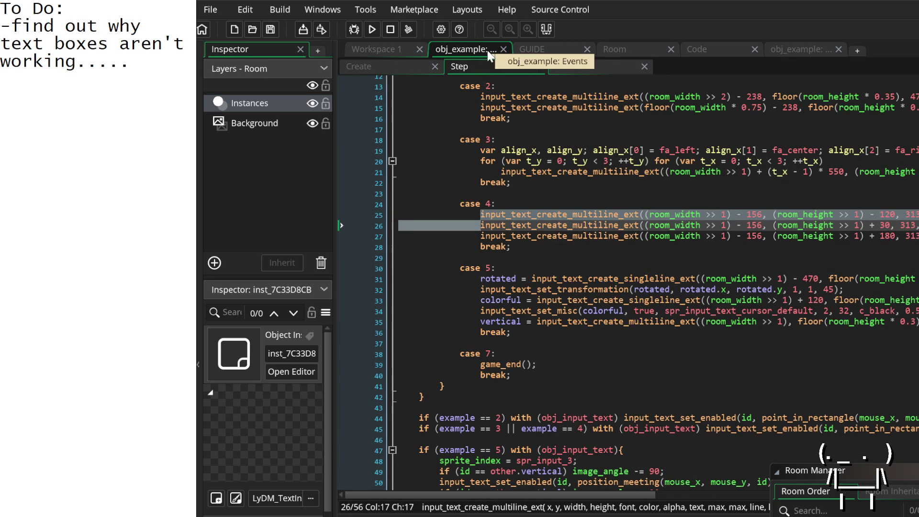
left_click(502, 50)
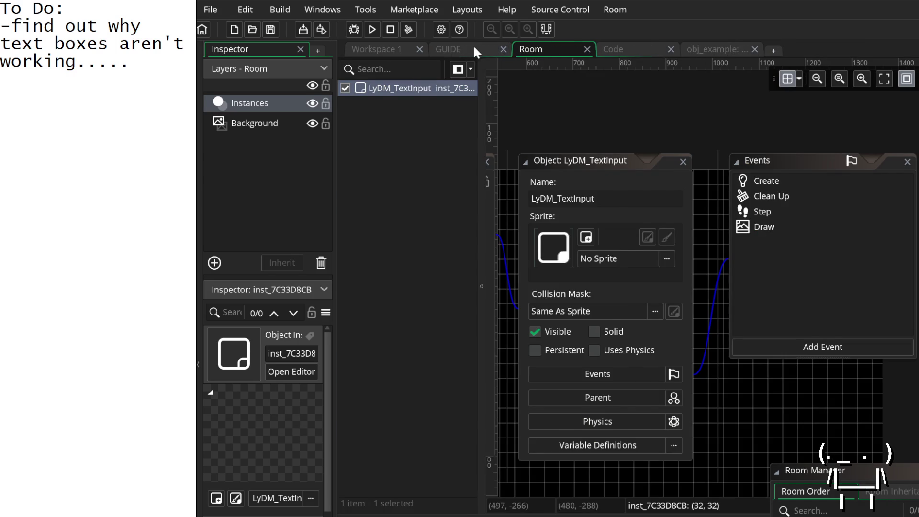
left_click(472, 45)
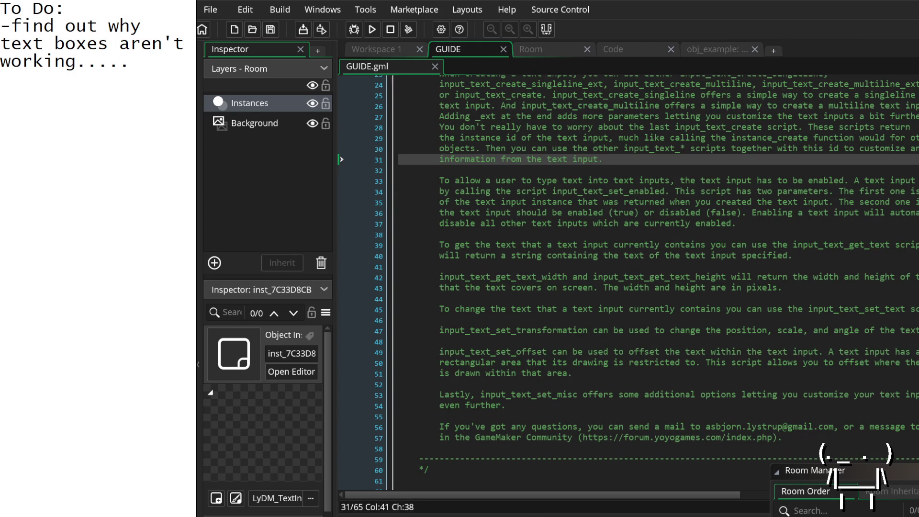
left_click(374, 49)
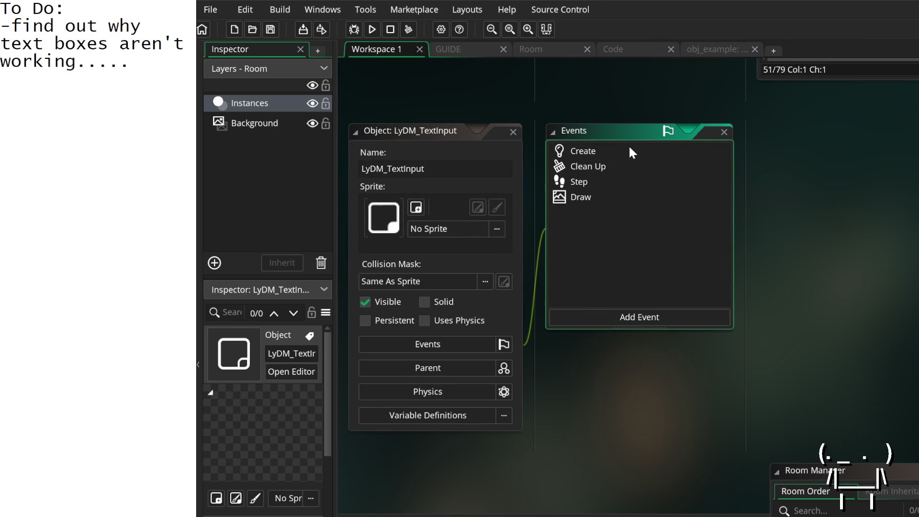
double_click(616, 149)
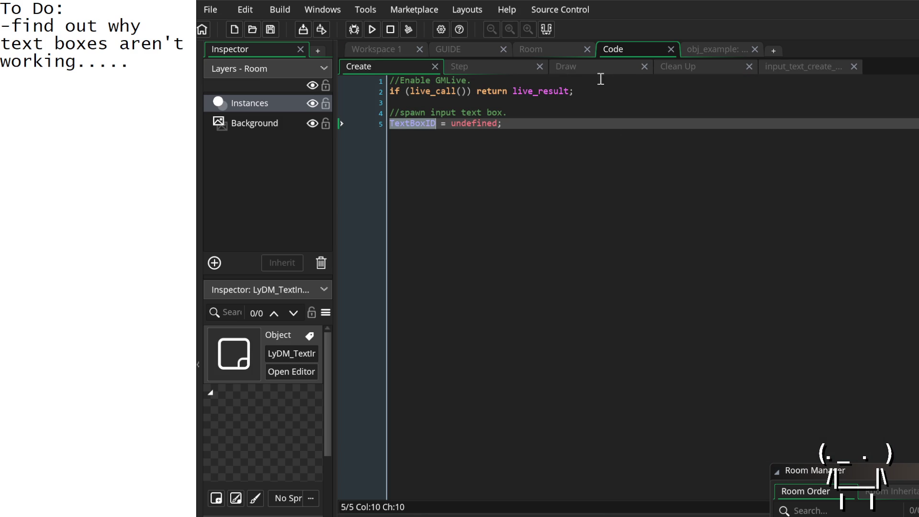
Delete the text-box creation and debug-message lines 6–7 from LyDM_TextInput's Step event.
left_click(853, 67)
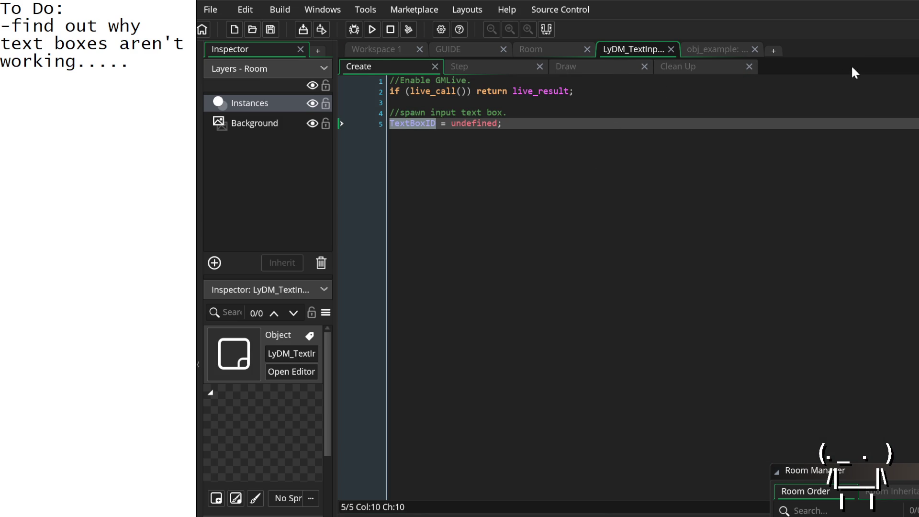
left_click(514, 124)
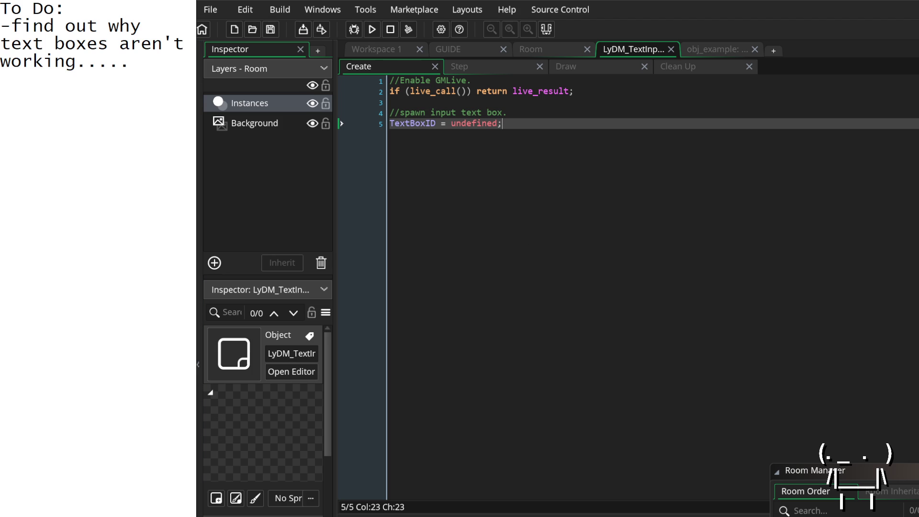
left_click(470, 70)
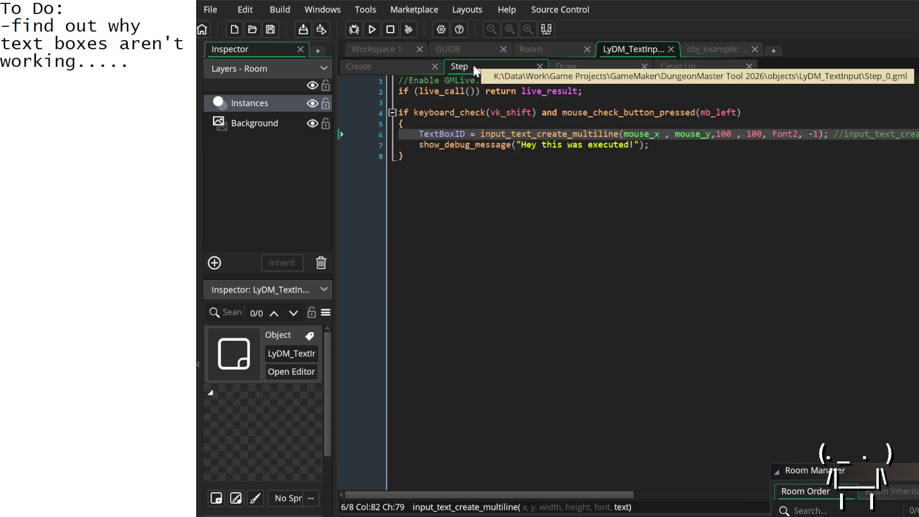
left_click(386, 66)
left_click(500, 63)
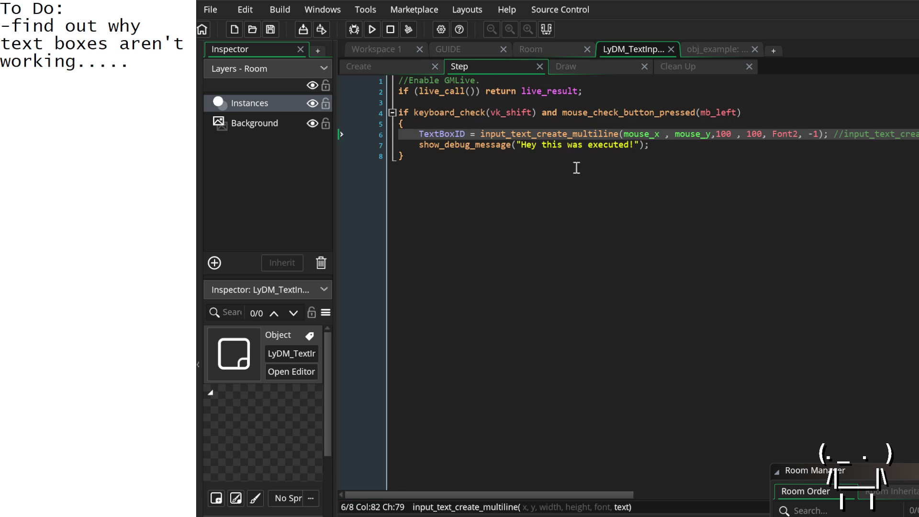
left_click(401, 135)
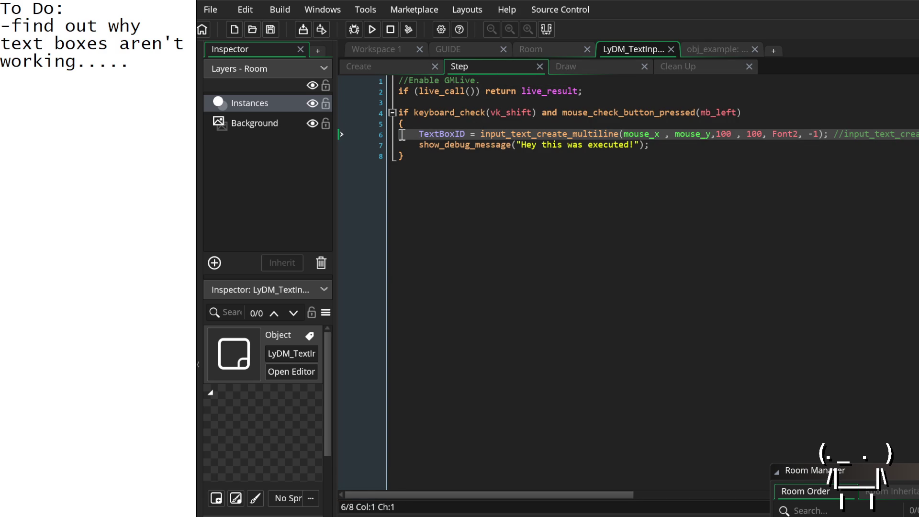
mouse_move(401, 135)
left_mouse_down()
mouse_move(400, 150)
mouse_move(738, 144)
left_mouse_up()
key("Delete")
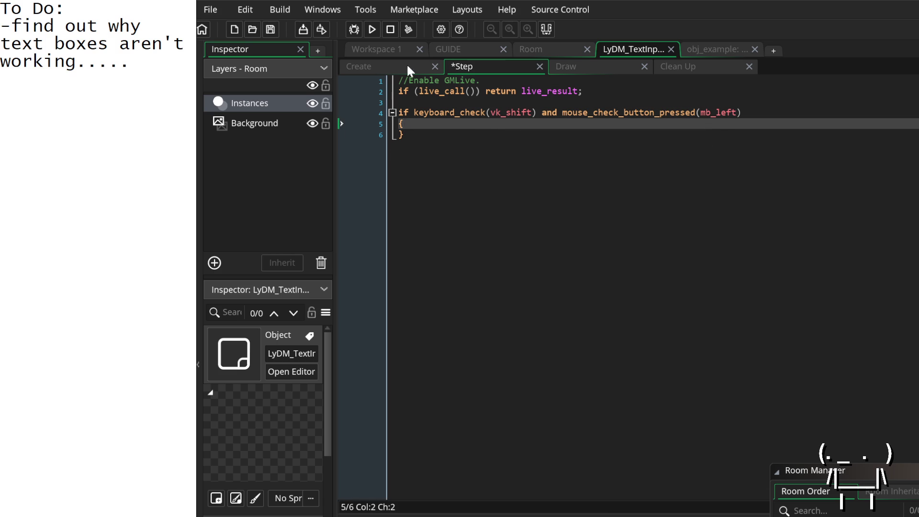
In the Create event, replace TextBoxID's 'undefined' value with 'text'.
left_click(405, 64)
left_click_drag(552, 128, 443, 127)
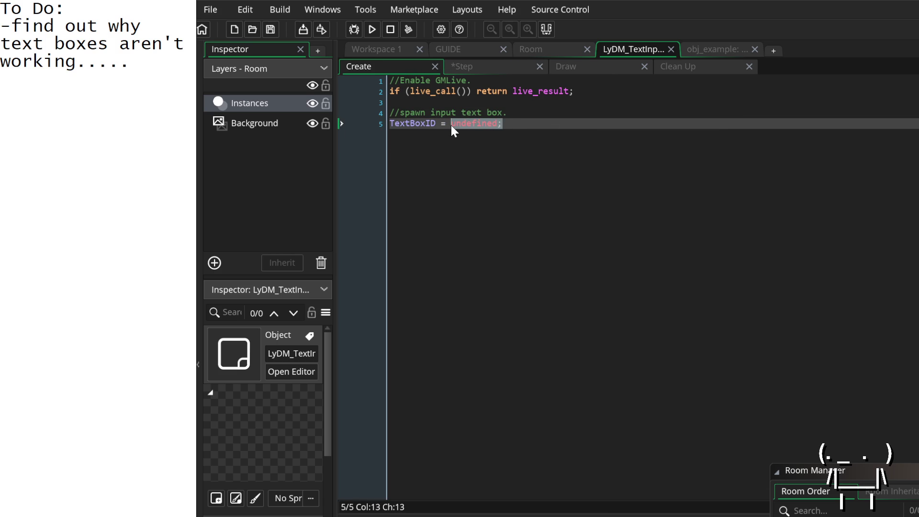
type("text")
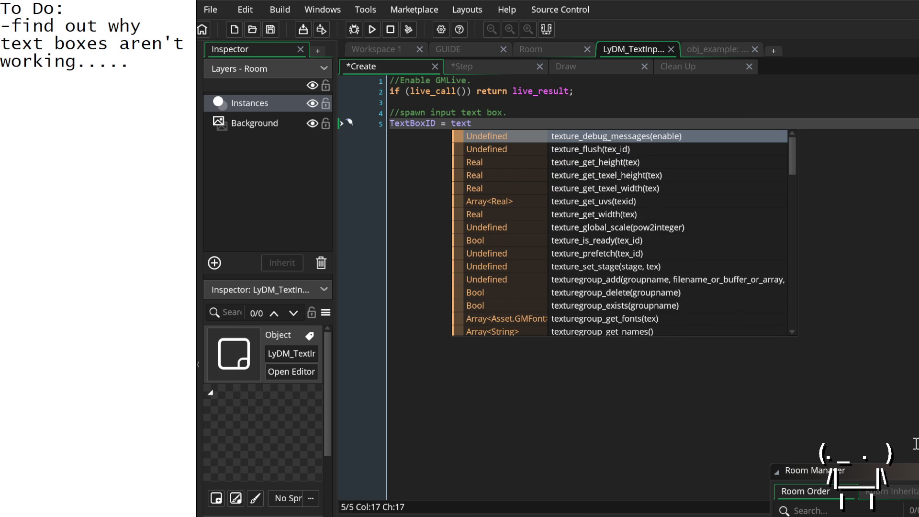
left_click(718, 50)
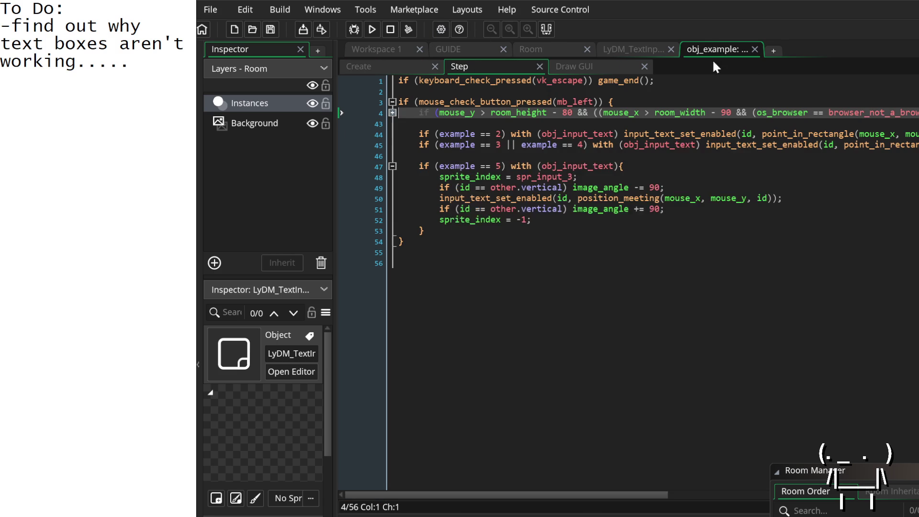
Switch to obj_example's Draw GUI code and scroll through it.
mouse_move(641, 143)
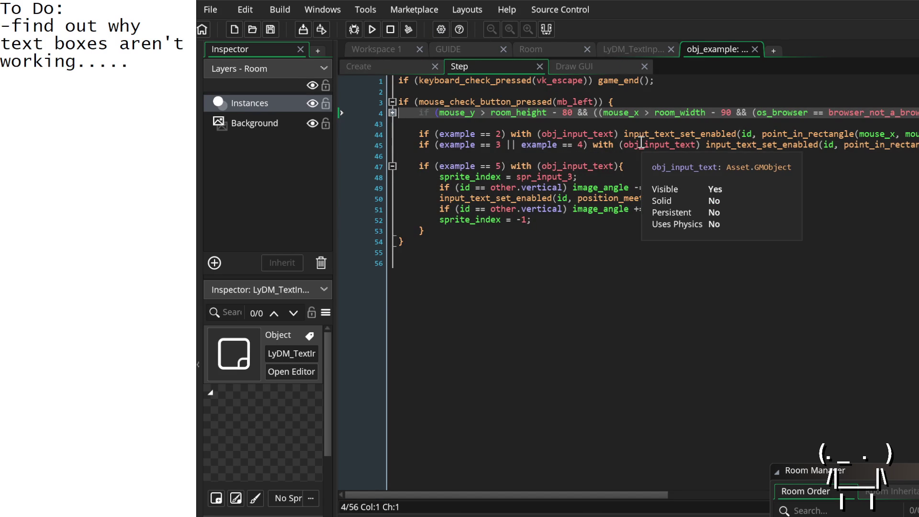
scroll(636, 141, "right", 3)
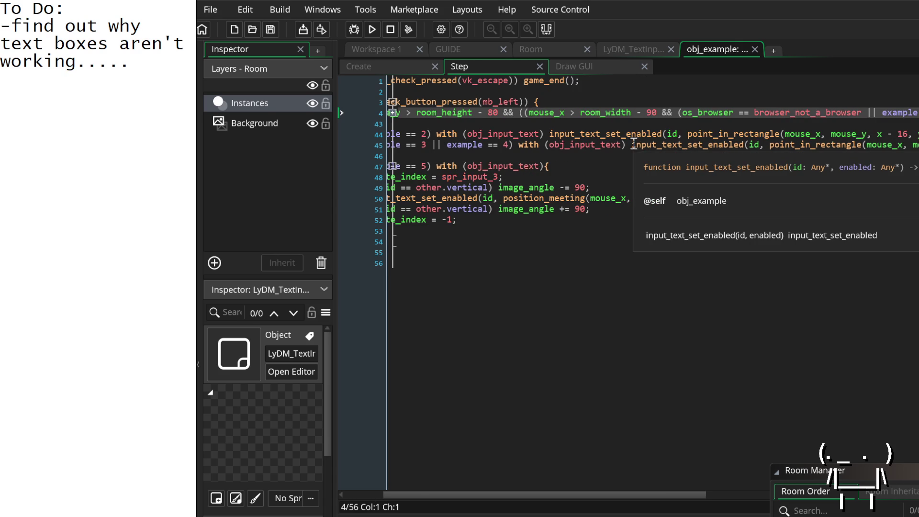
scroll(637, 142, "right", 9)
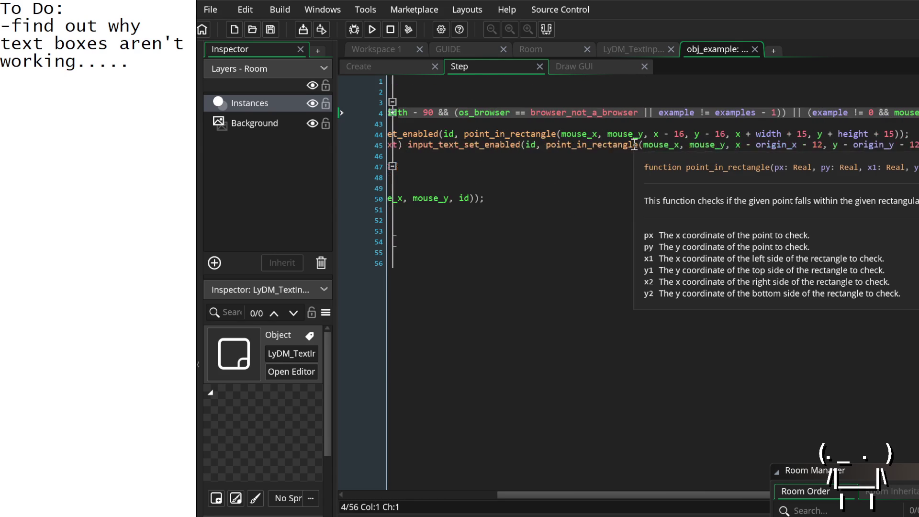
scroll(638, 144, "left", 12)
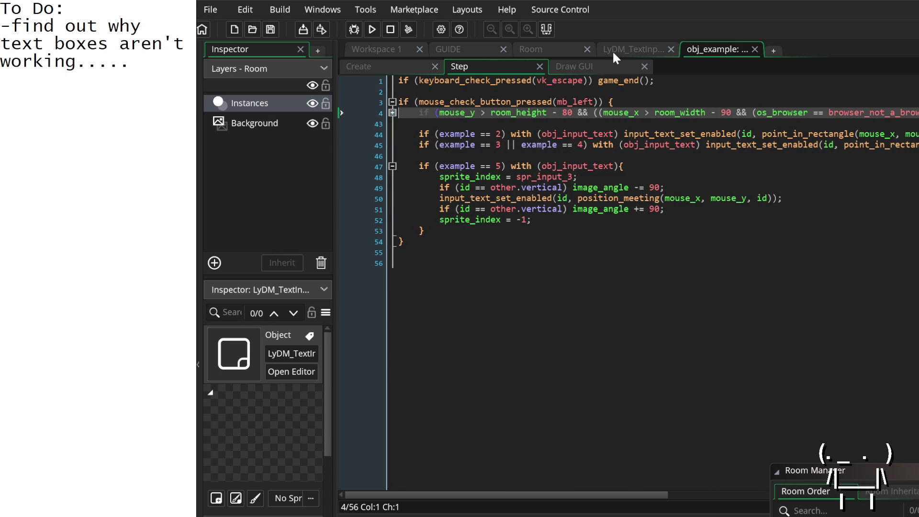
left_click(606, 65)
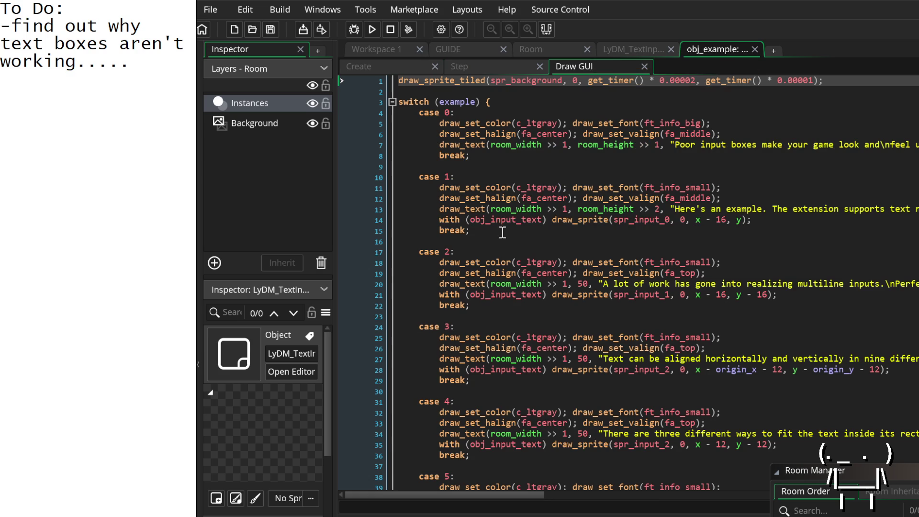
scroll(502, 226, "down", 4)
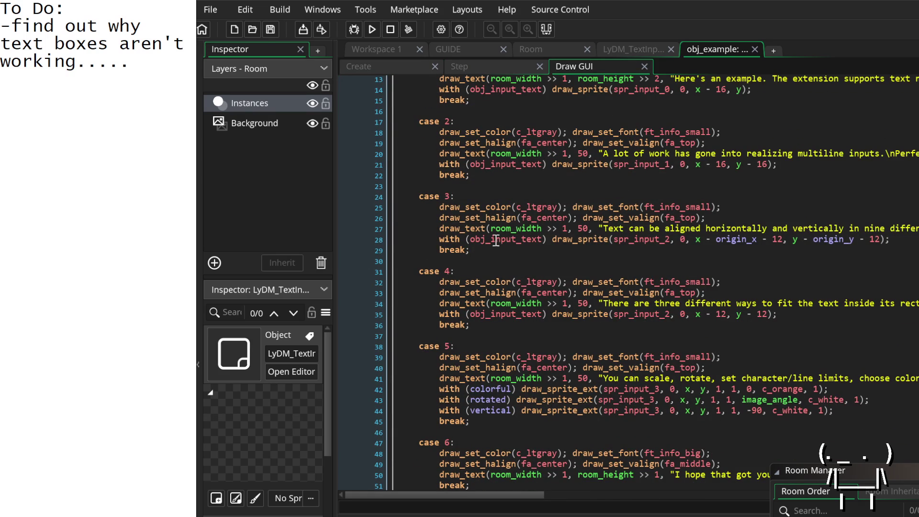
scroll(493, 234, "up", 1)
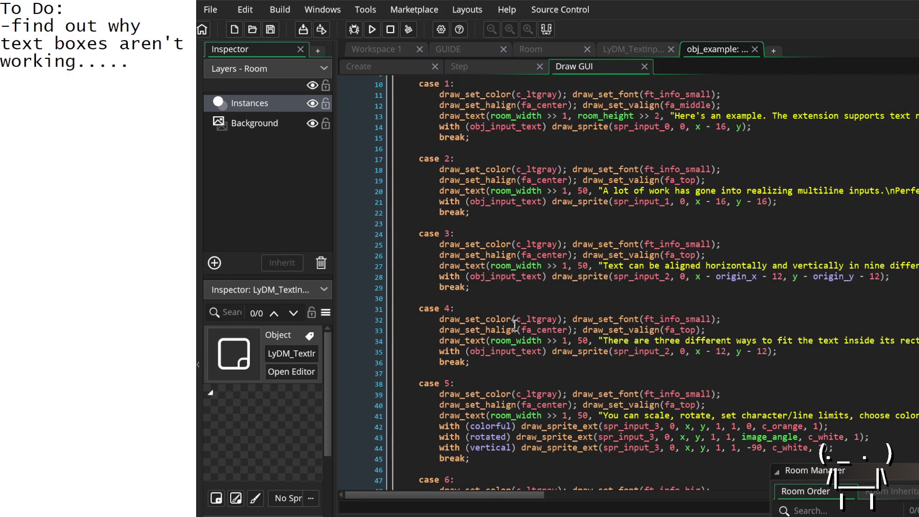
scroll(514, 324, "up", 3)
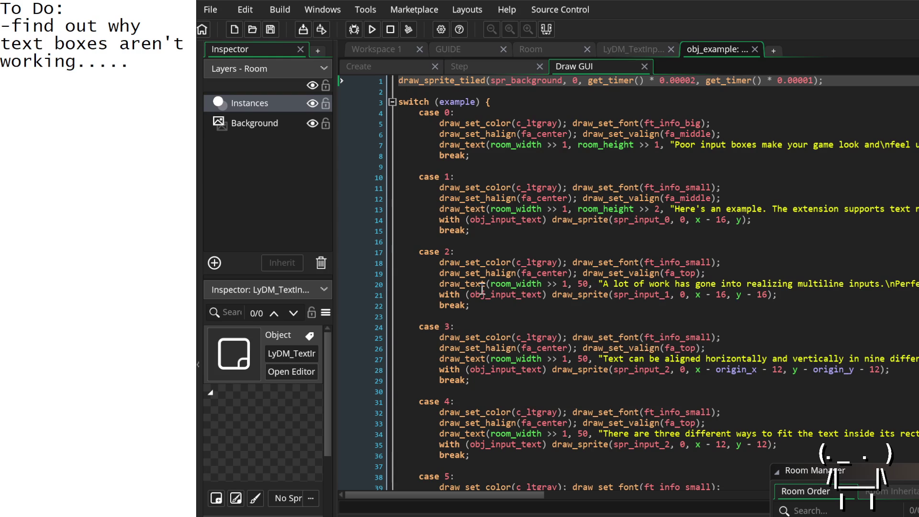
Inspect the draw functions and select the case 2 drawing lines to study them.
mouse_move(477, 287)
mouse_move(474, 269)
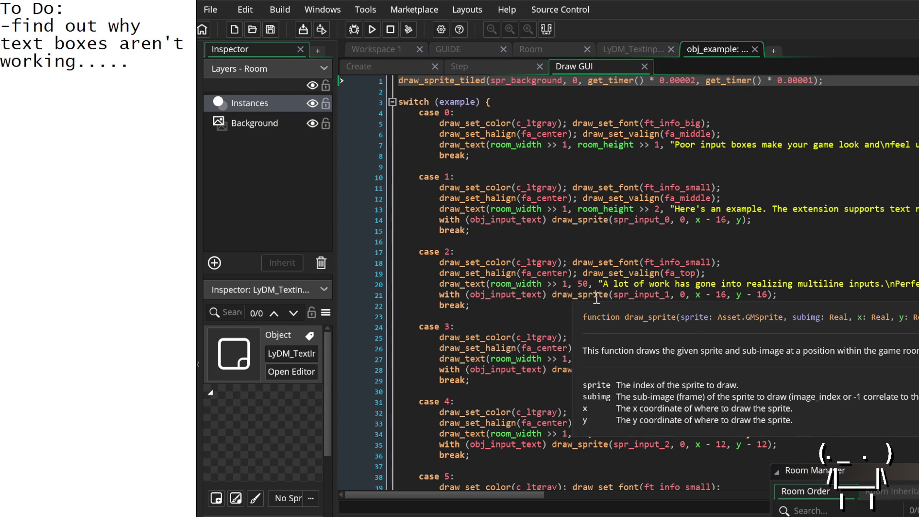
mouse_move(640, 293)
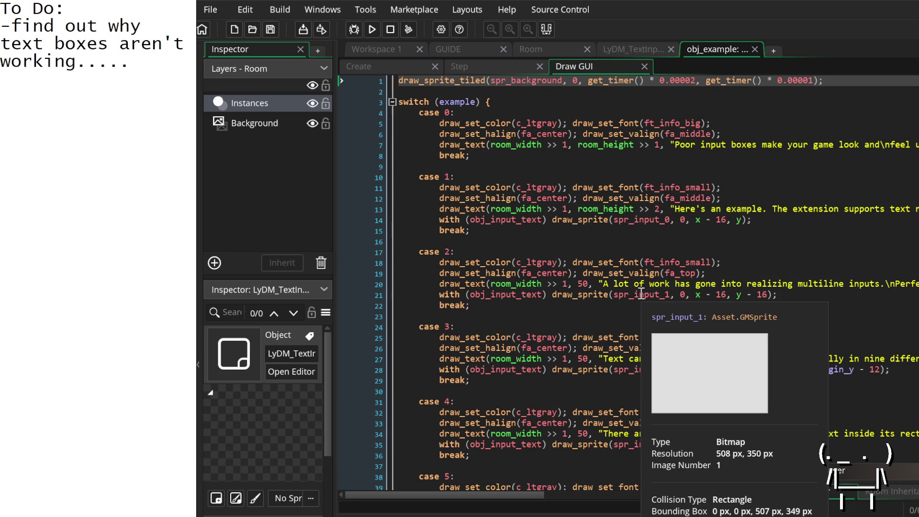
left_click_drag(837, 297, 377, 263)
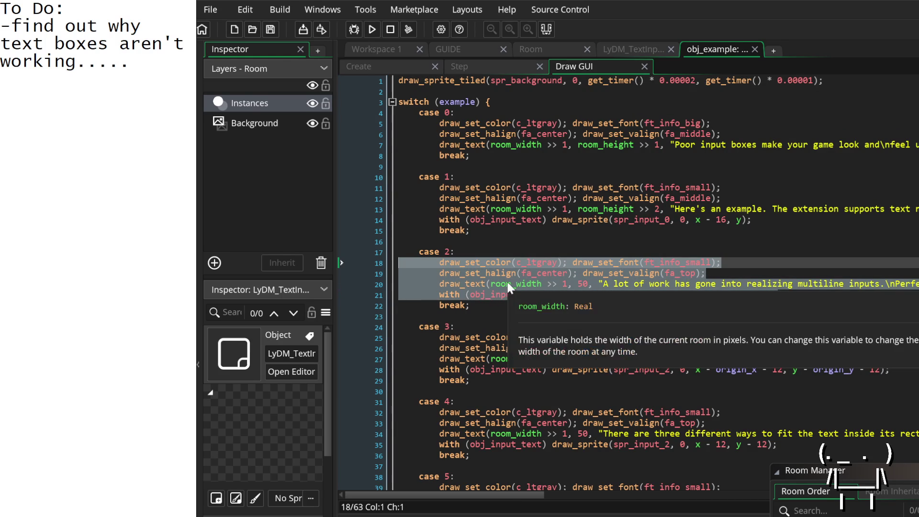
scroll(511, 306, "right", 5)
scroll(507, 308, "right", 10)
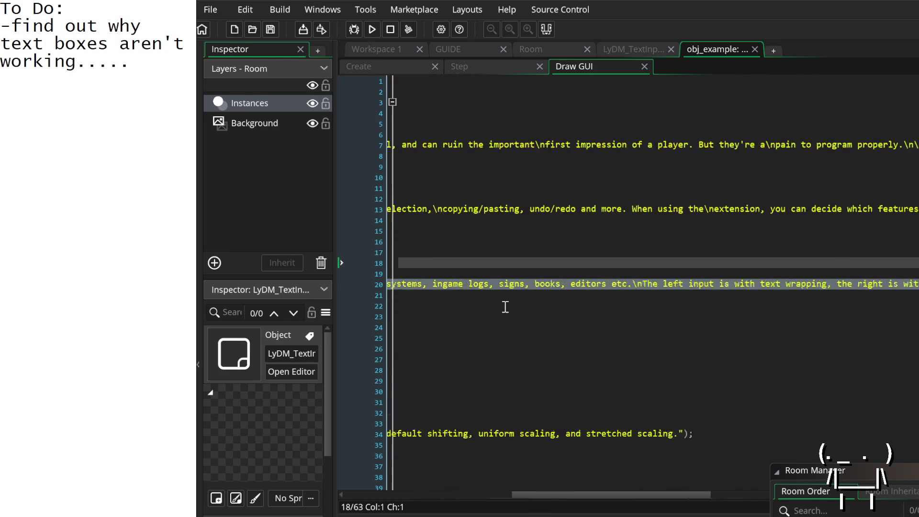
scroll(524, 306, "left", 7)
scroll(526, 306, "left", 5)
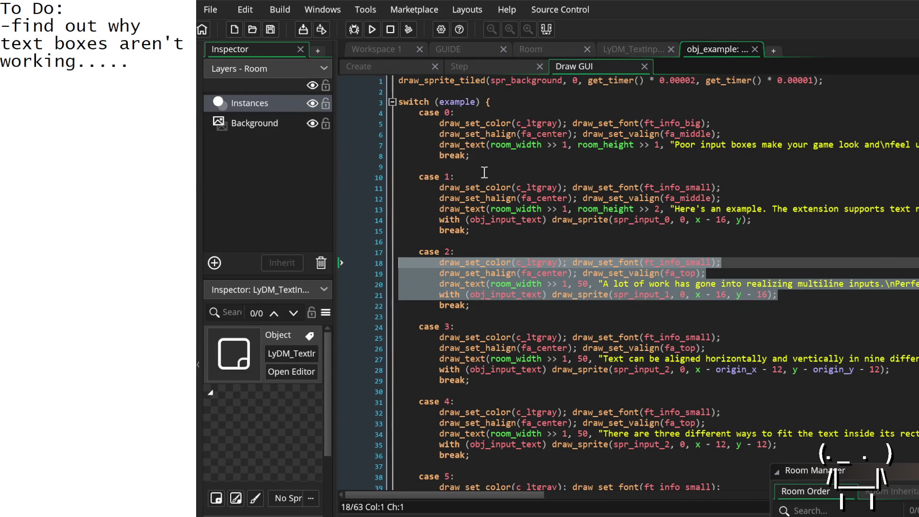
scroll(536, 311, "down", 8)
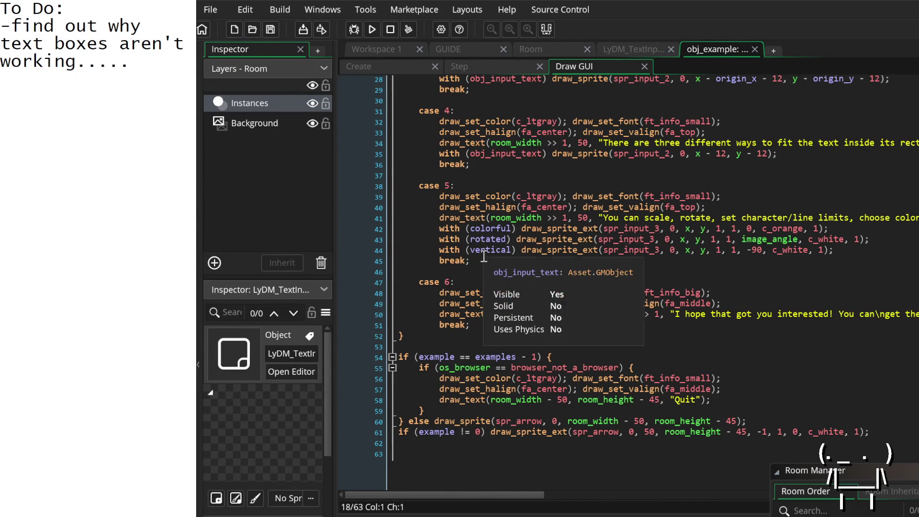
left_click(492, 410)
Copy the case 1 single-line text-input creation lines from the example's Step event.
left_click(493, 67)
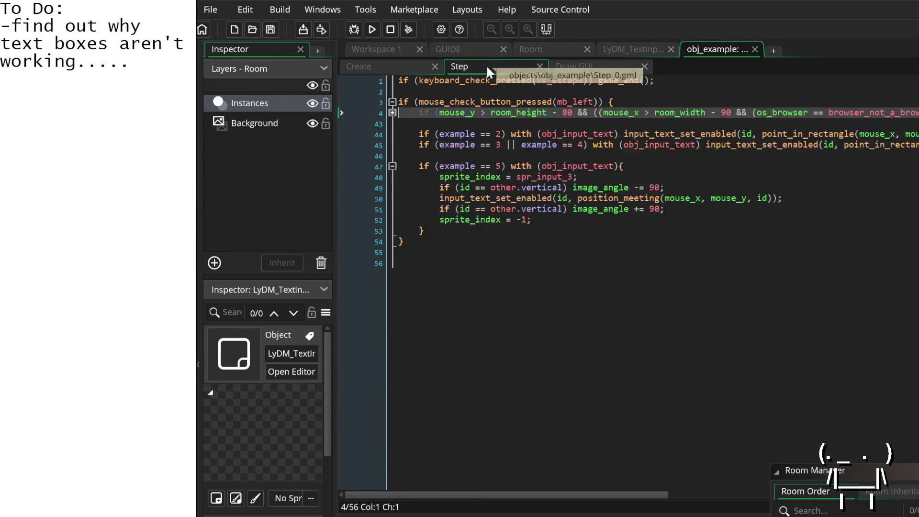
left_click(392, 113)
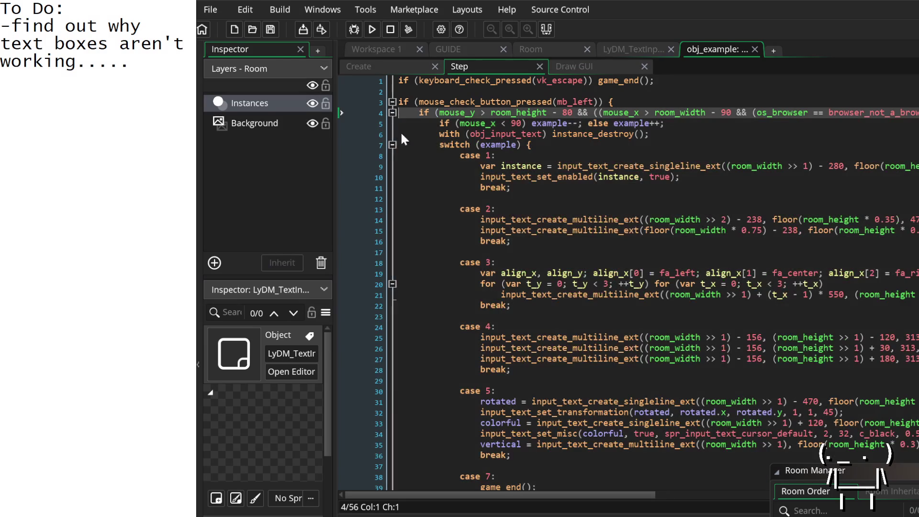
scroll(484, 167, "down", 1)
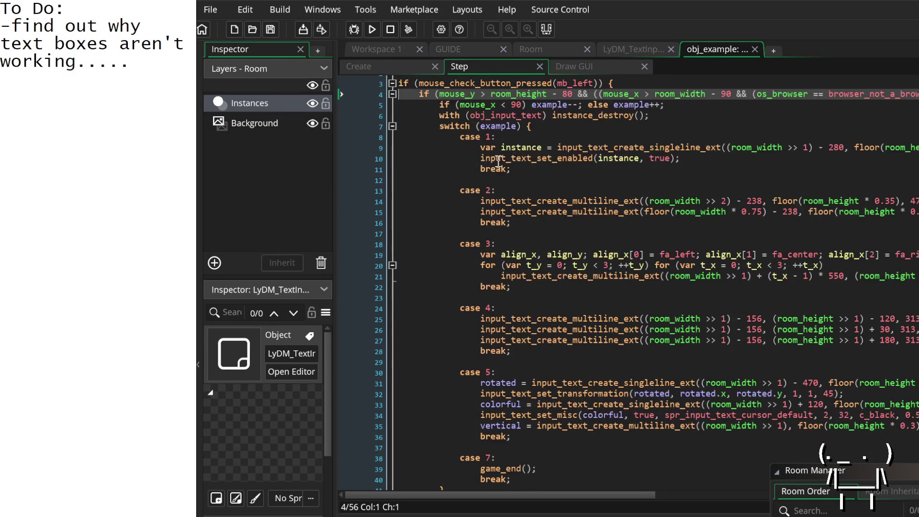
scroll(507, 164, "right", 5)
scroll(506, 164, "right", 10)
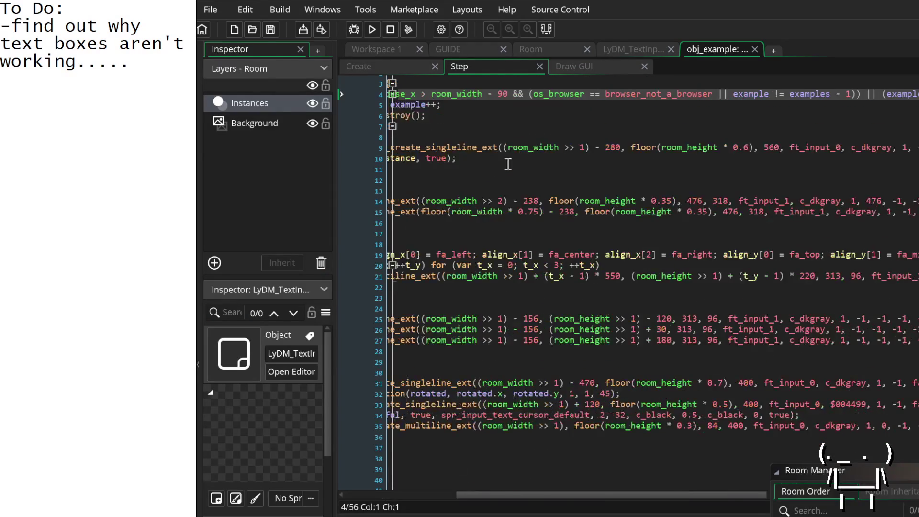
scroll(517, 168, "left", 15)
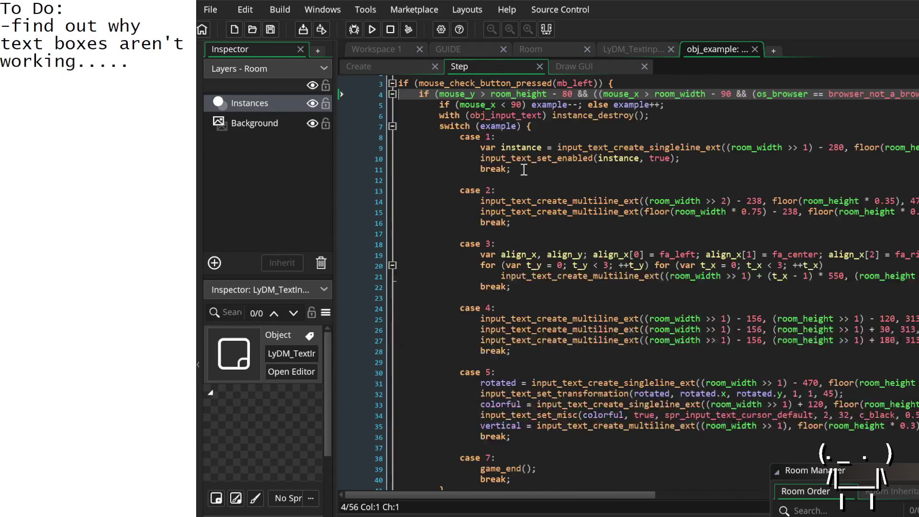
mouse_move(693, 159)
left_mouse_down()
mouse_move(357, 118)
mouse_move(361, 142)
left_mouse_up()
right_click(444, 159)
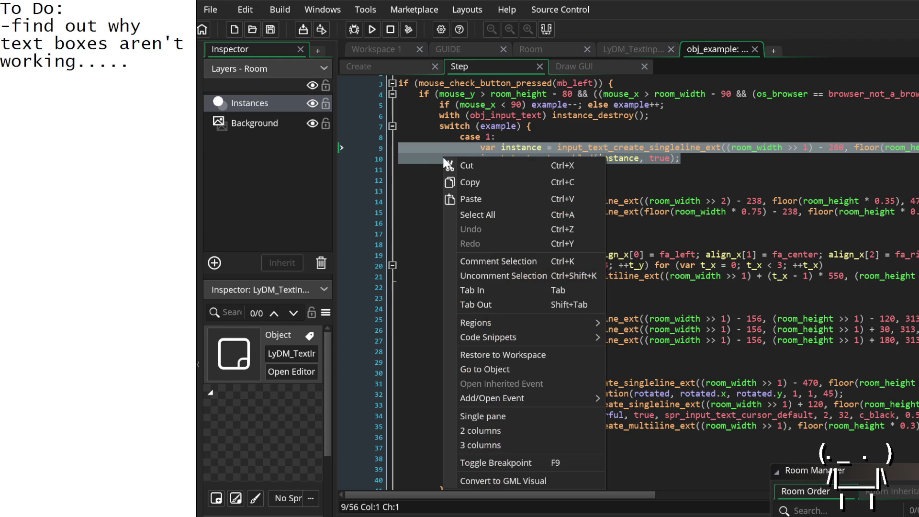
left_click(458, 183)
Open LyDM_TextInput's Create code, move its tab after obj_example, and select 'text' on line 5.
left_click(594, 67)
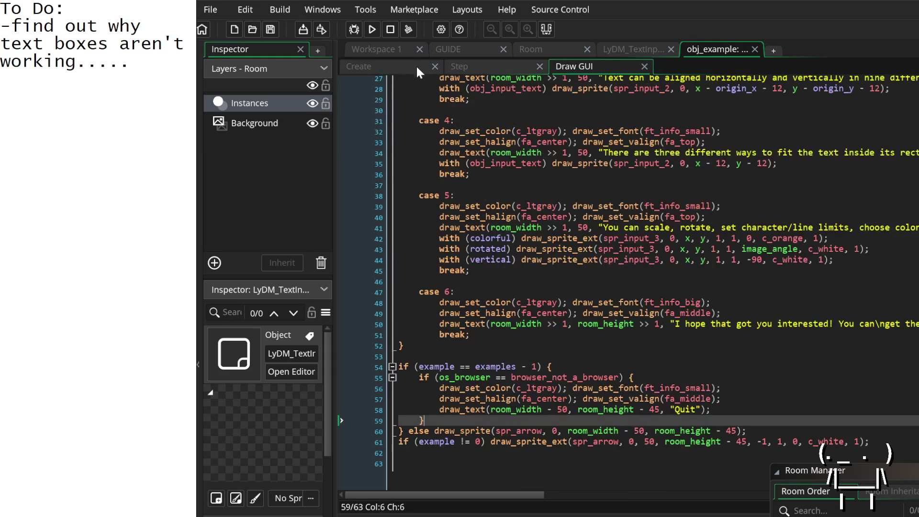
left_click(652, 51)
left_click_drag(641, 45, 671, 47)
double_click(457, 123)
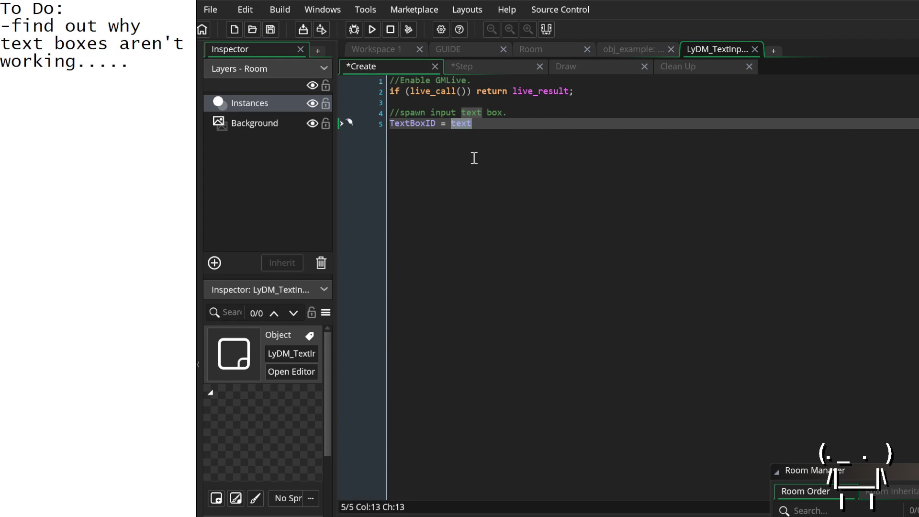
Paste the creation code over 'text', delete the leftover 'TextBoxID =' and fix line 6's indentation.
key("ctrl+v")
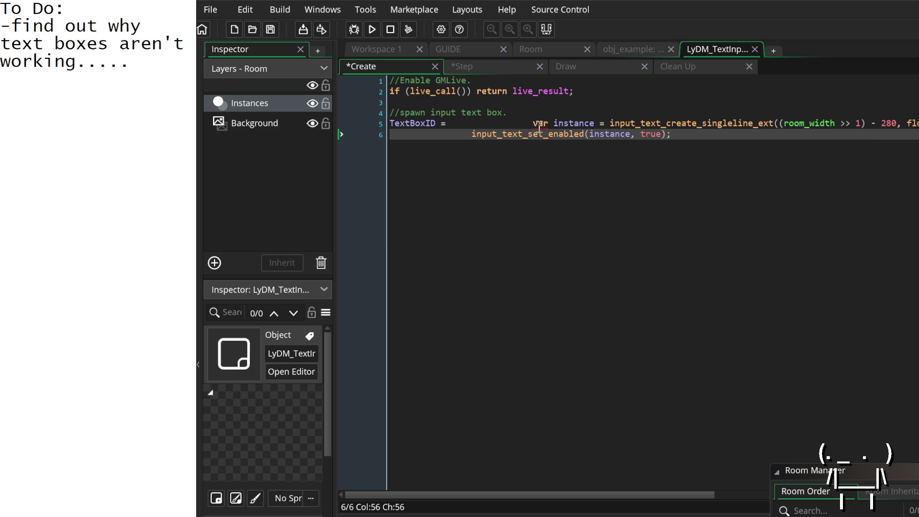
left_click_drag(533, 124, 348, 124)
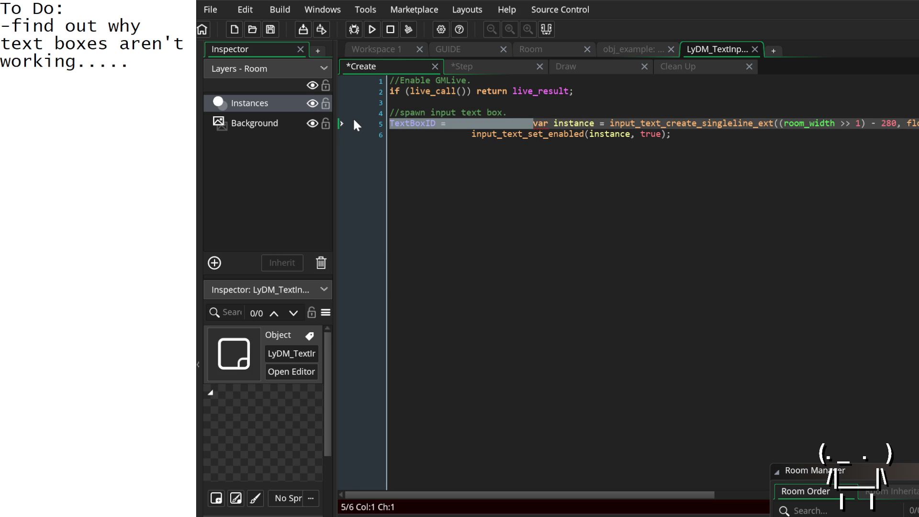
key("BackSpace")
left_click(472, 134)
key("BackSpace")
key("BackSpace")
key("BackSpace")
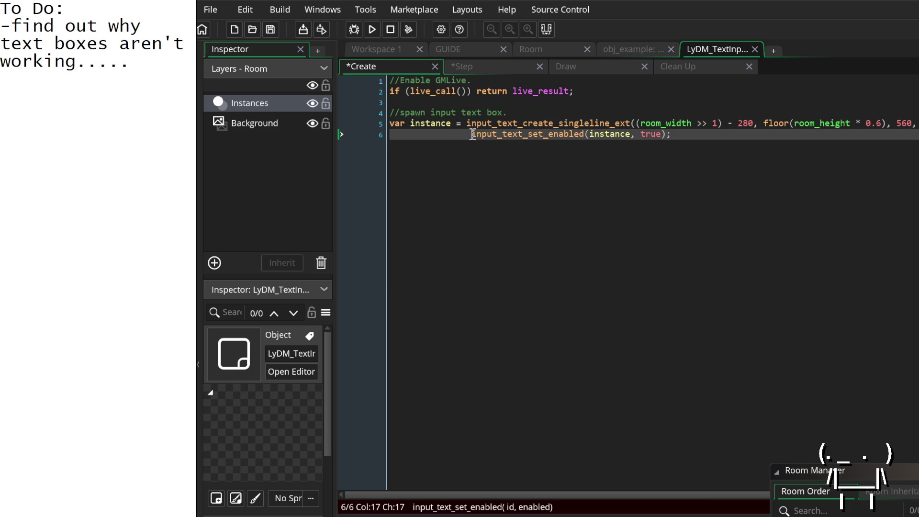
key("BackSpace")
key("BackSpace")
key("BackSpace")
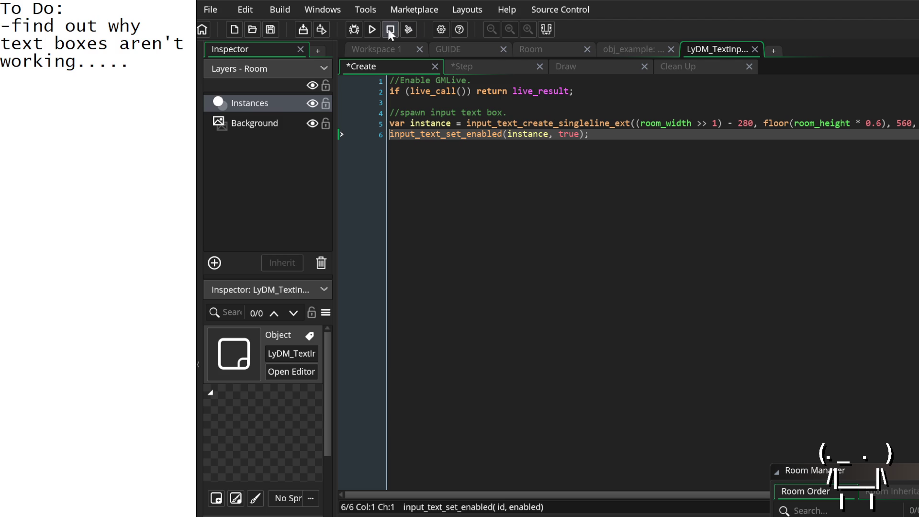
Launch the game and wait for the Text Inputs introduction window to appear.
left_click(372, 29)
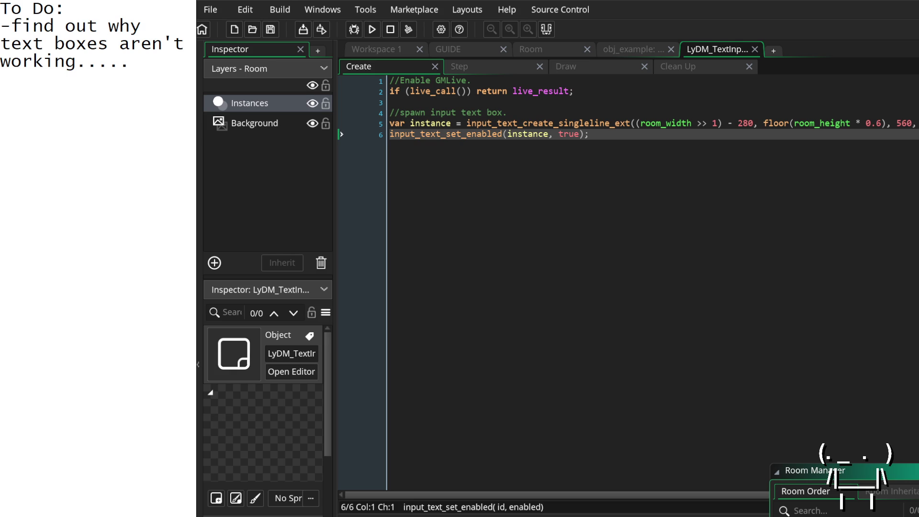
left_click(372, 29)
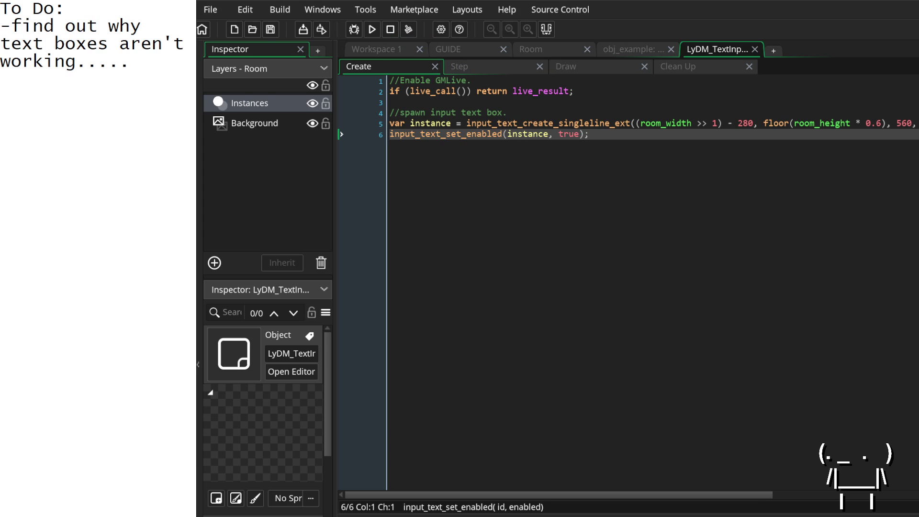
left_click(691, 123)
left_click(502, 69)
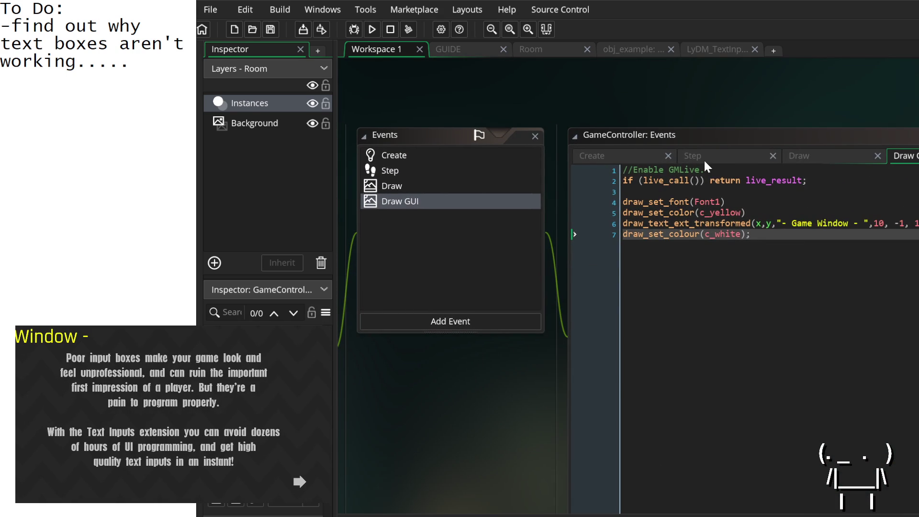
Review GameController's Step code and type a test phrase into the game's text box.
left_click(706, 160)
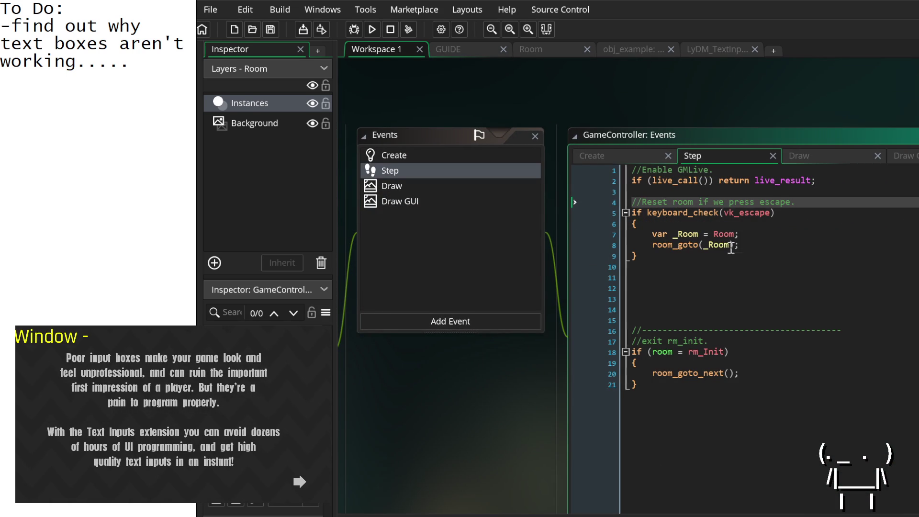
left_click(725, 233)
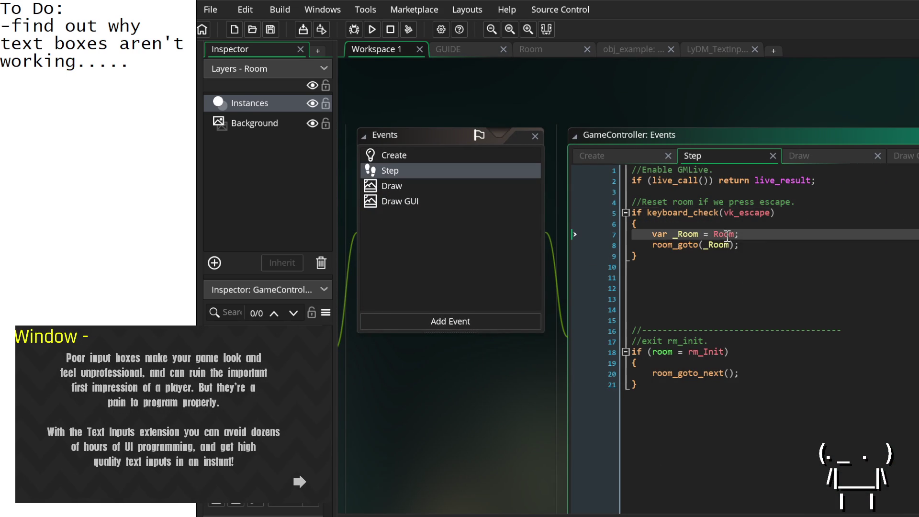
left_click(162, 436)
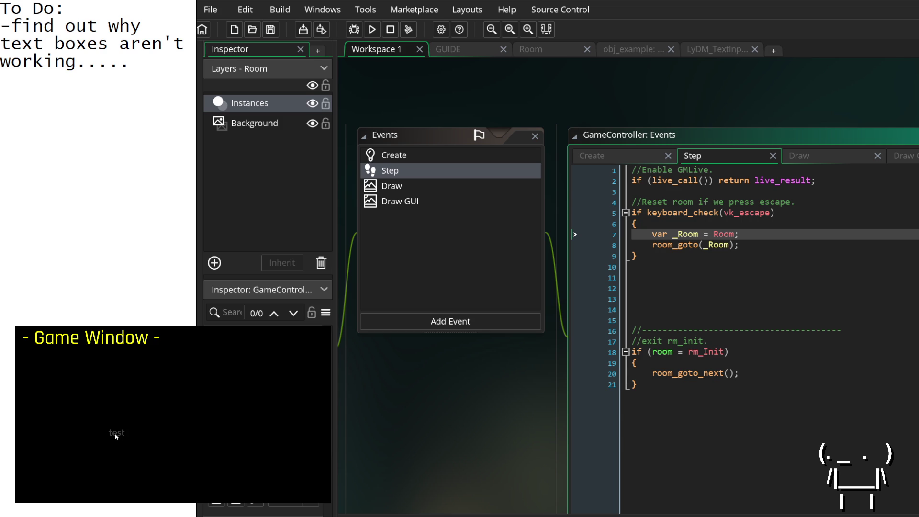
type("EY IT WORKD")
Check GameController's Create code and stop the running game.
left_click(669, 212)
left_click(638, 155)
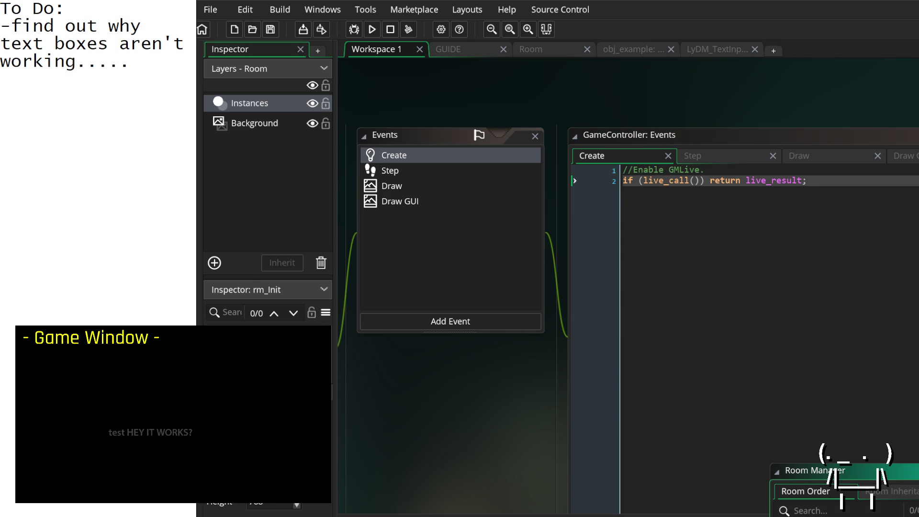
left_click(389, 29)
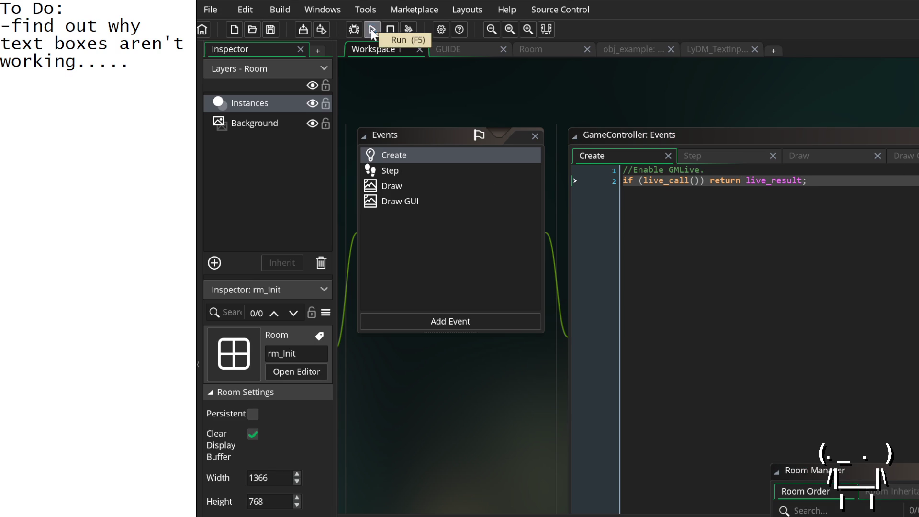
Relaunch the game, review GameController's Step, Draw, Draw GUI and Create code, then open LyDM_TextInput.
left_click(372, 30)
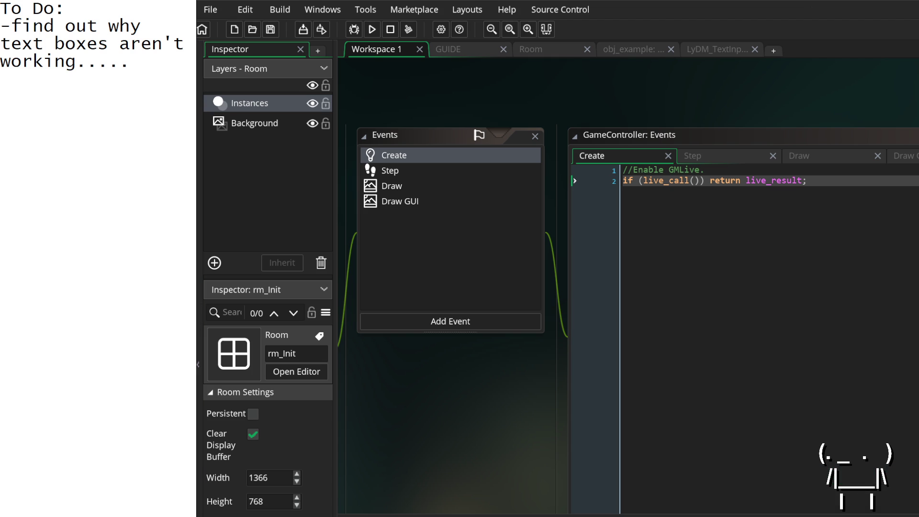
left_click(806, 181)
left_click(694, 156)
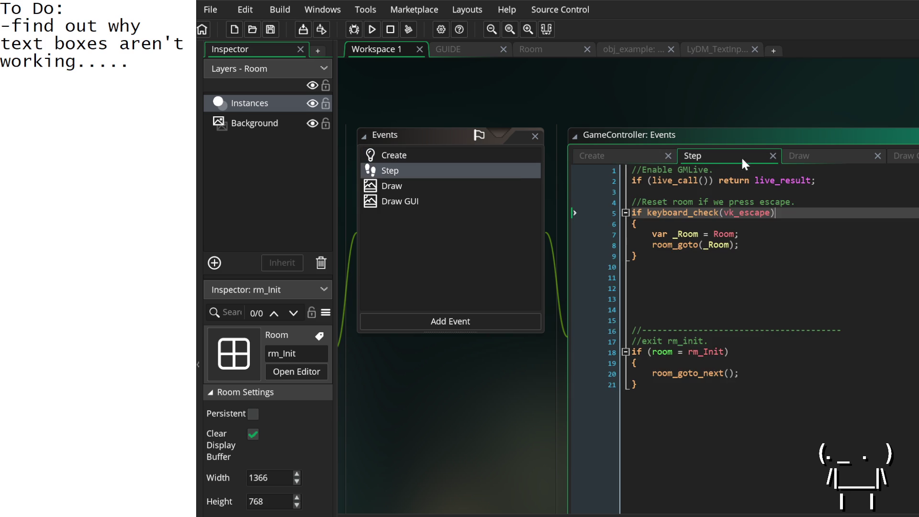
left_click(808, 156)
left_click(397, 200)
left_click(387, 155)
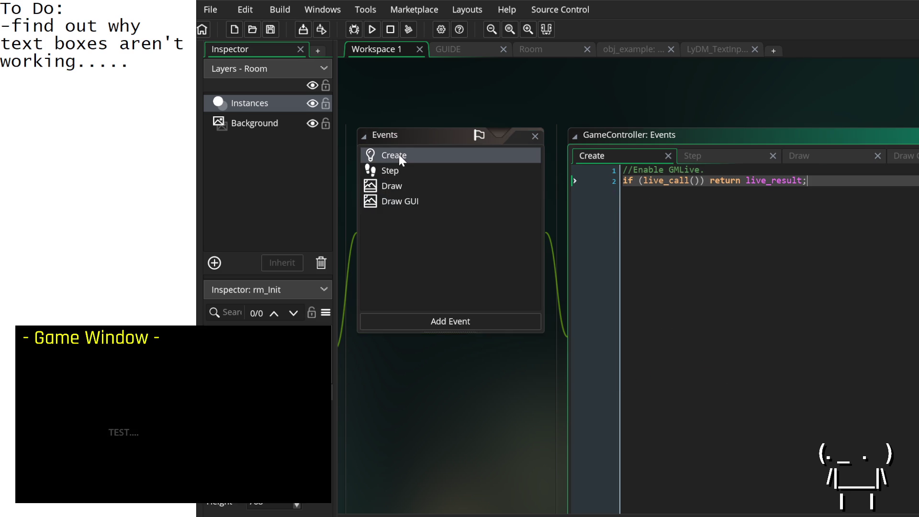
mouse_move(455, 346)
left_mouse_down()
mouse_move(386, 447)
mouse_move(461, 445)
mouse_move(605, 375)
mouse_move(593, 366)
left_mouse_up()
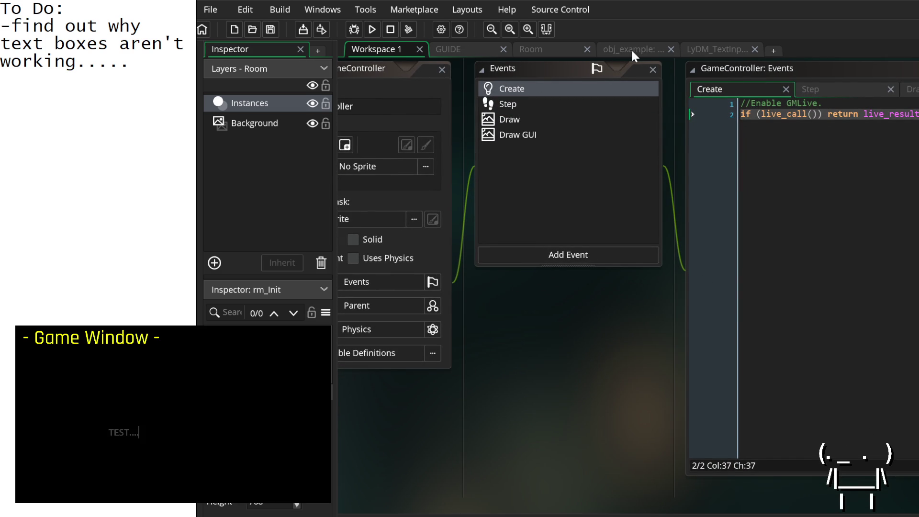
left_click(715, 50)
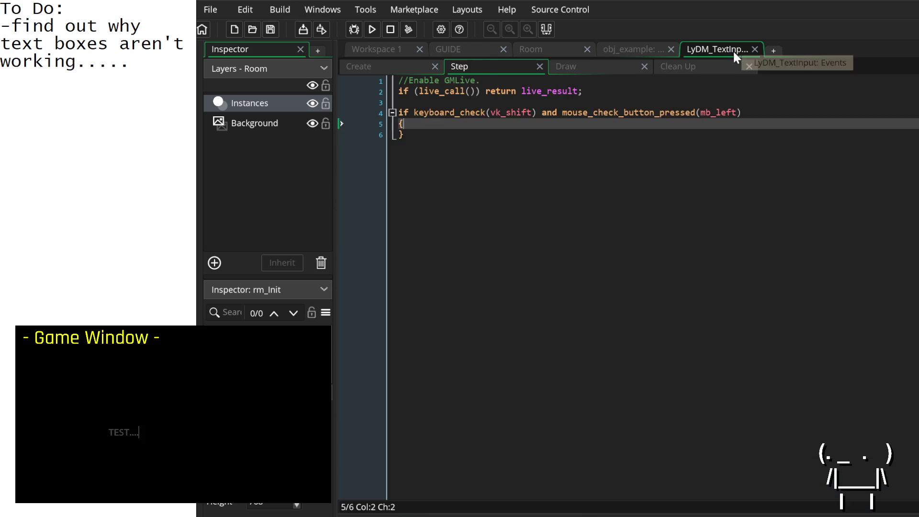
In LyDM_TextInput's Create event, add blank lines below the spawn comment.
left_click(383, 65)
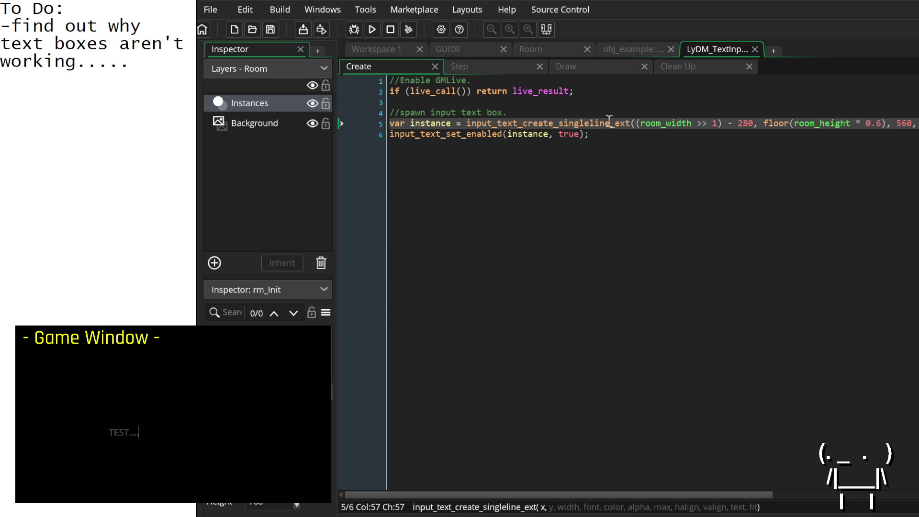
left_click_drag(604, 123, 562, 129)
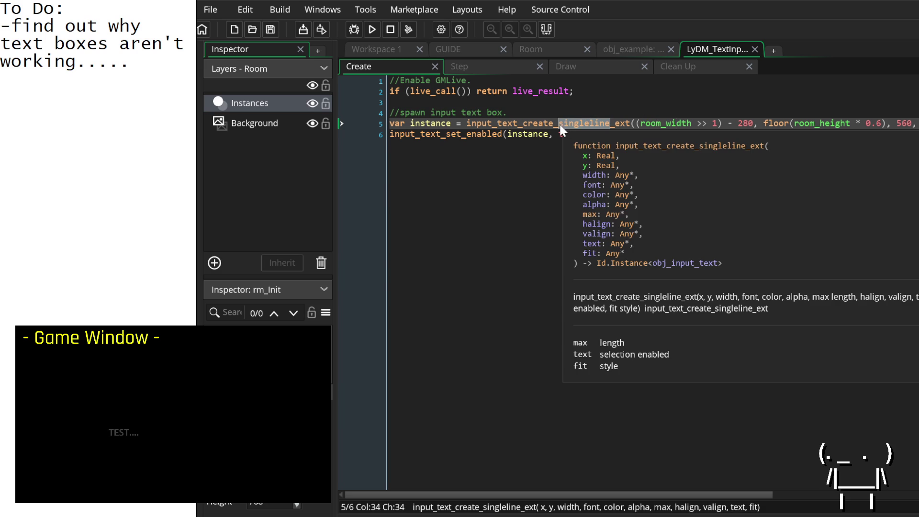
type("mul")
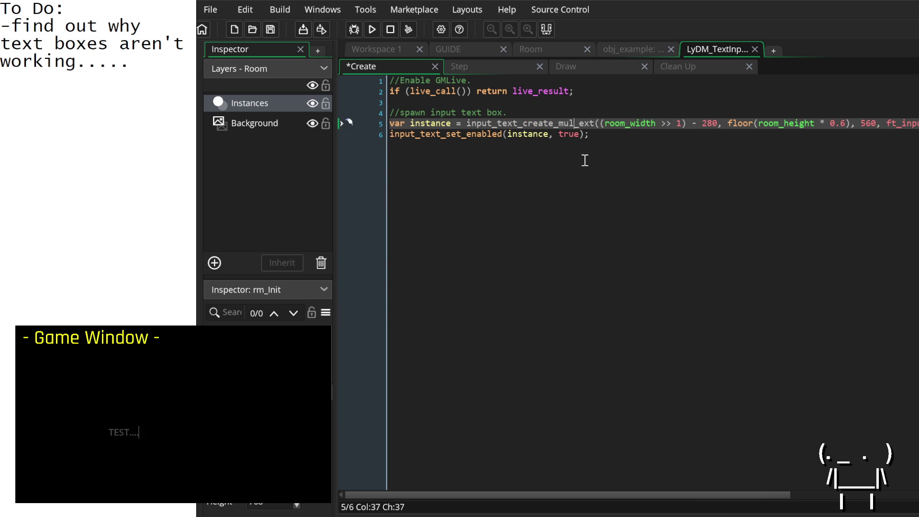
key("ctrl+z")
left_click(659, 136)
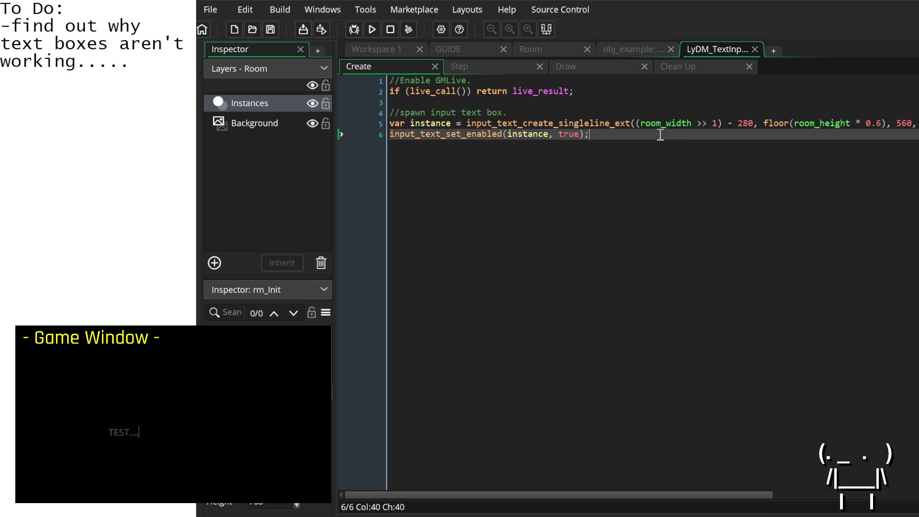
left_click(391, 136)
key("Up")
key("End")
key("Down")
key("Home")
key("Up")
left_click(519, 115)
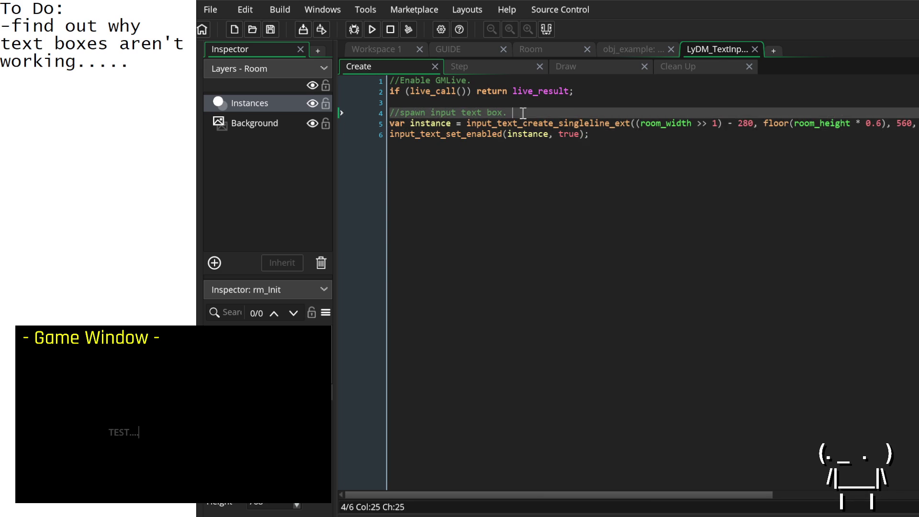
key("Return")
key("Return")
key("Return")
Comment out the two old spawn lines 9 and 10 with //.
left_click(391, 163)
type("//")
key("Down")
key("Up")
key("End")
key("Down")
key("Home")
type("//")
Write InputBox_ID = input_text_create_singleline(x, y, on the blank line 5.
key("Up")
key("Up")
key("Up")
key("Up")
key("Up")
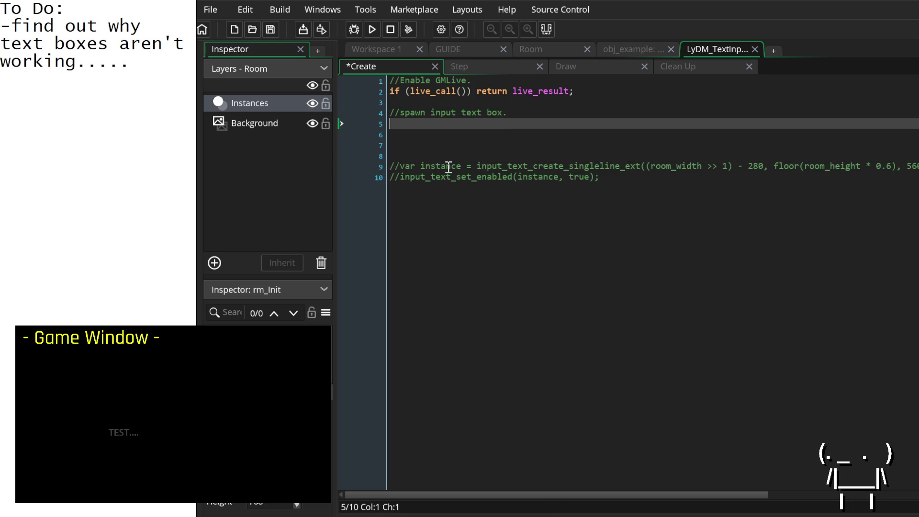
type("InputBox_")
type("ID ")
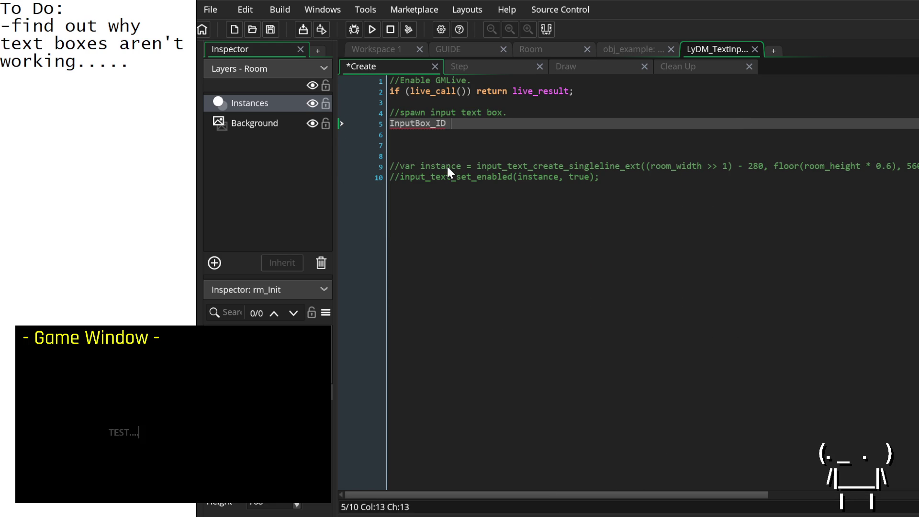
type("= input_tex")
type("t_create_")
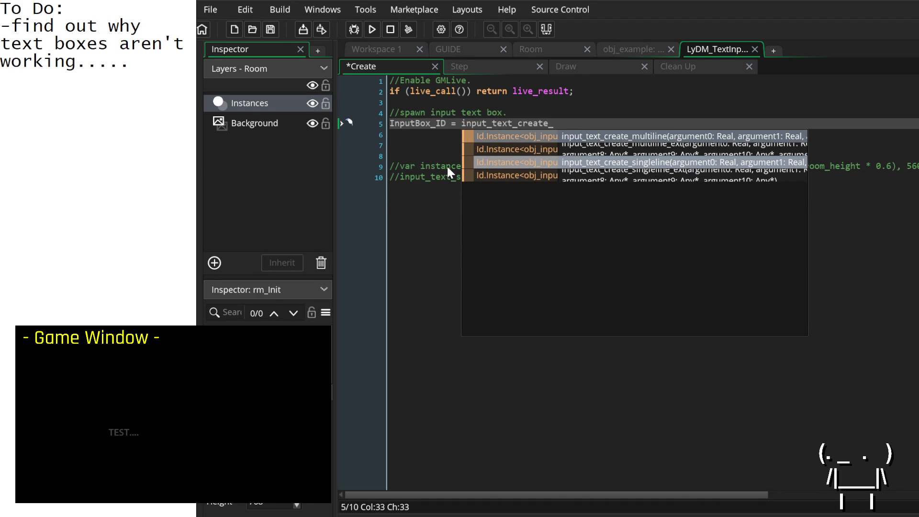
type("multiline(")
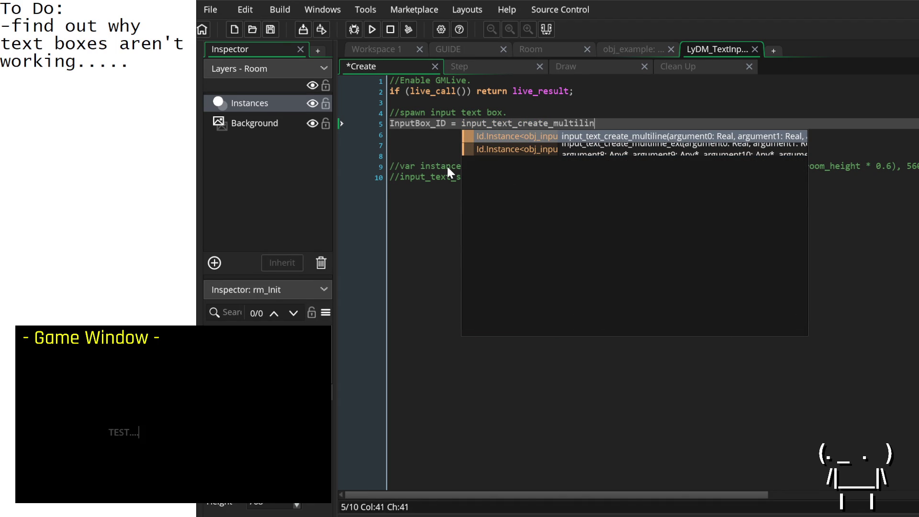
key("BackSpace")
key("BackSpace")
key("BackSpace")
key("BackSpace")
key("BackSpace")
key("BackSpace")
type("single")
key("Return")
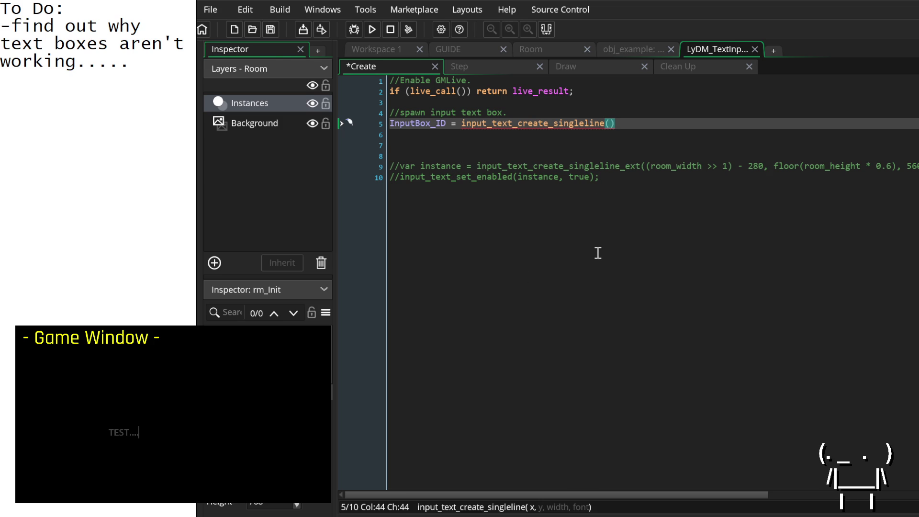
type("x,")
type(" y,")
Uncomment line 9 and inspect the old spawn call's x and y arguments.
double_click(660, 165)
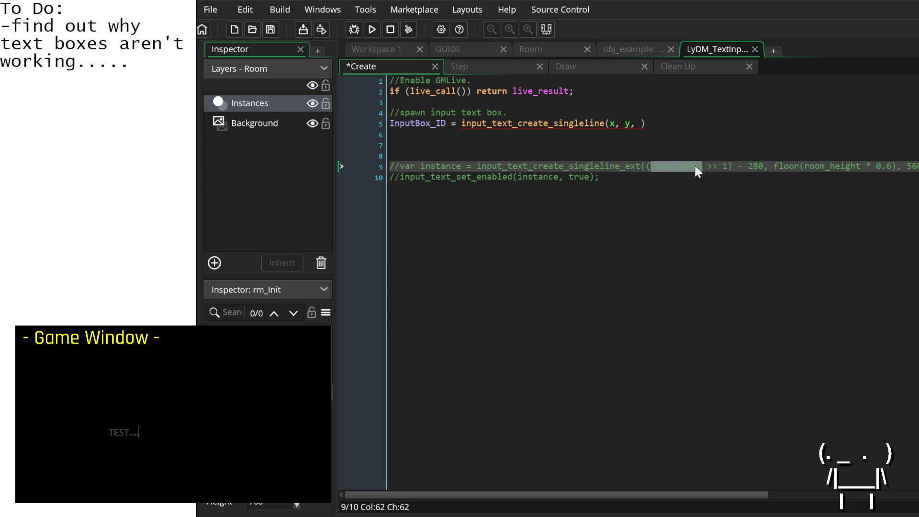
left_click(728, 166)
left_click(653, 166)
scroll(658, 166, "right", 3)
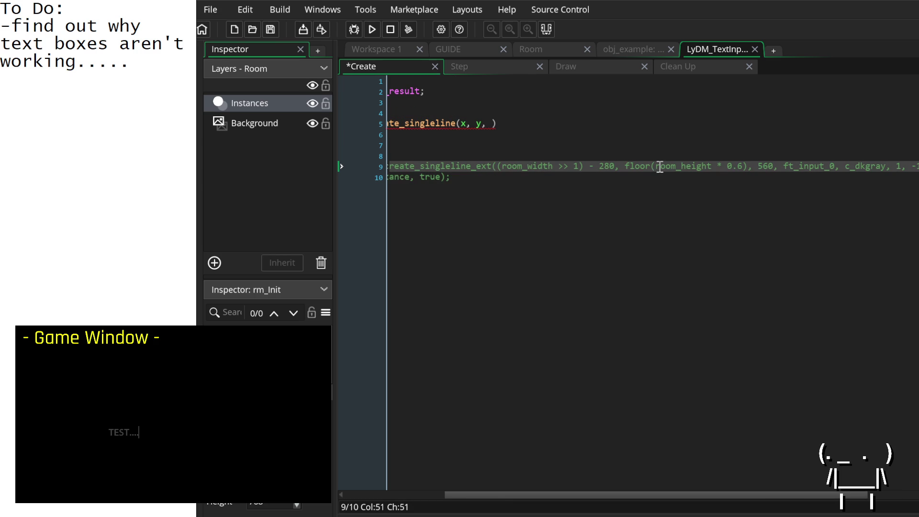
scroll(694, 177, "left", 3)
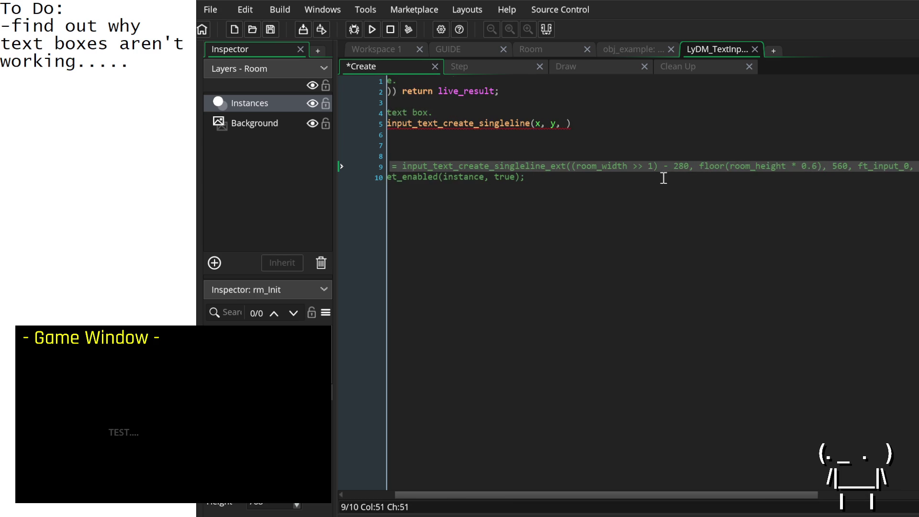
left_click(401, 167)
key("BackSpace")
key("BackSpace")
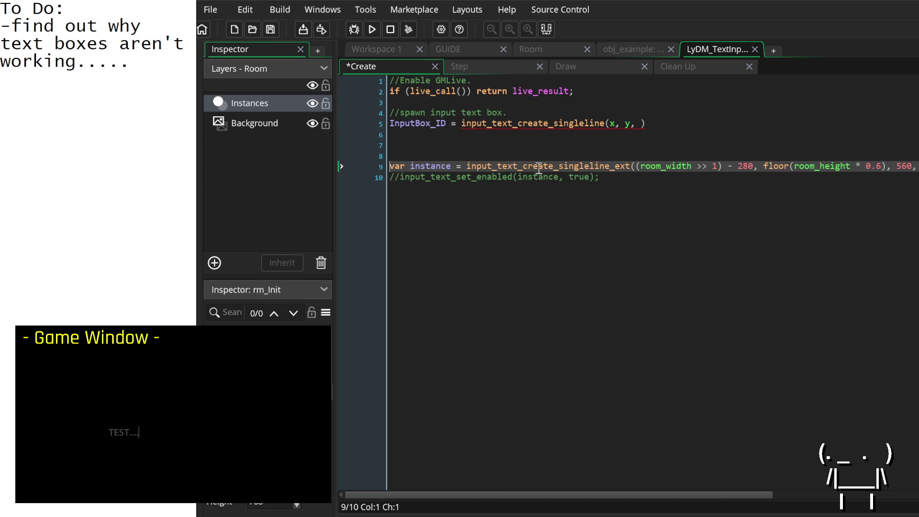
left_click(607, 167)
left_click(664, 166)
left_click(720, 166)
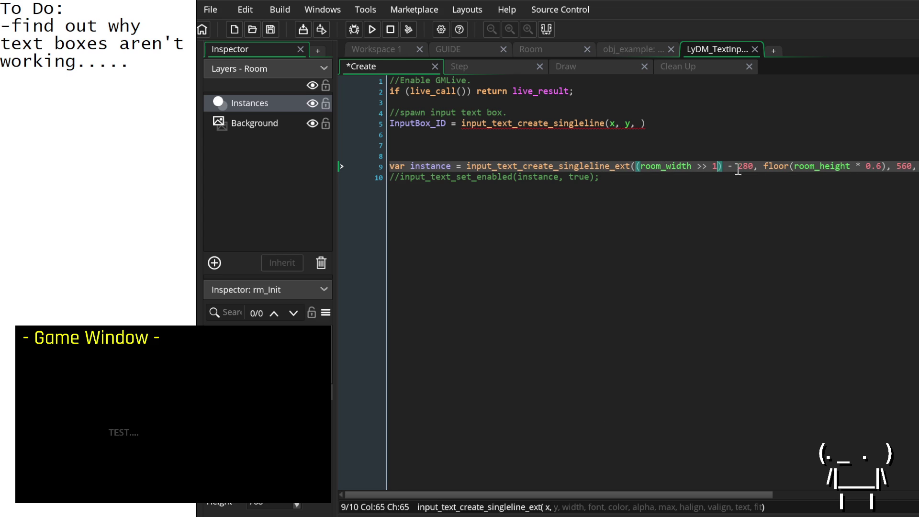
left_click(762, 166)
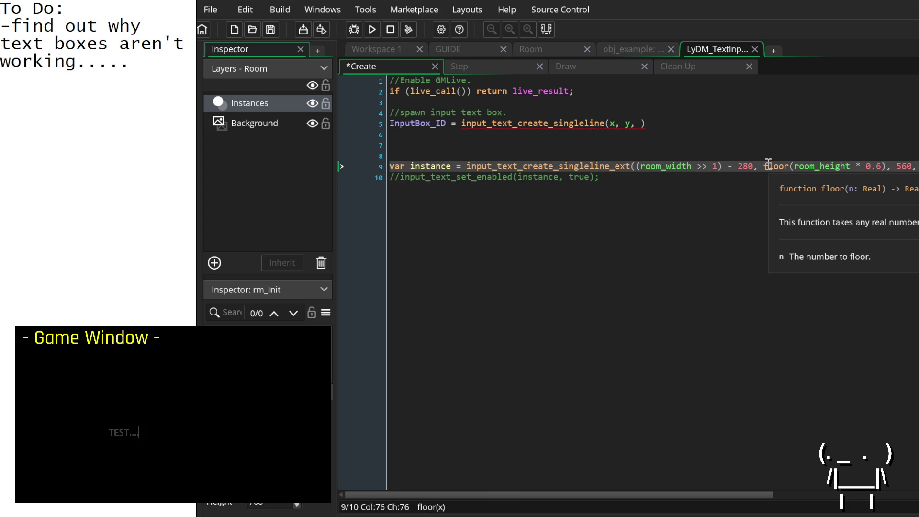
Check the old width 560 and enter 500 as the new call's width.
left_click(758, 167)
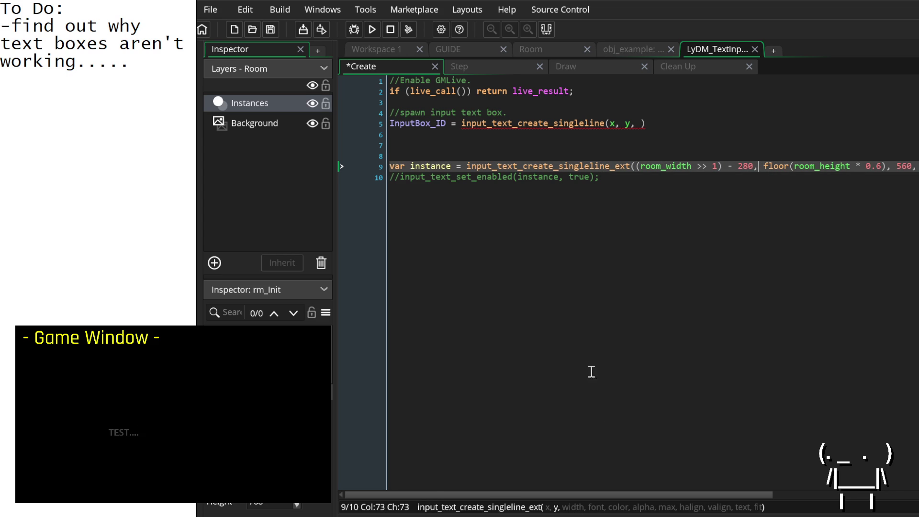
scroll(598, 373, "right", 3)
scroll(597, 373, "right", 3)
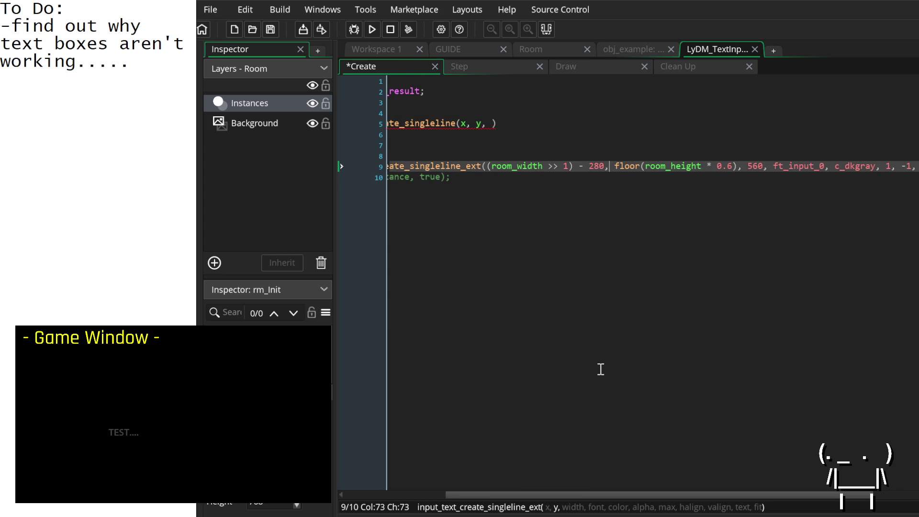
left_click(755, 166)
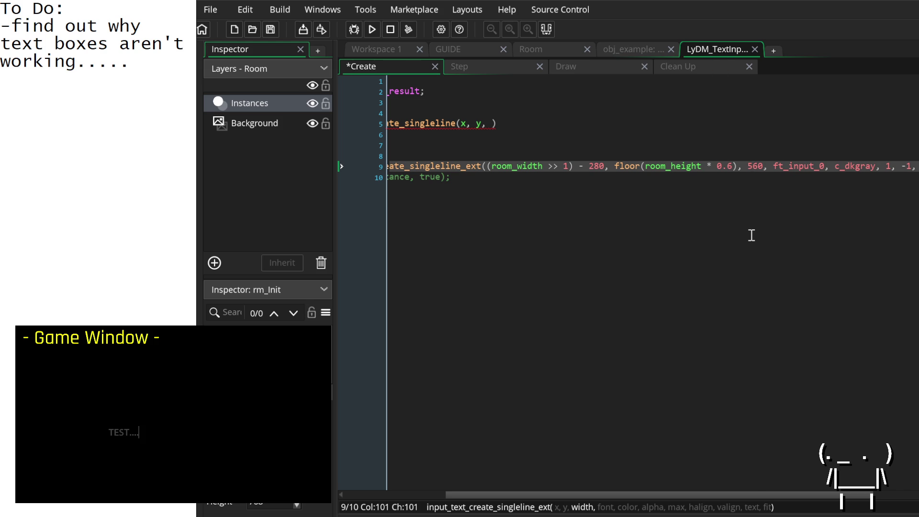
scroll(751, 234, "right", 3)
scroll(742, 236, "left", 10)
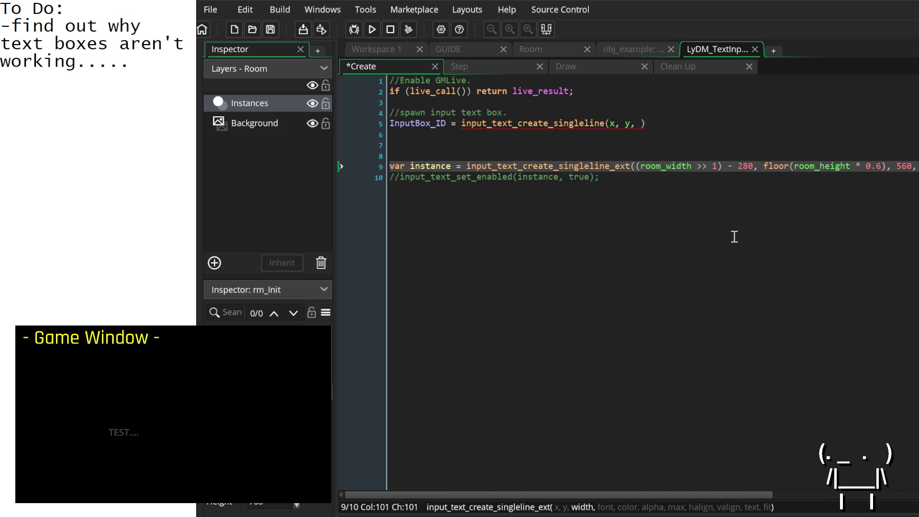
left_click(642, 124)
type("500")
Add Font2 as the font argument, end line 5 with a semicolon, and start a new line.
scroll(666, 259, "right", 3)
scroll(666, 259, "right", 3)
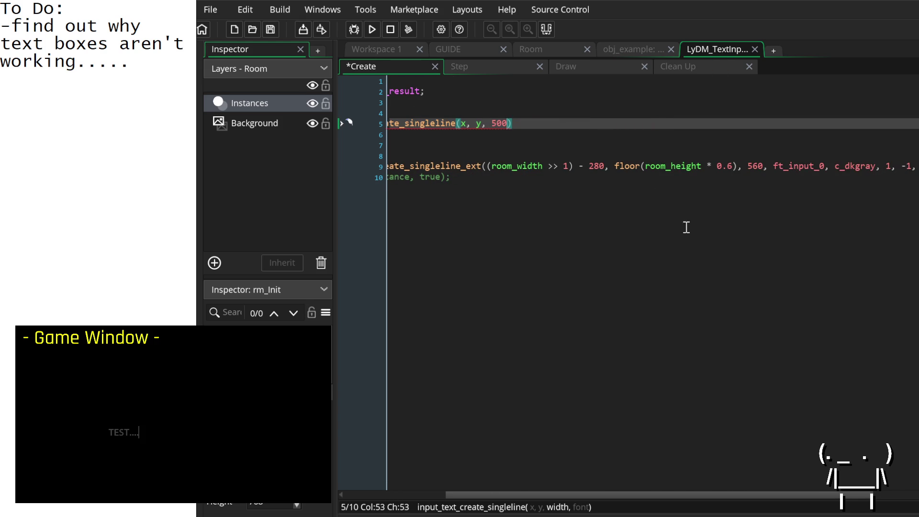
left_click(795, 166)
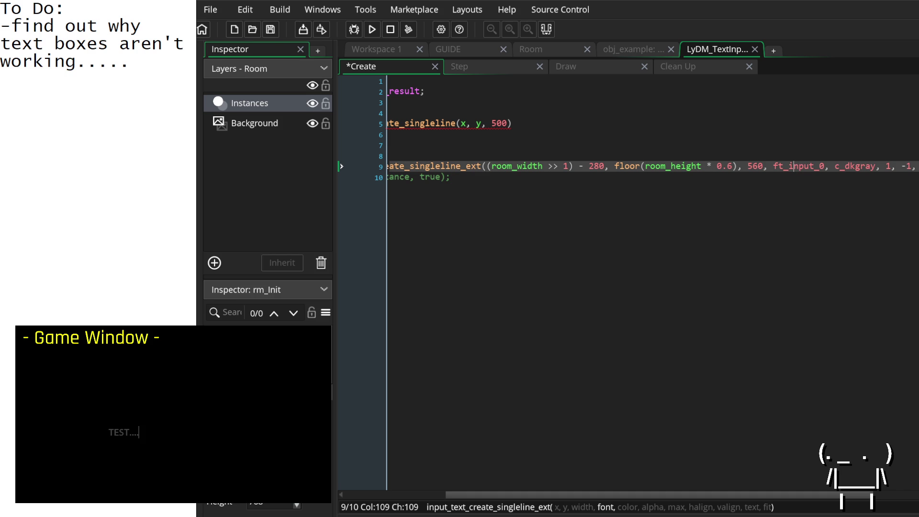
scroll(603, 191, "left", 3)
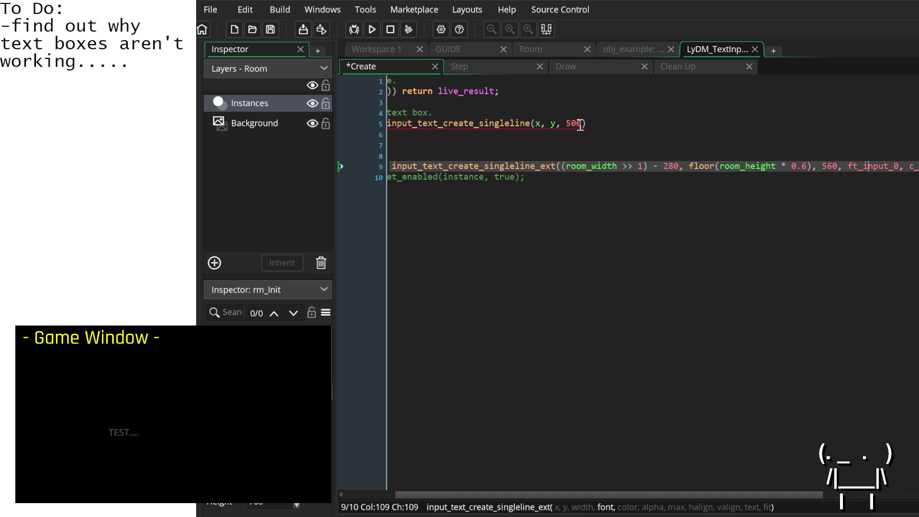
left_click(584, 123)
type(", ")
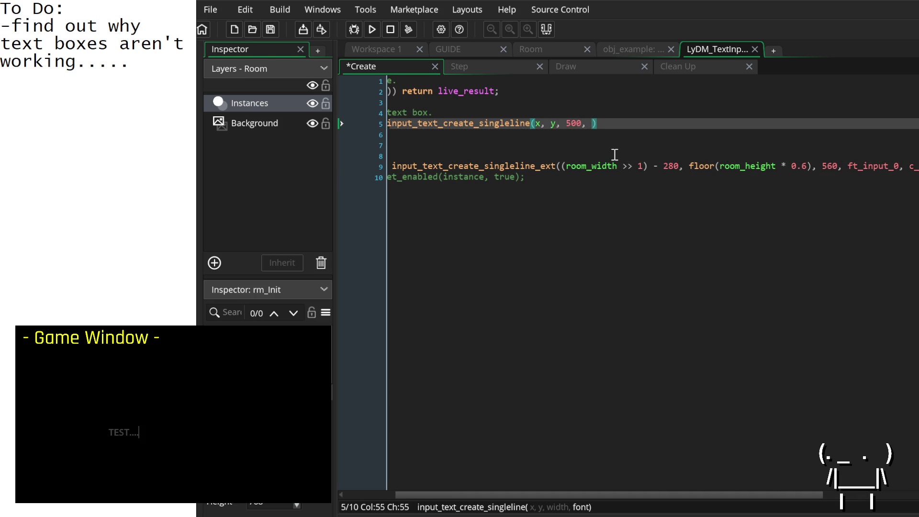
type("fo")
key("BackSpace")
key("BackSpace")
type("Font2")
type(",")
key("BackSpace")
scroll(662, 229, "right", 3)
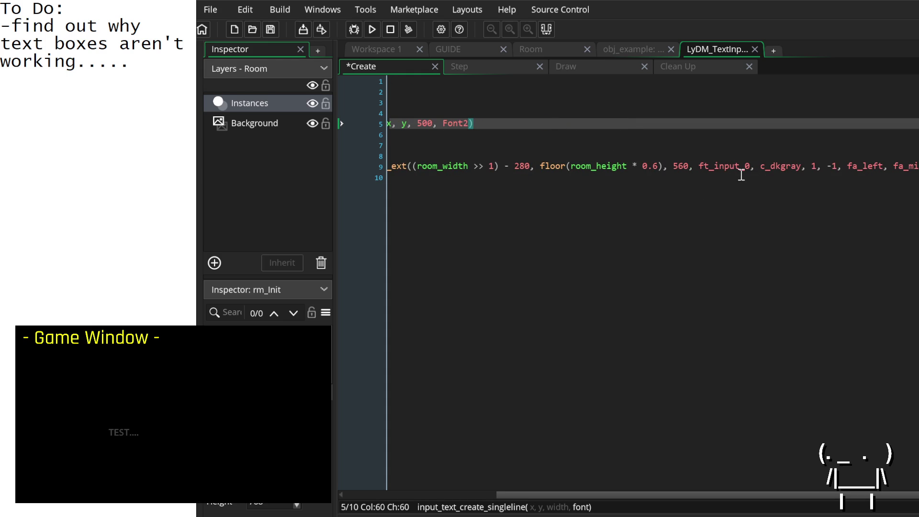
scroll(741, 176, "right", 1)
scroll(734, 182, "left", 5)
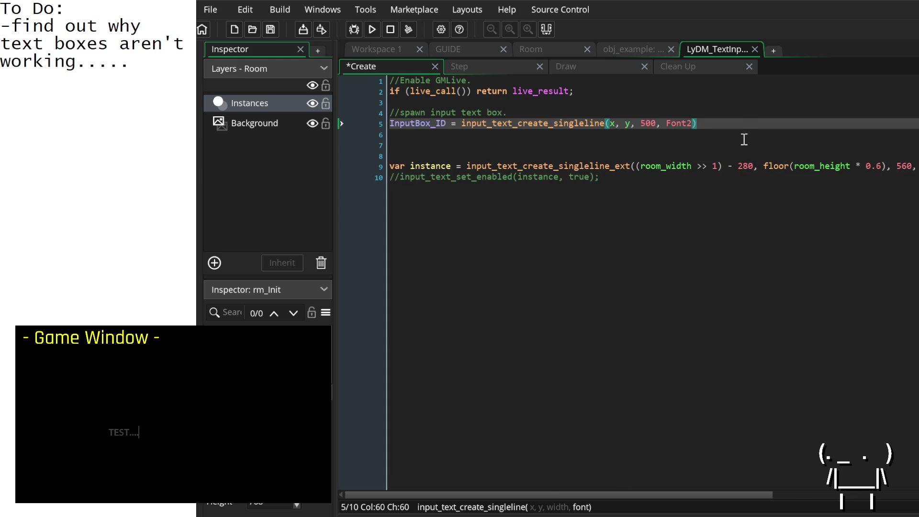
key("Right")
type(";")
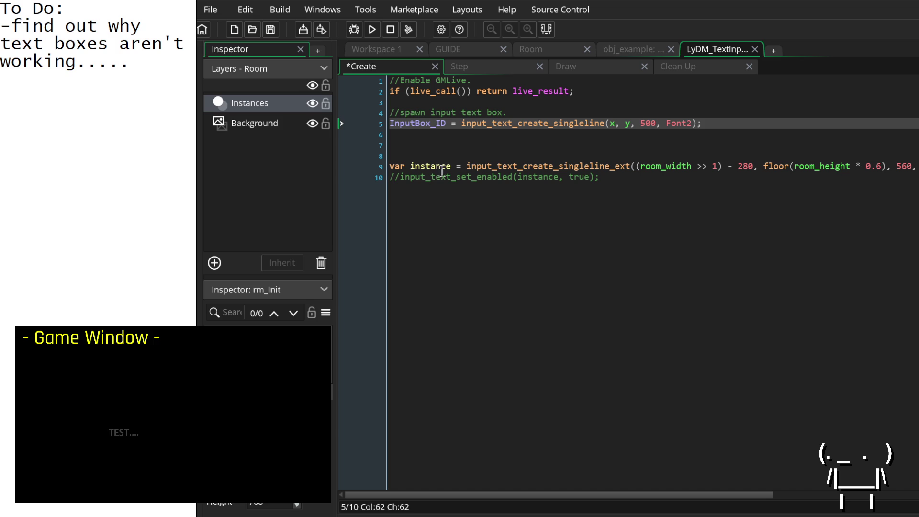
key("Return")
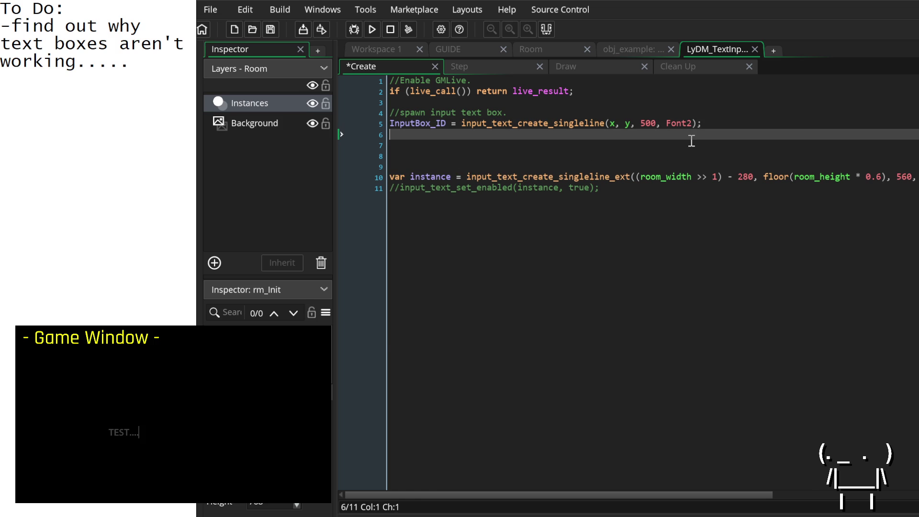
Add input_text_set_enabled(TextBox_ID , true); on line 6 below the creation call.
type("input_text_set_e")
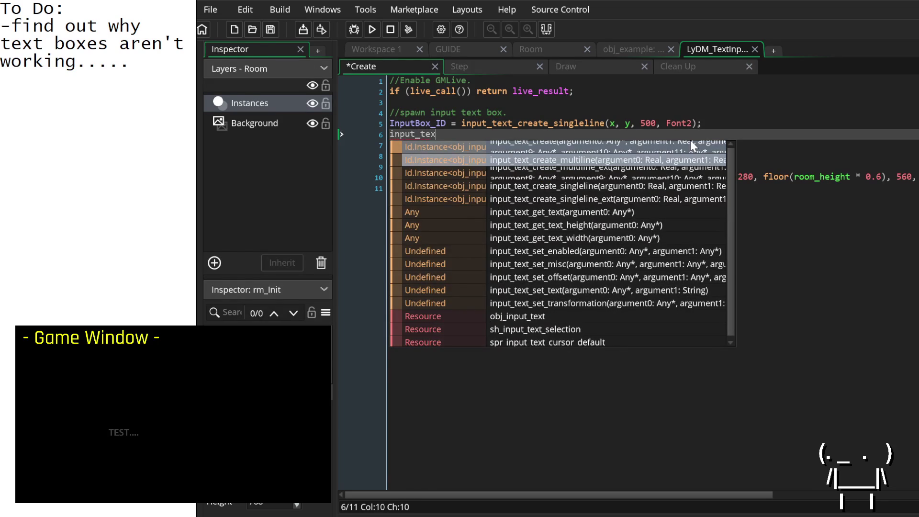
type("n")
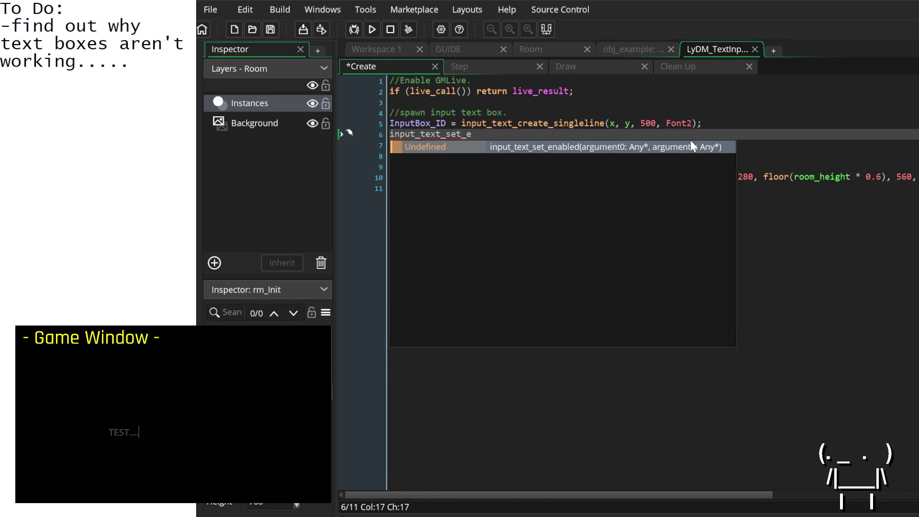
key("Return")
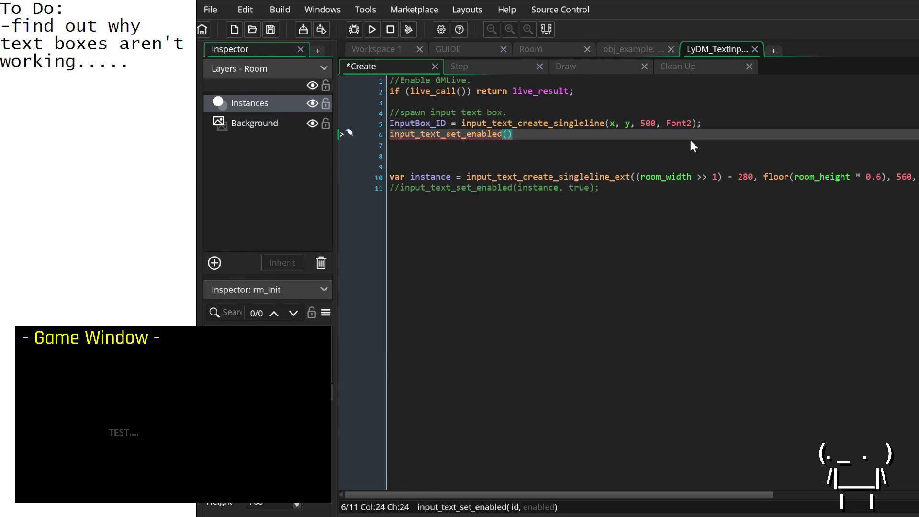
type("Text")
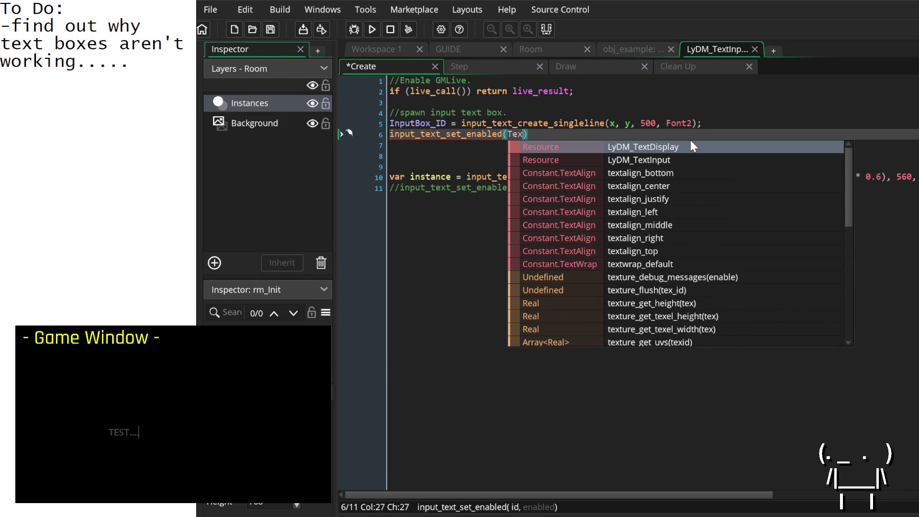
type("Box_I")
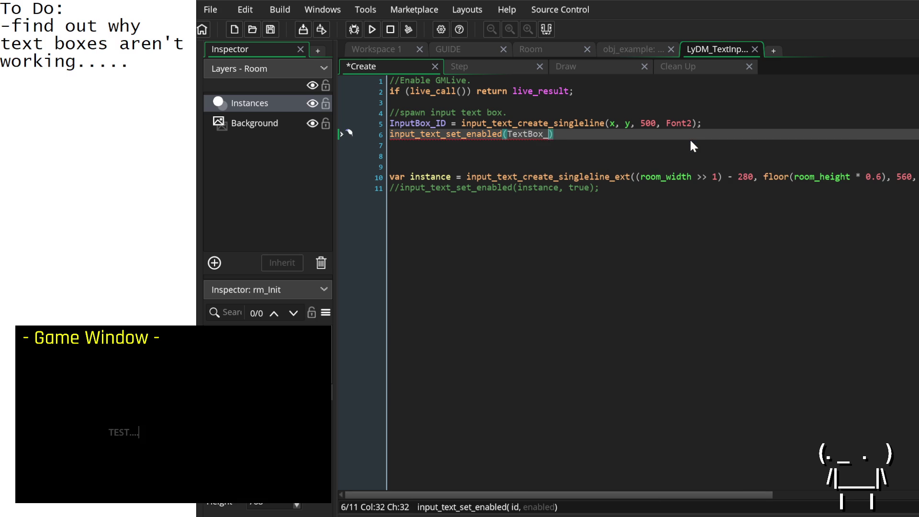
type("D , t")
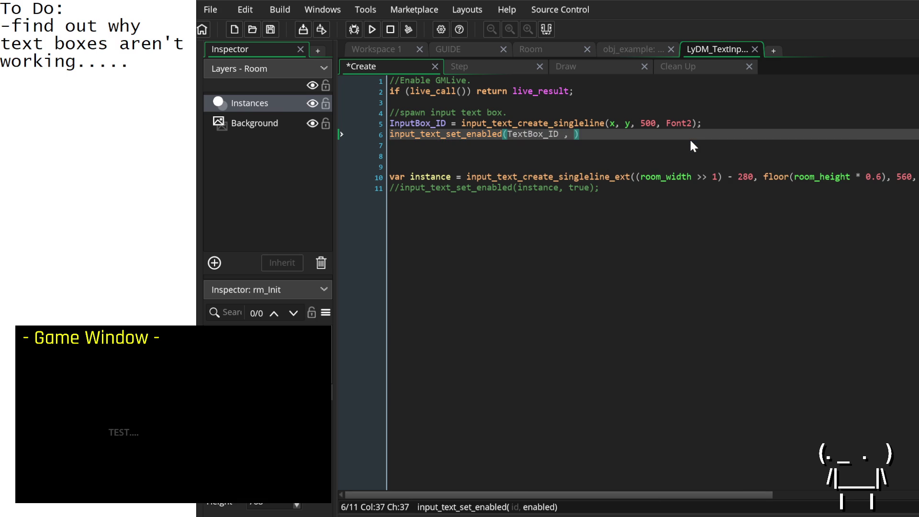
type("rue);")
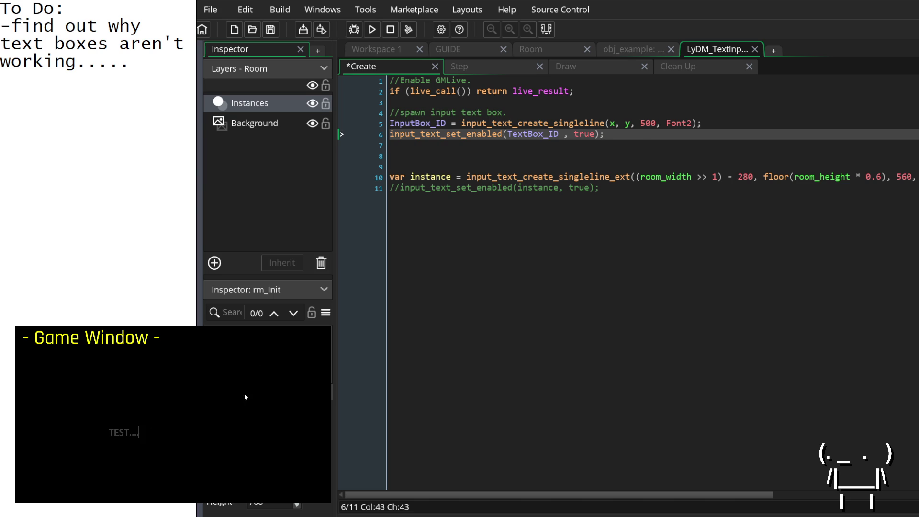
left_click(744, 124)
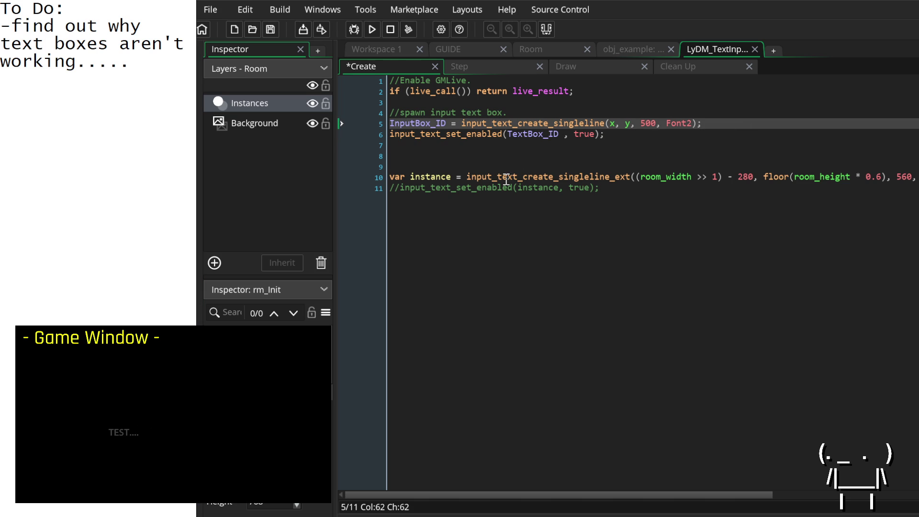
left_click(389, 177)
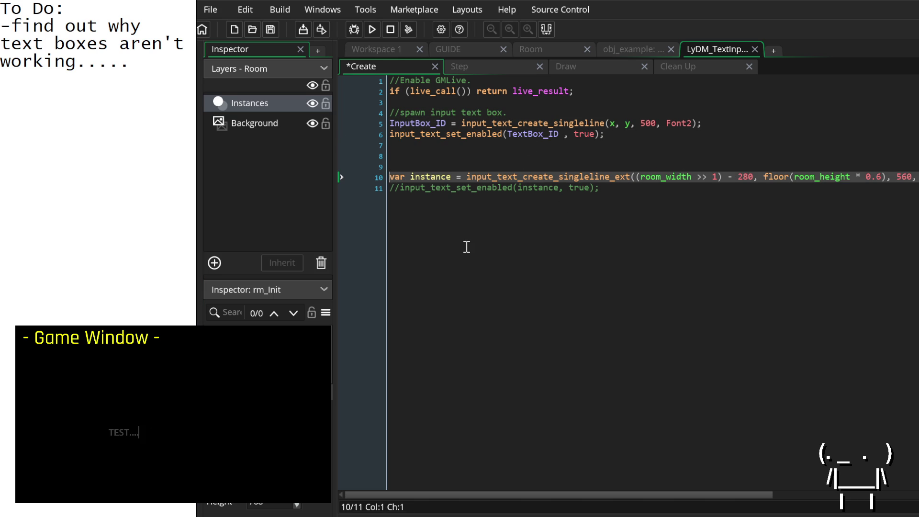
Comment out line 10, then type and delete test text in the running game's box.
type("//")
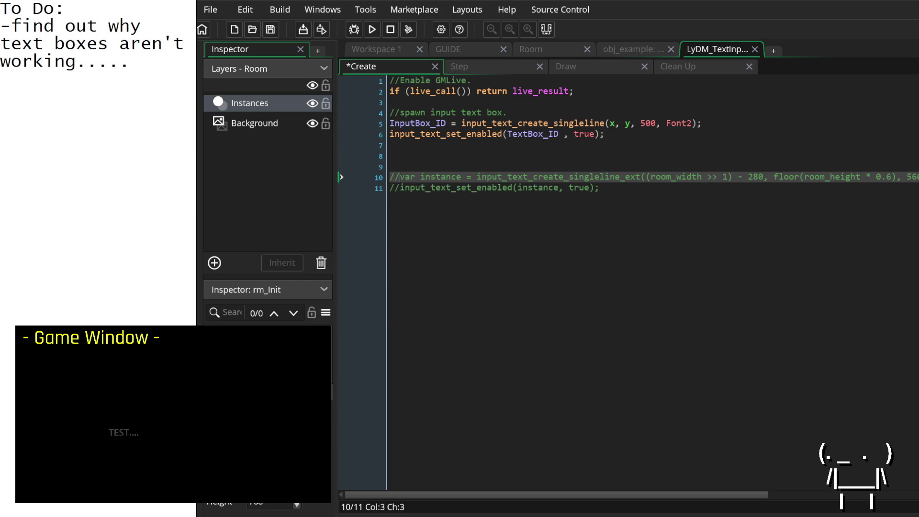
left_click(165, 407)
type("eeeeeeeeeeeeeest")
left_click_drag(171, 430, 101, 426)
key("BackSpace")
Recheck lines 5–6, including the width 500, then switch to the Room tab.
left_click(810, 134)
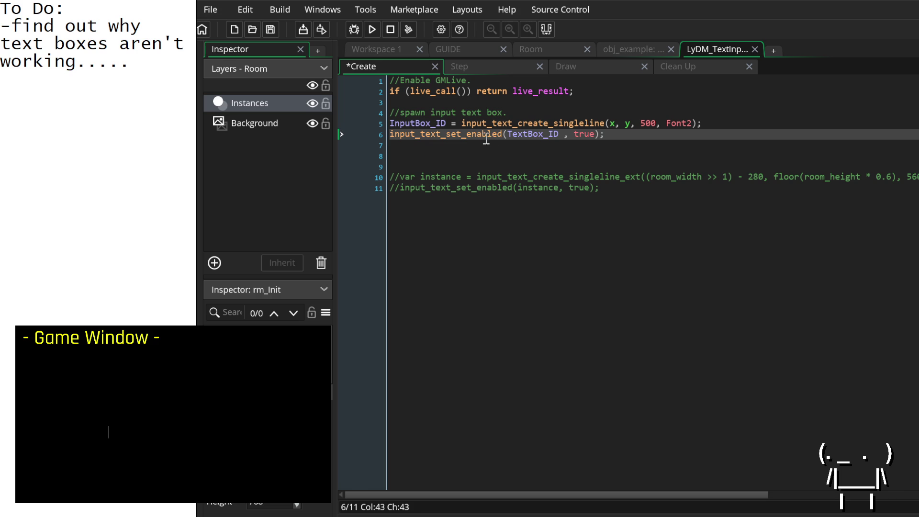
left_click(590, 123)
left_click(648, 123)
left_click(656, 123)
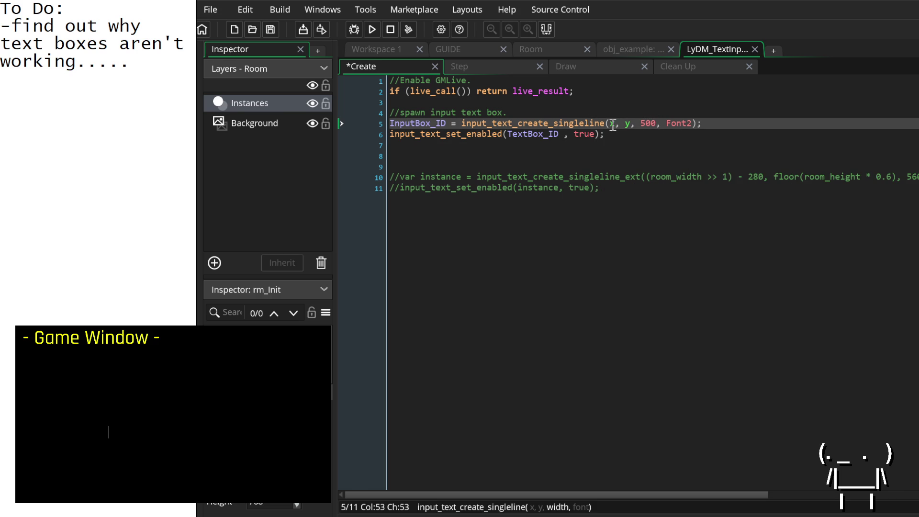
left_click(553, 48)
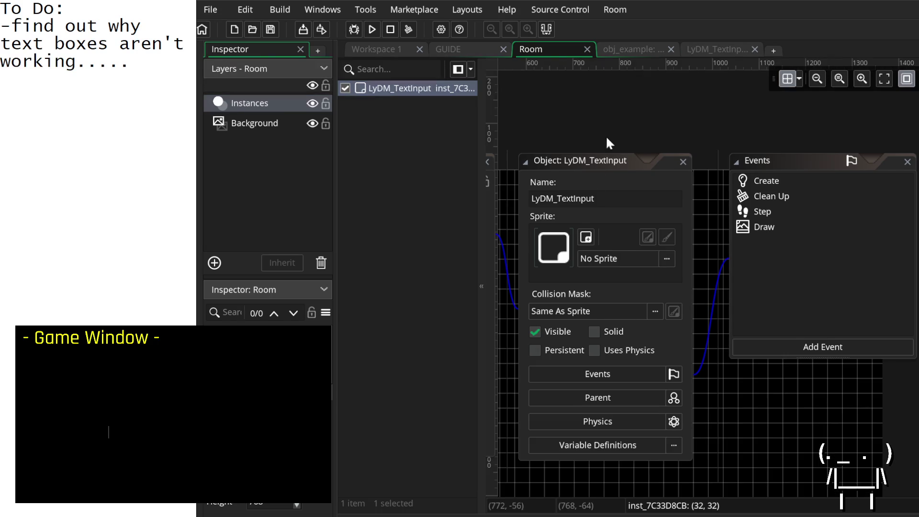
Inspect the text-input instance's properties in the room editor.
double_click(699, 187)
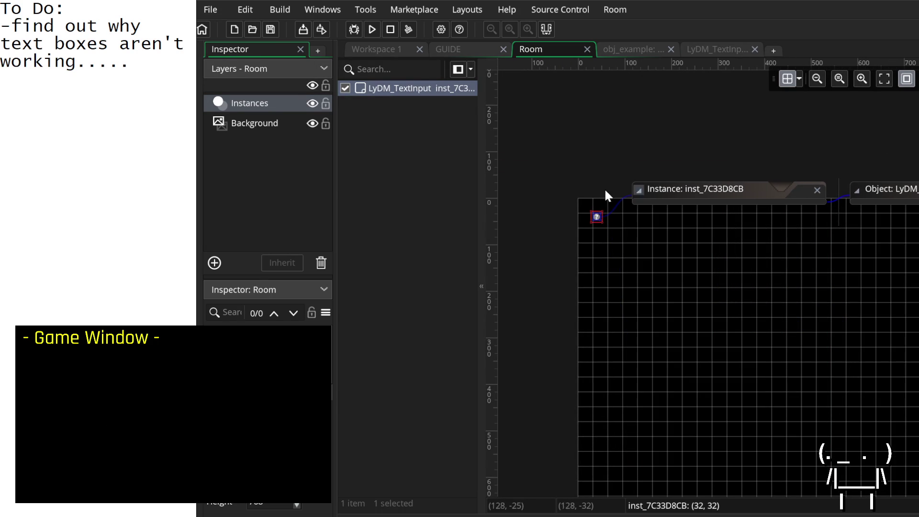
left_click(593, 213)
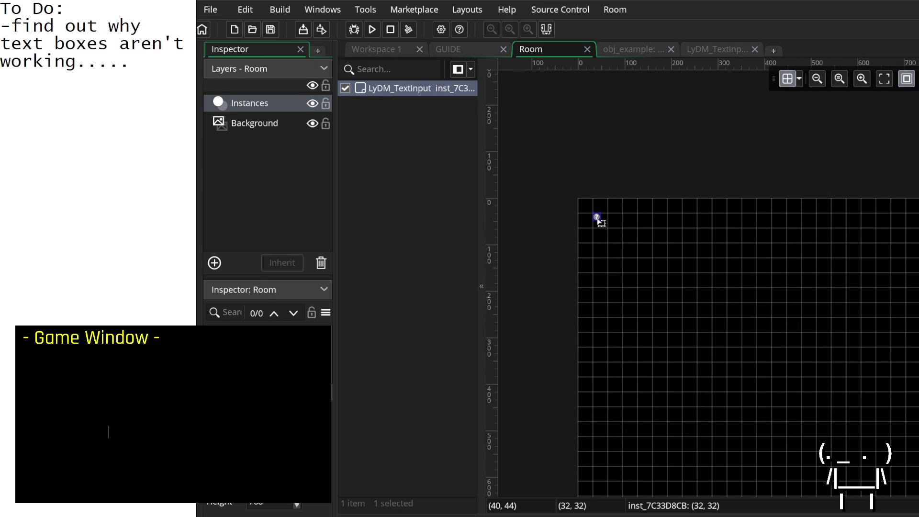
left_click(715, 48)
left_click(543, 48)
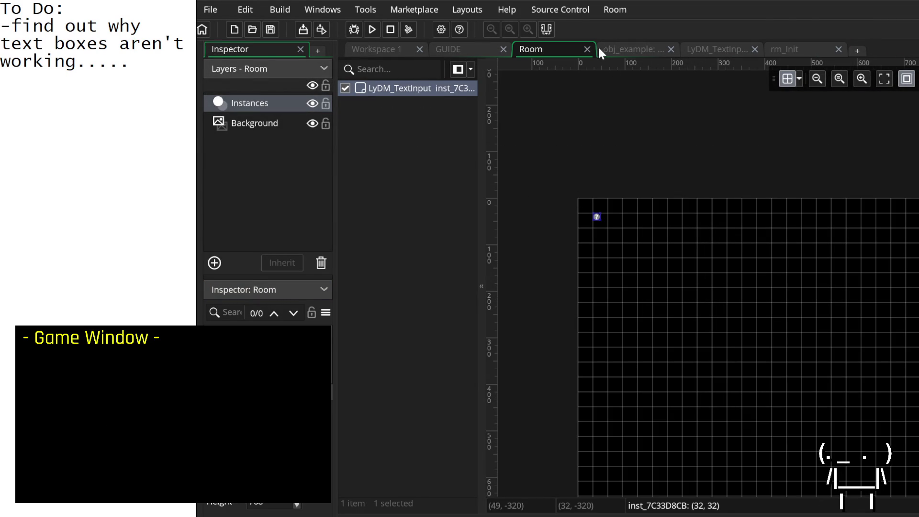
Browse the obj_example, GUIDE, Workspace 1 and rm_Init tabs, ending on LyDM_TextInput's Create code.
left_click(619, 48)
left_click(475, 46)
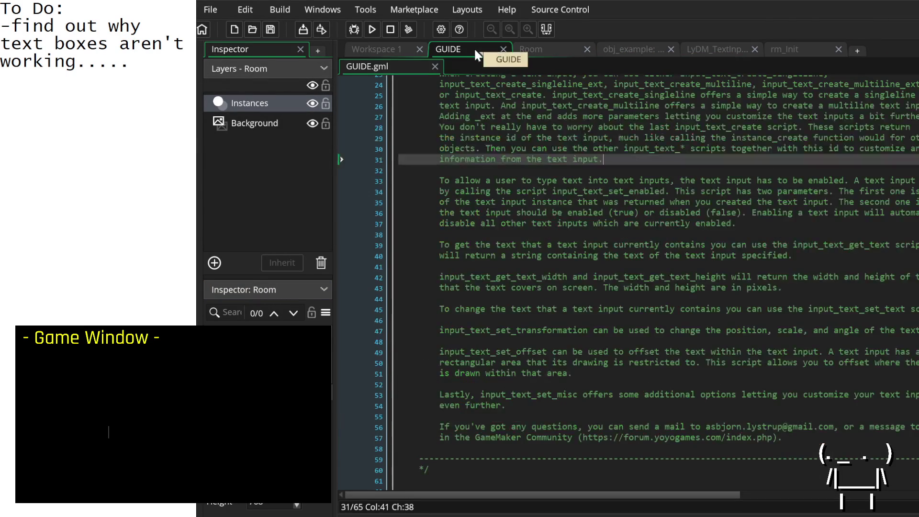
left_click(399, 45)
left_click(787, 49)
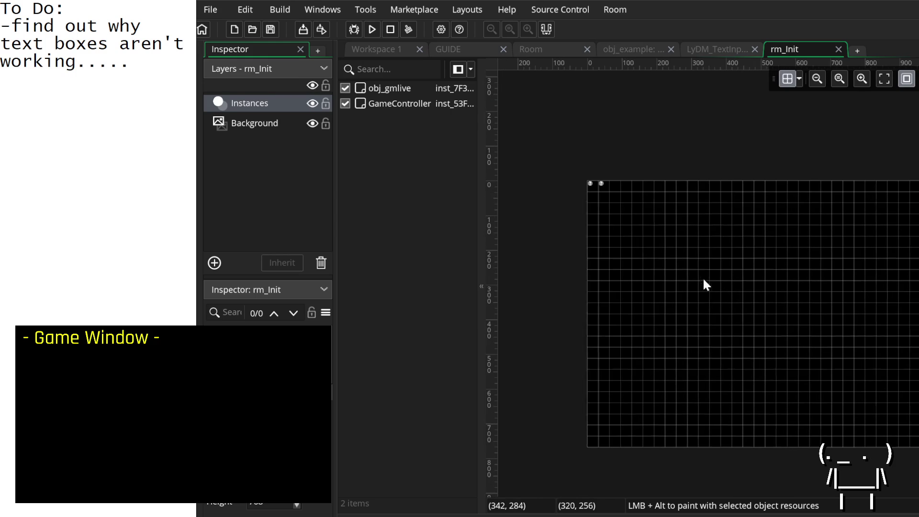
left_click(728, 50)
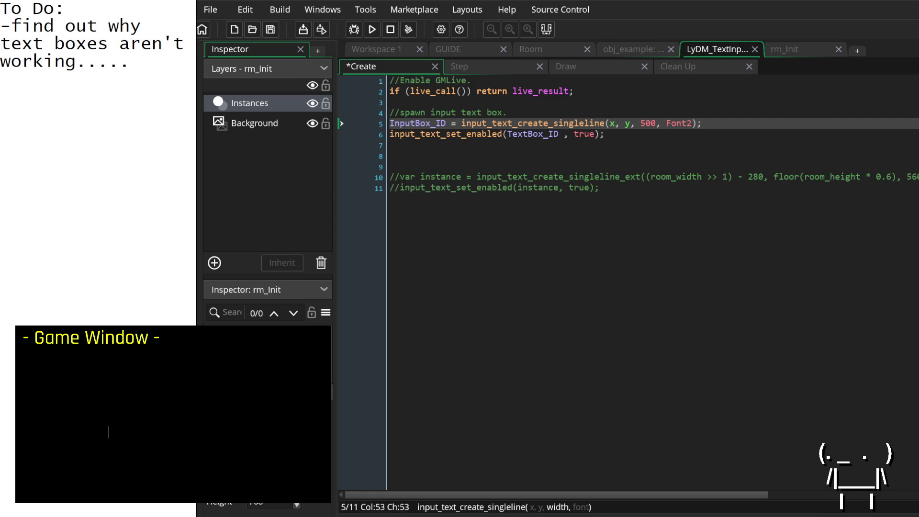
Save the code, launch the game and dismiss the TextBox_ID runtime error.
left_click(676, 154)
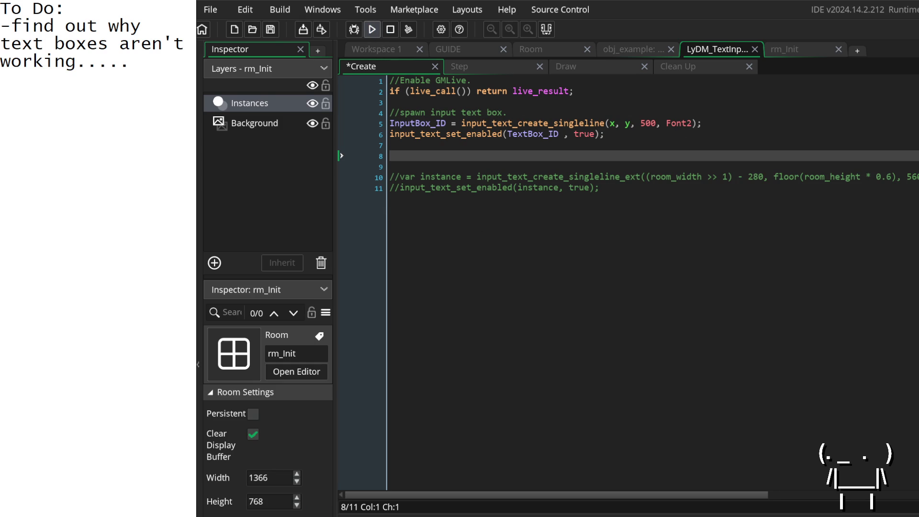
key("ctrl+s")
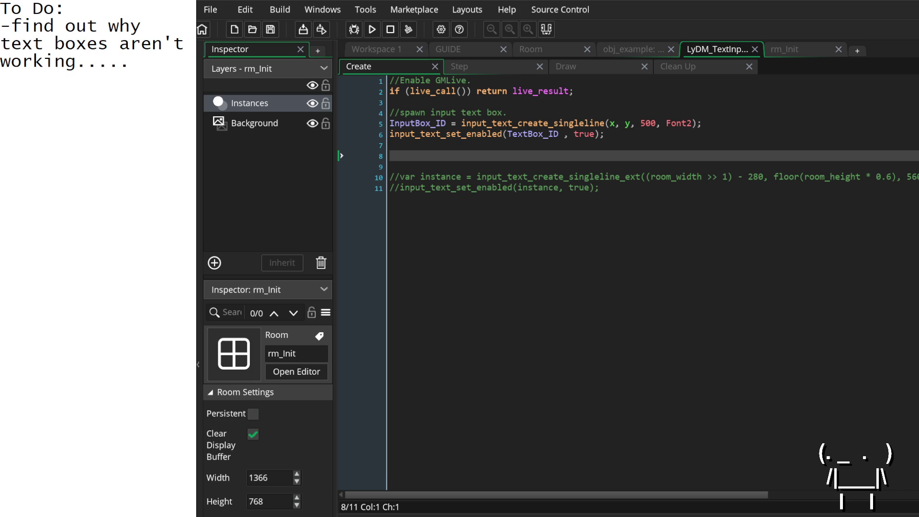
mouse_move(624, 258)
left_mouse_down()
mouse_move(733, 269)
mouse_move(739, 289)
left_mouse_up()
left_click(738, 289)
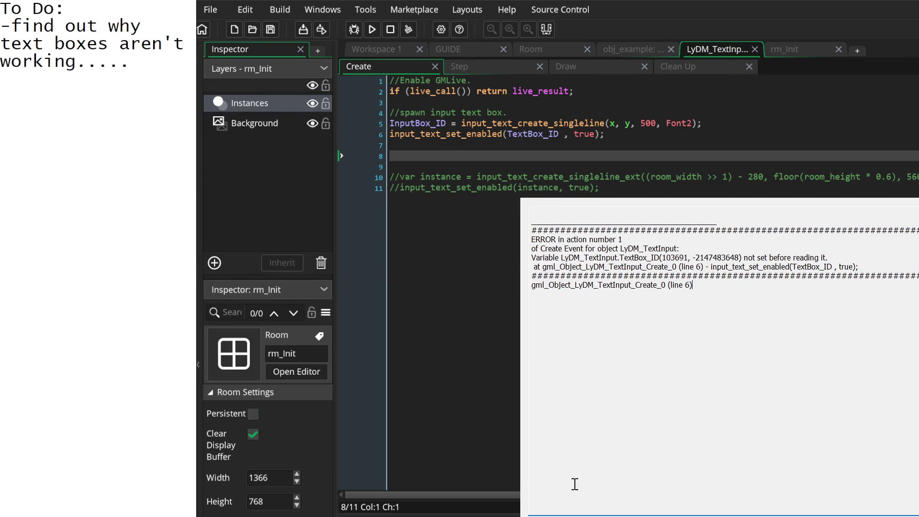
Replace TextBox_ID on line 6 with InputBox_ID copied from line 5, then rerun the game.
double_click(427, 123)
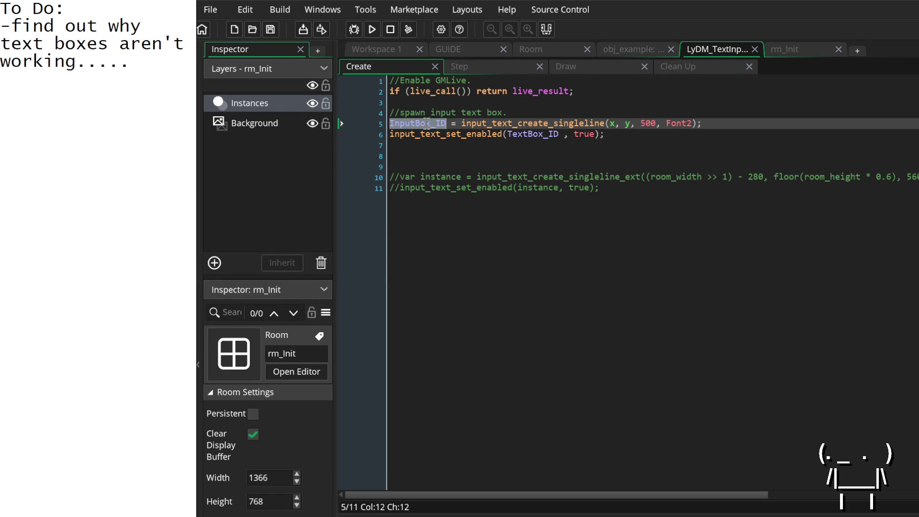
double_click(540, 134)
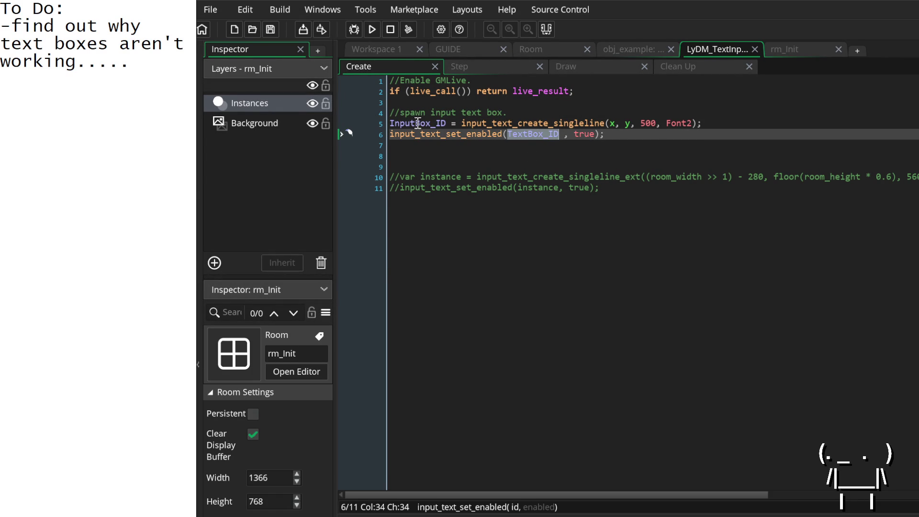
double_click(414, 123)
key("ctrl+c")
left_click(544, 128)
double_click(541, 134)
key("ctrl+v")
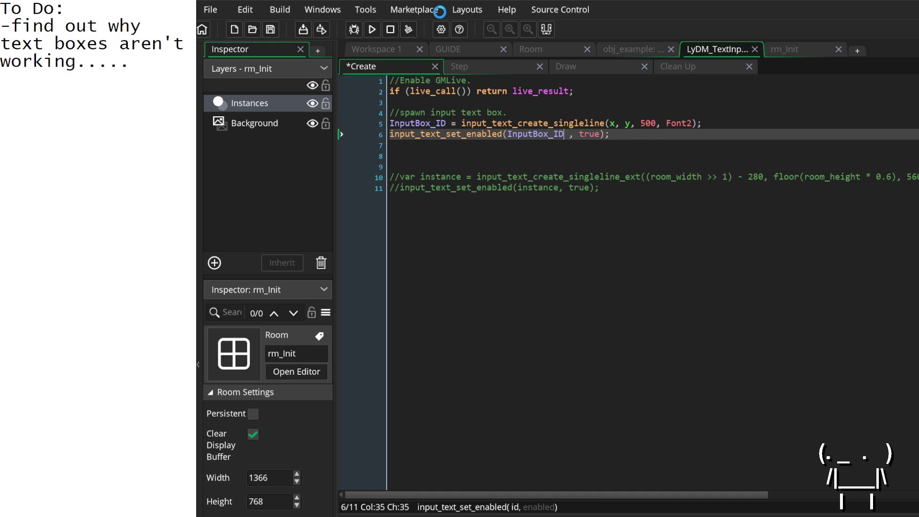
left_click(370, 30)
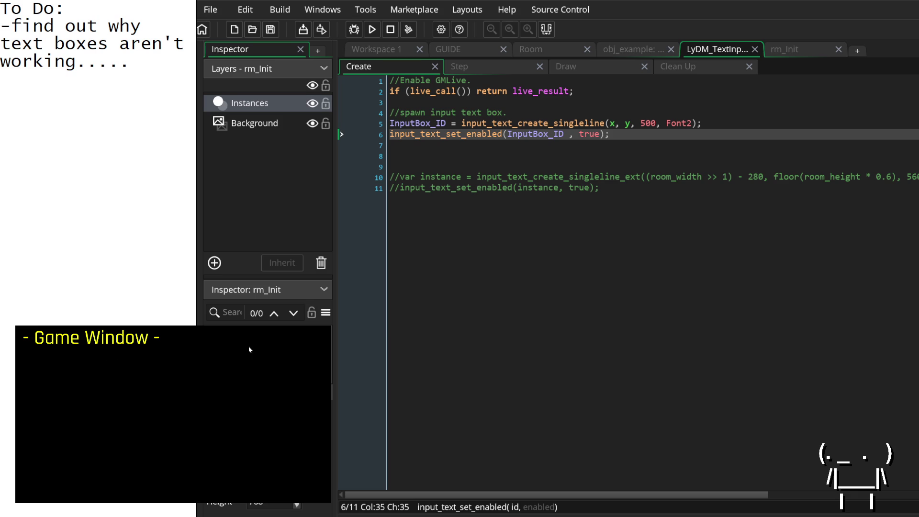
Type 'testtesttesttestte' into the game's text input box to confirm it accepts text.
left_click(52, 341)
type("testtesttesttestte")
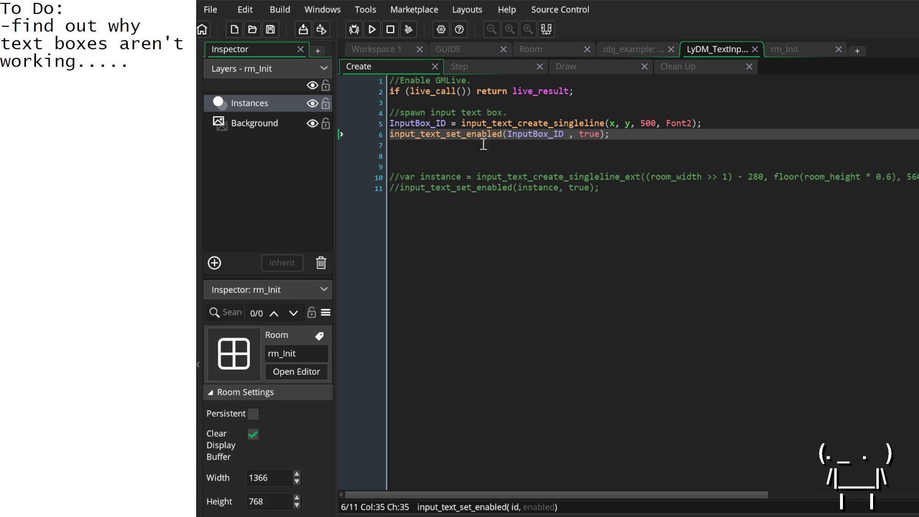
mouse_move(682, 125)
left_click_drag(145, 62, 2, 24)
Write the note 'they were... they were just invisible because of the background........ ooops.' below the to-do.
left_click(97, 95)
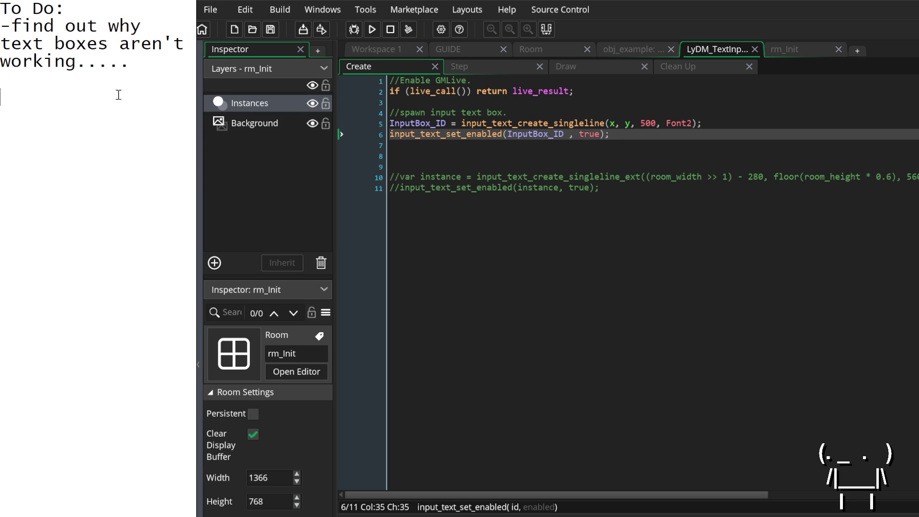
type("Oh. it")
key("BackSpace")
key("BackSpace")
type("they")
type(" were... they were just invisible because of the ")
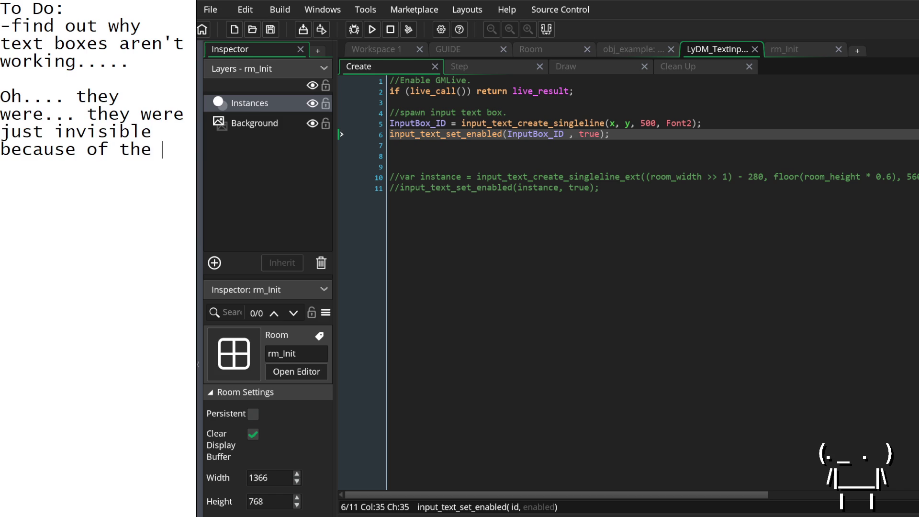
type("background....")
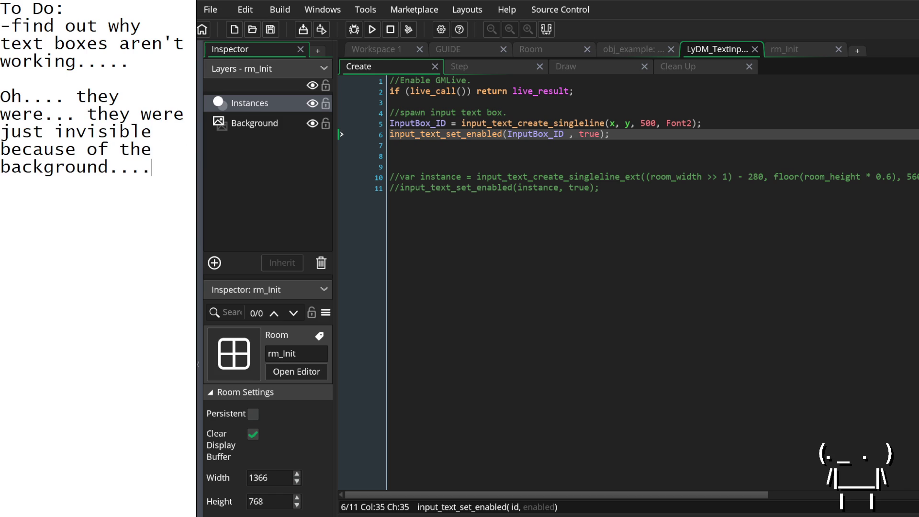
type(".... ooops.")
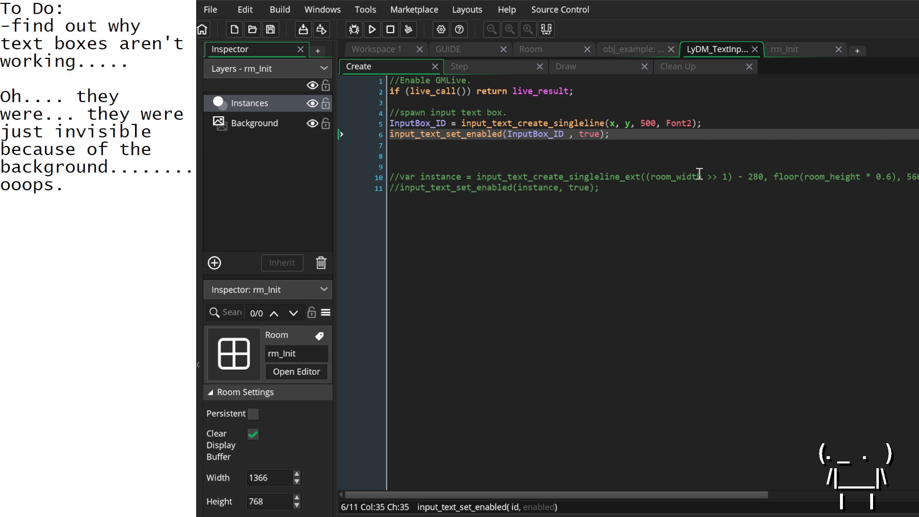
left_click(664, 139)
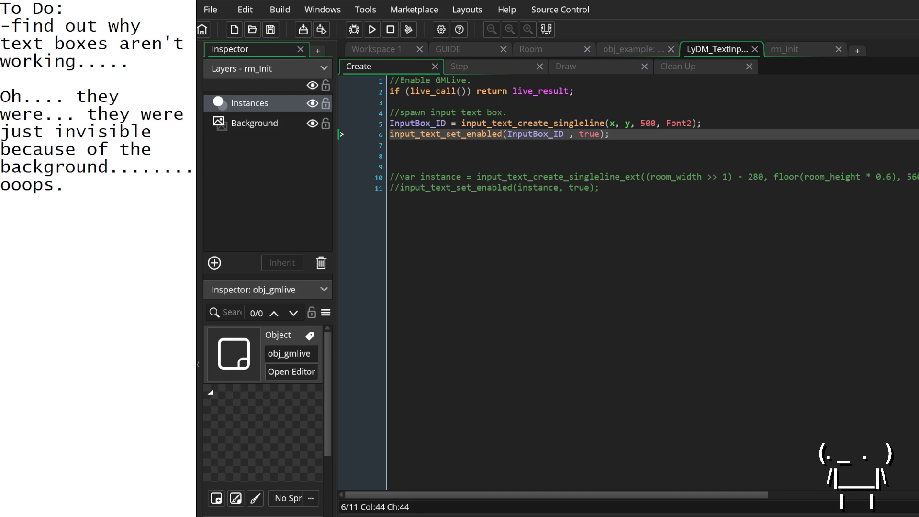
Open Font2 in the workspace and bring up obj_input_text's Draw GUI event code.
middle_click(679, 123)
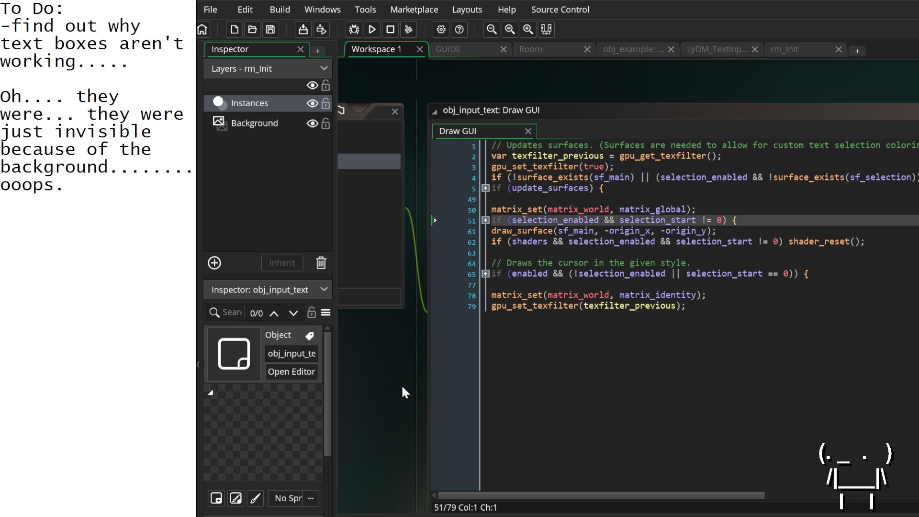
left_click_drag(403, 387, 615, 408)
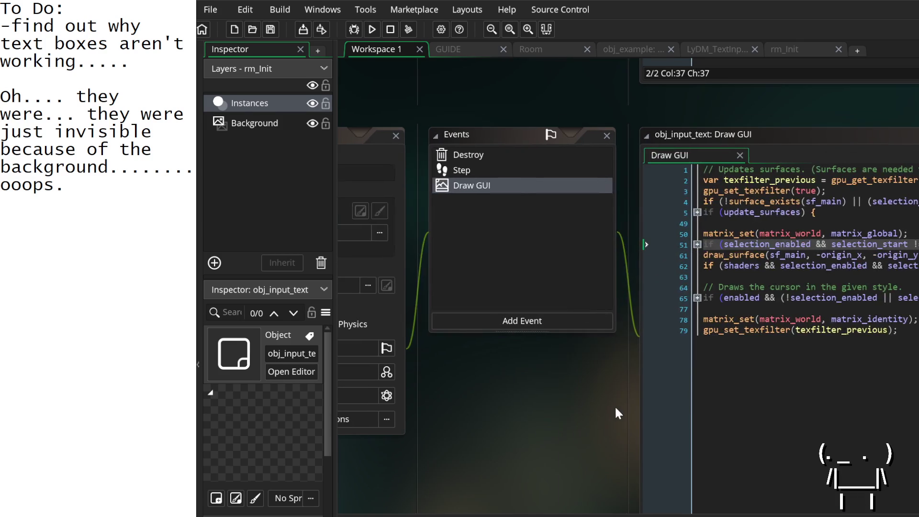
left_click(514, 168)
left_click(672, 154)
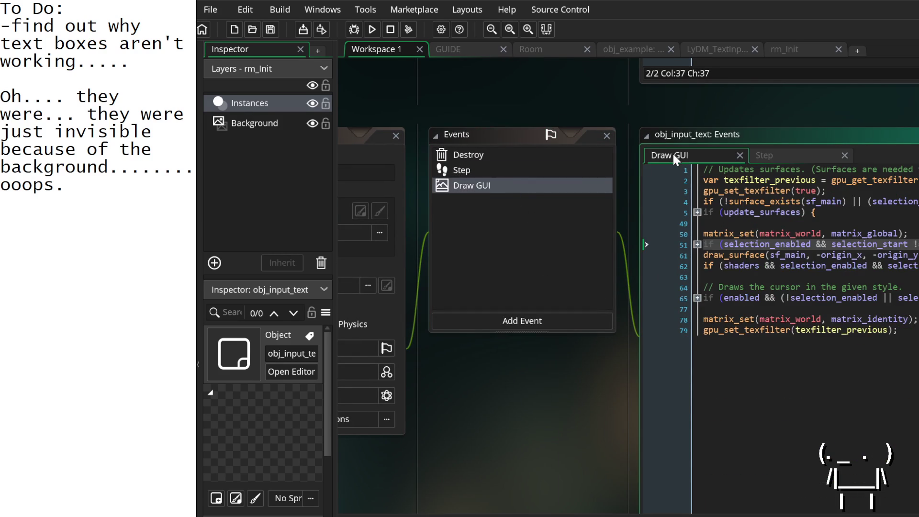
Unfold the Draw GUI code blocks at lines 51, 65 and 5 for reading.
left_click(443, 189)
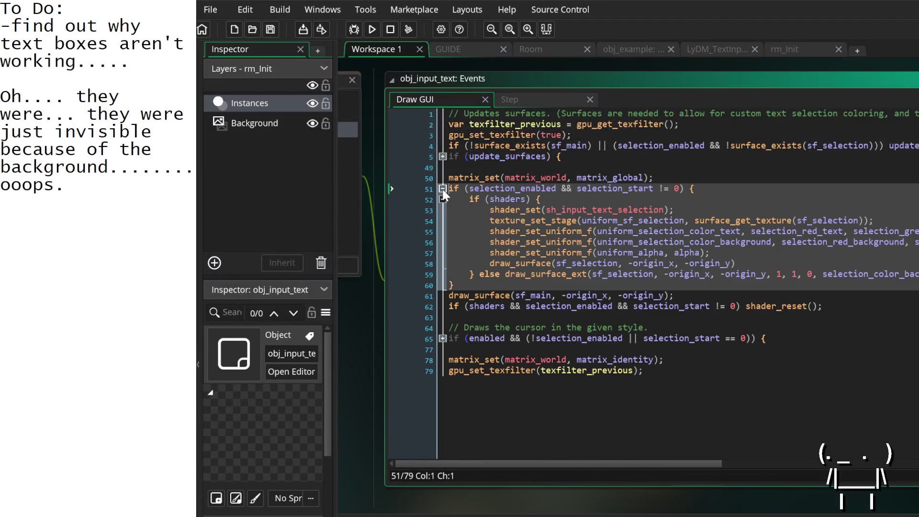
mouse_move(551, 275)
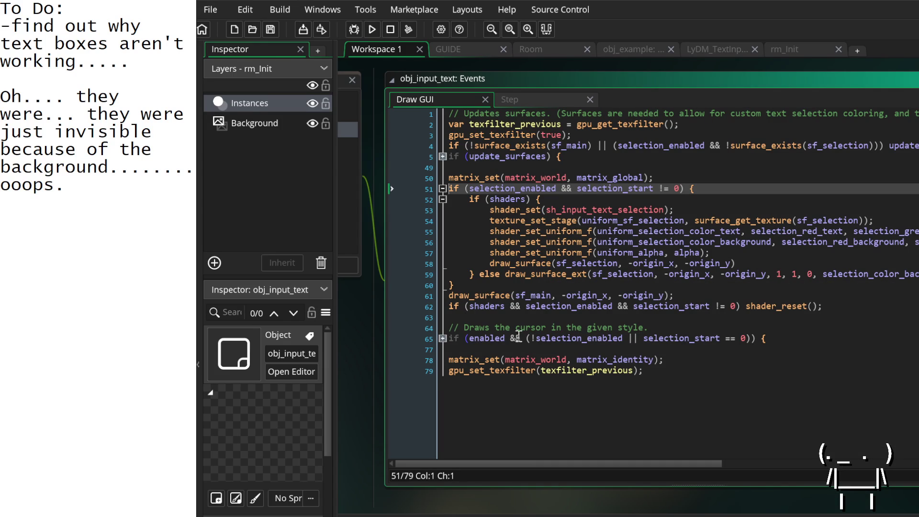
left_click(442, 338)
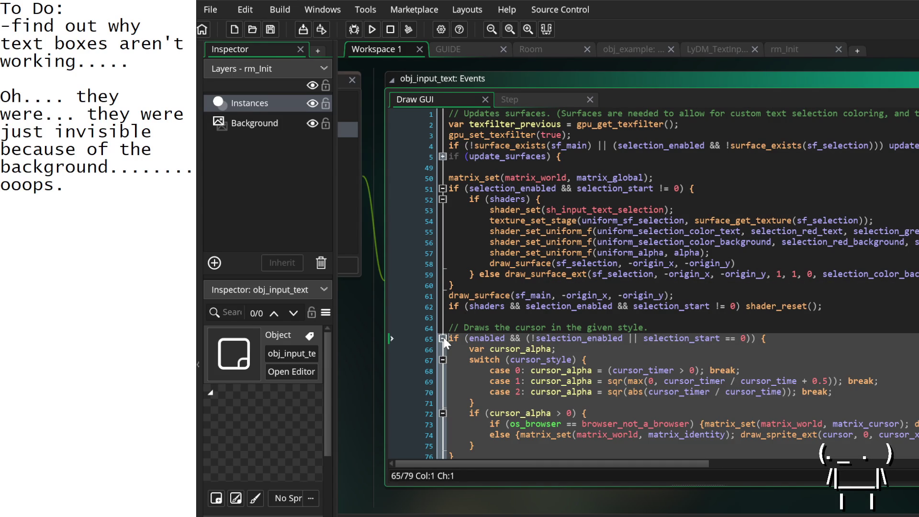
scroll(511, 327, "down", 2)
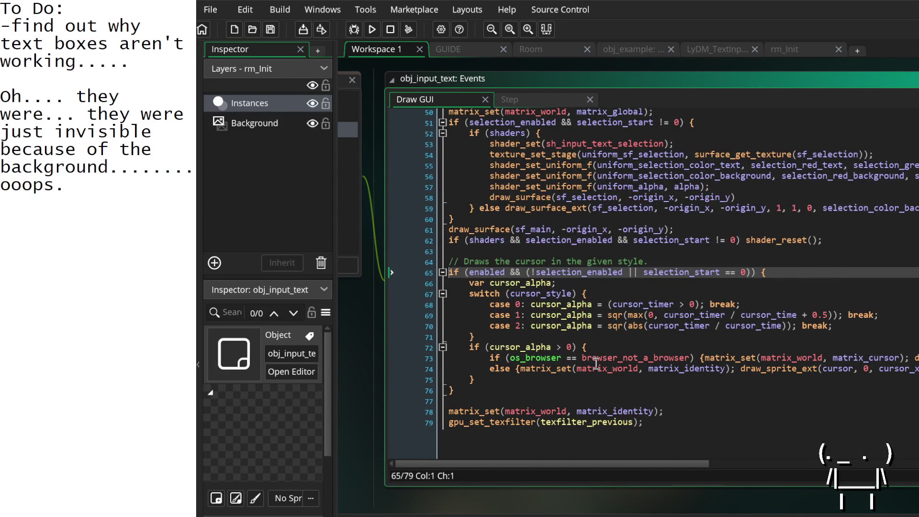
mouse_move(598, 359)
scroll(581, 389, "right", 5)
scroll(584, 389, "left", 5)
scroll(482, 385, "up", 2)
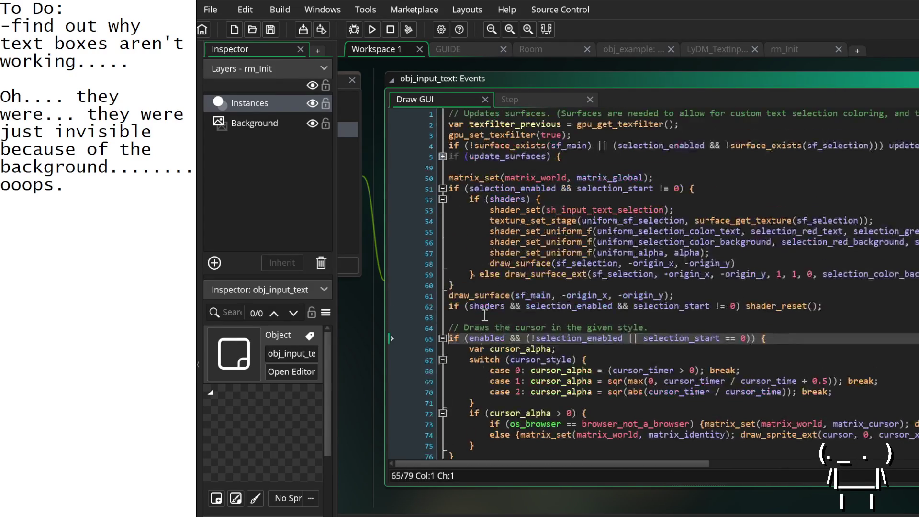
left_click(443, 156)
scroll(551, 293, "down", 3)
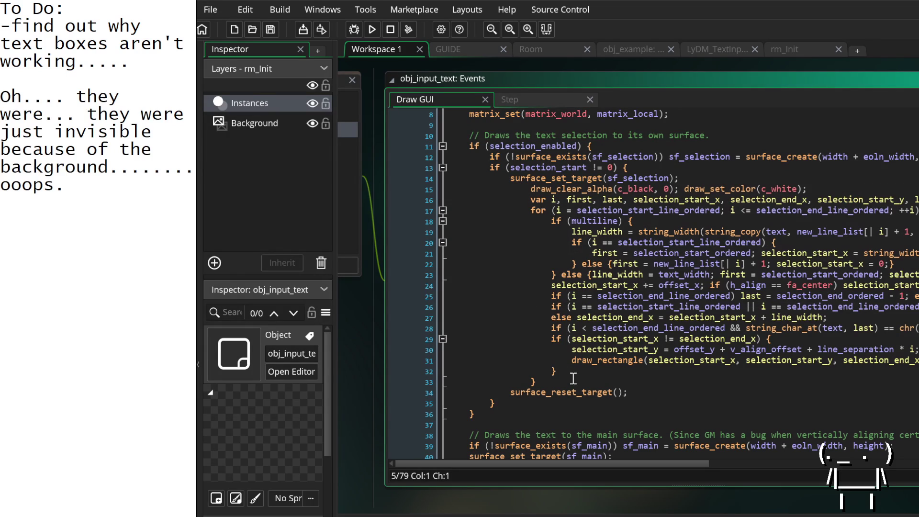
mouse_move(584, 395)
left_click_drag(144, 201, 11, 26)
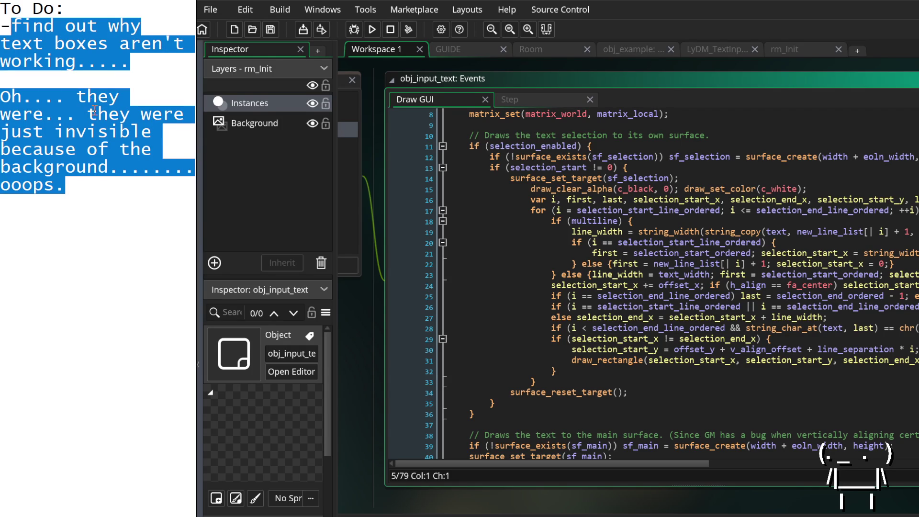
Replace the to-do with 'find if we can change text color of input box?'.
type("find i")
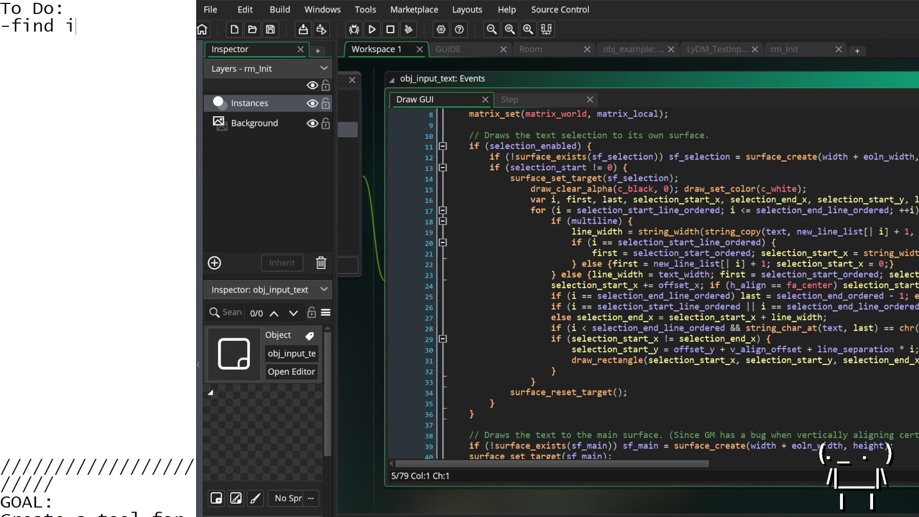
type("f we can c")
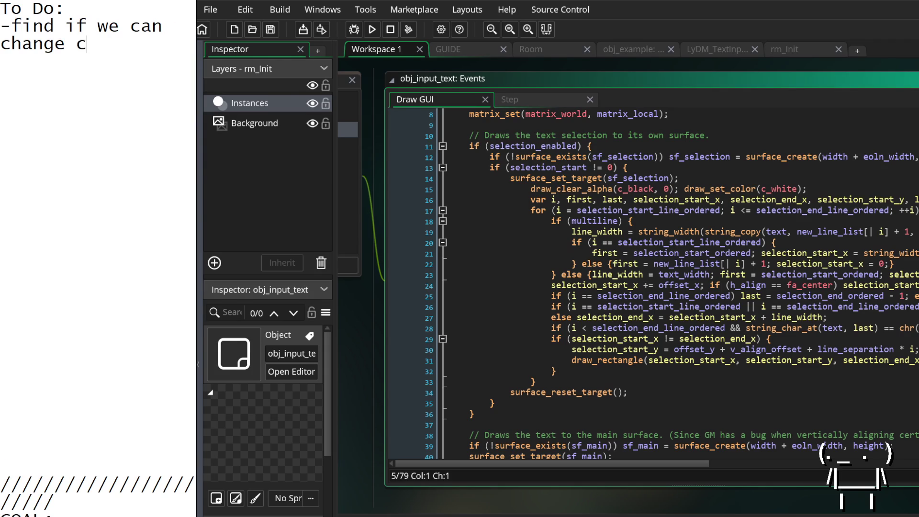
type("hange text coloro")
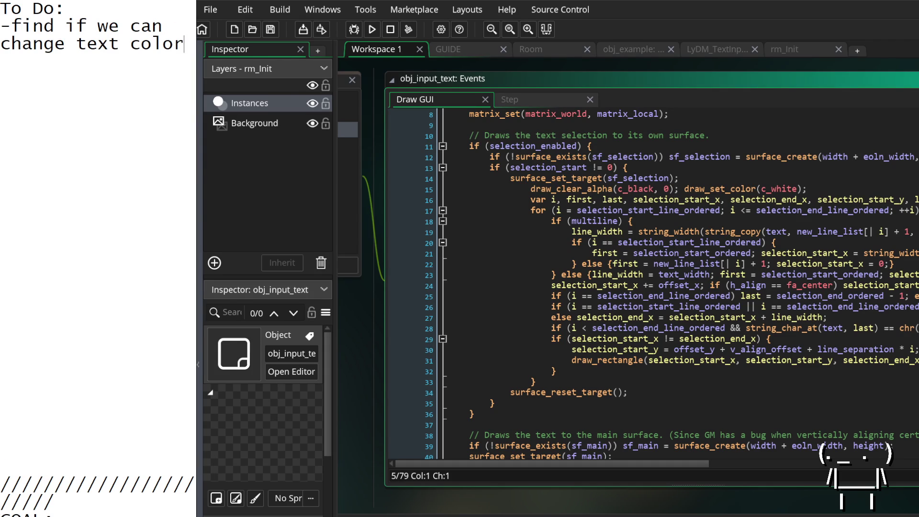
key("BackSpace")
type("of i")
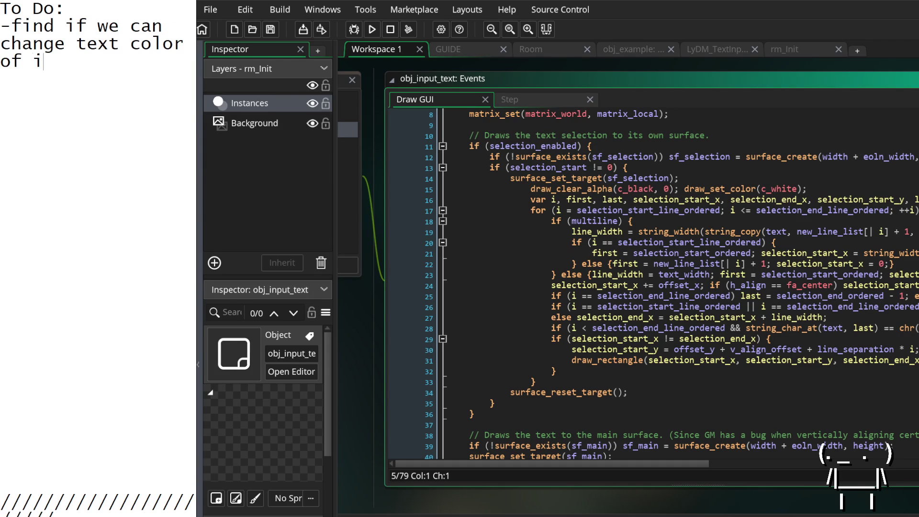
type("nput box?")
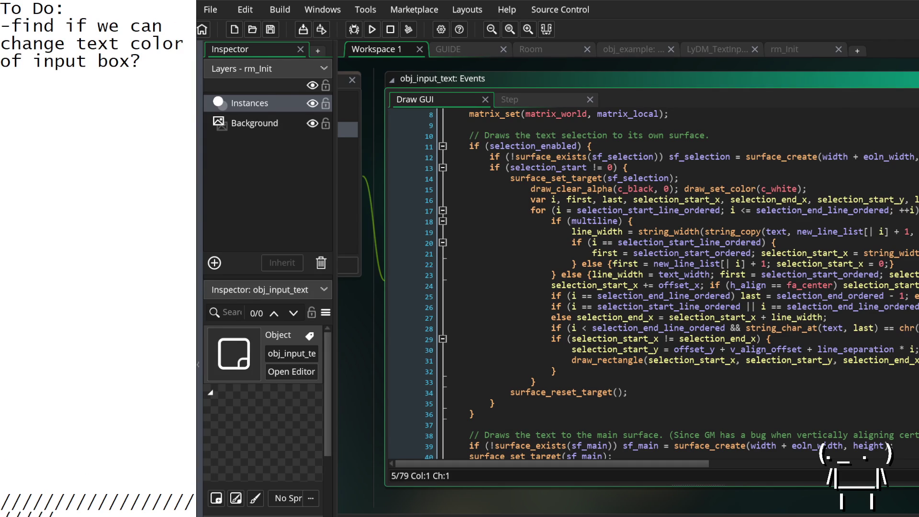
Scroll through obj_input_text's Draw GUI code looking for text colour handling.
left_click(747, 243)
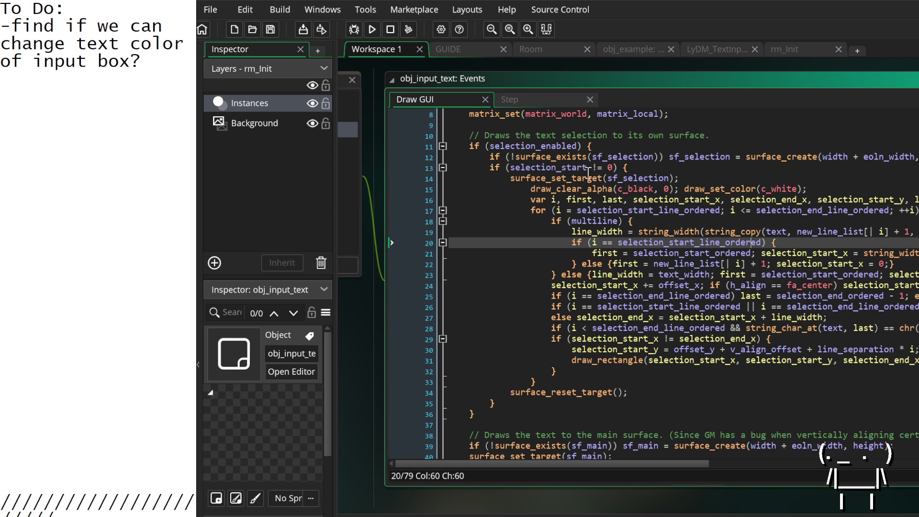
scroll(587, 189, "up", 3)
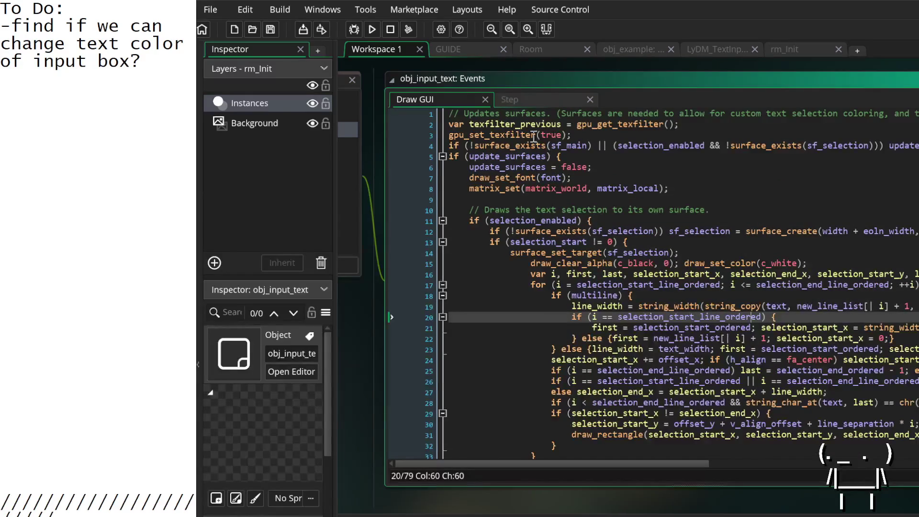
scroll(548, 117, "right", 5)
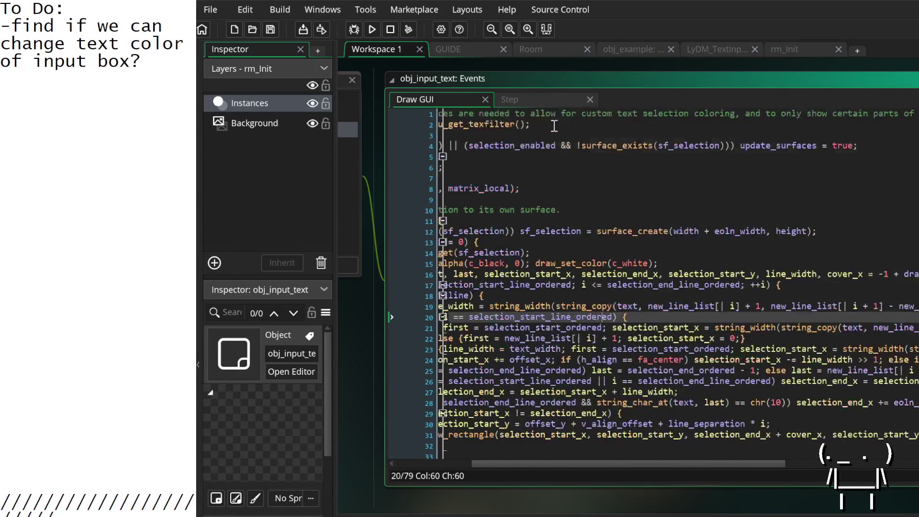
scroll(554, 126, "left", 5)
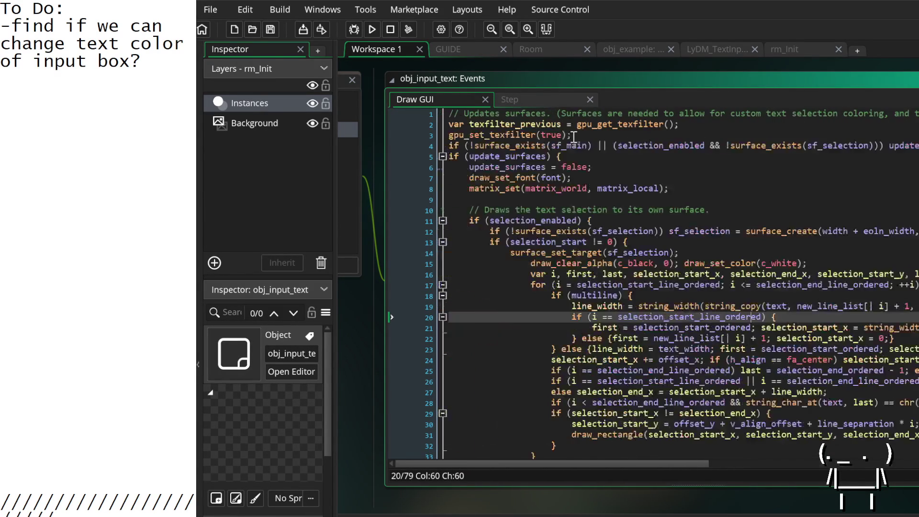
scroll(567, 139, "down", 2)
scroll(562, 141, "up", 2)
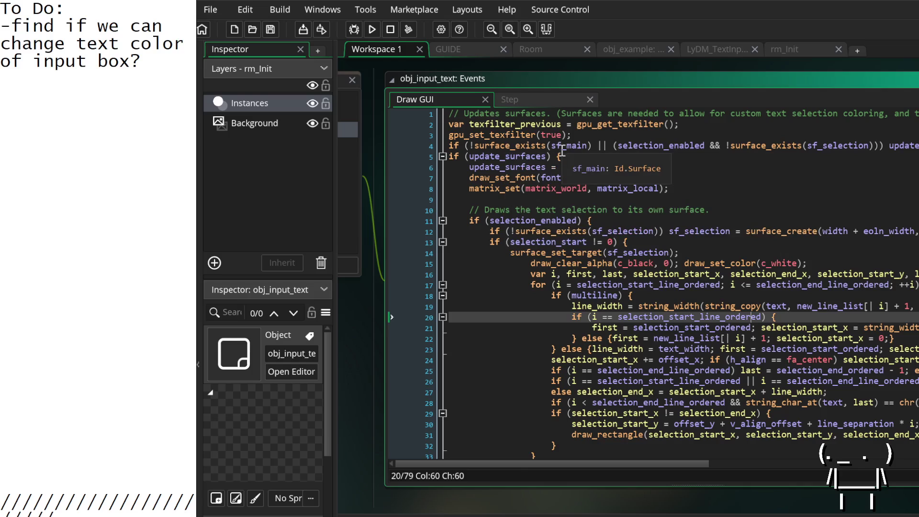
scroll(588, 225, "down", 13)
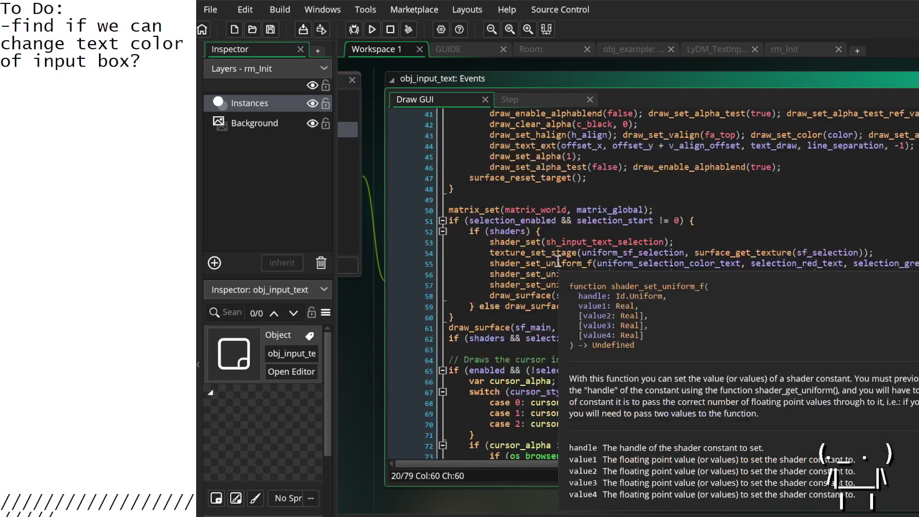
scroll(557, 264, "down", 3)
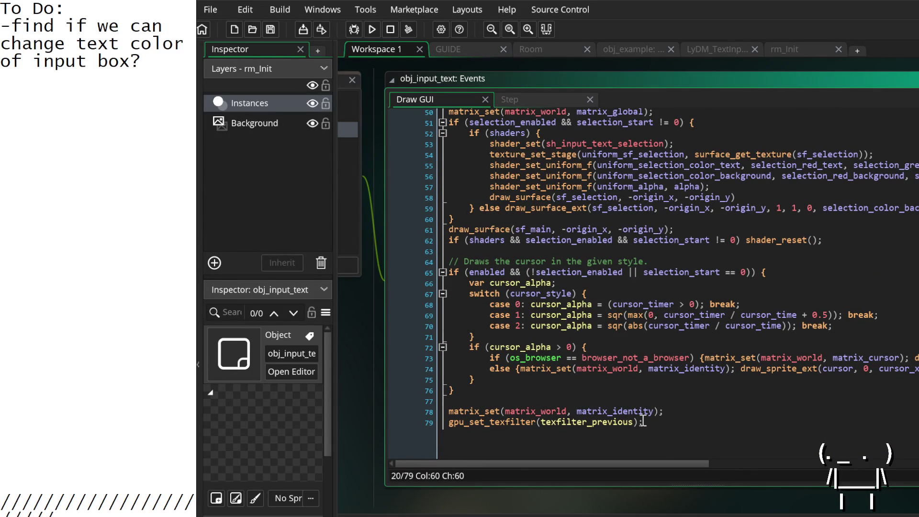
scroll(373, 360, "left", 3)
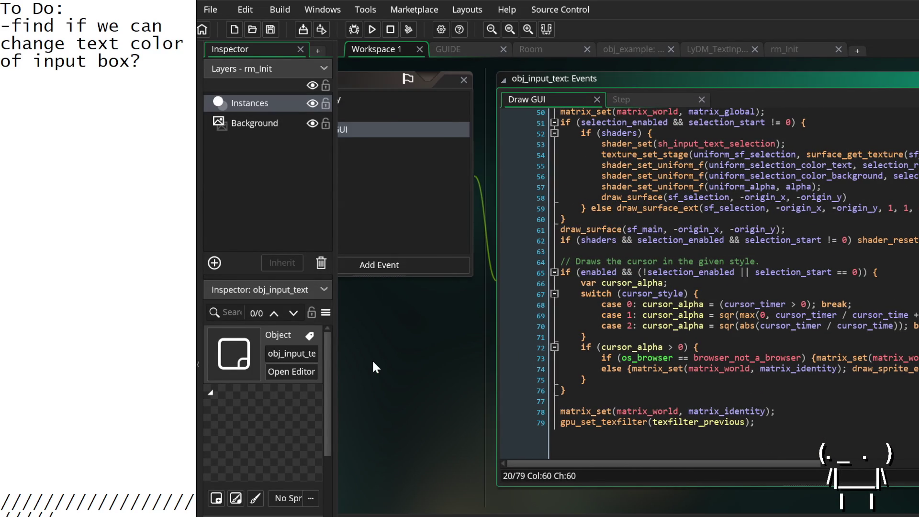
left_click(492, 113)
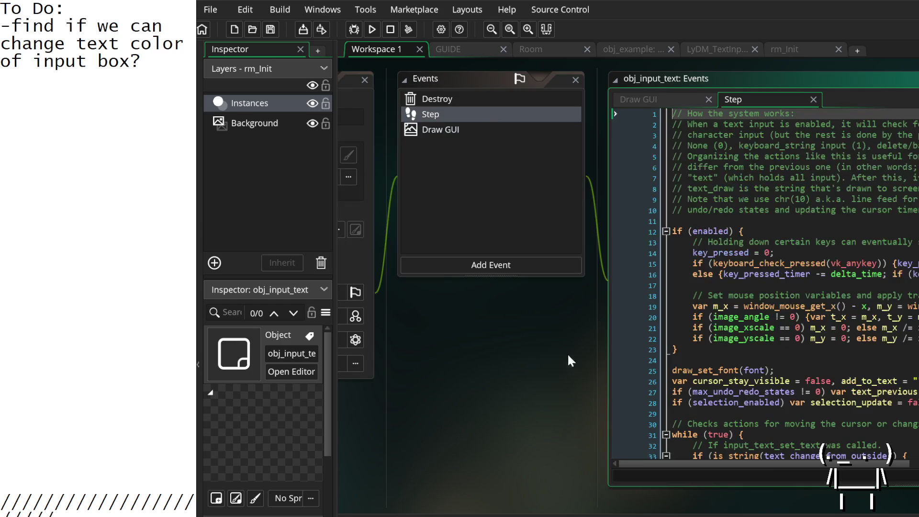
scroll(579, 330, "down", 3)
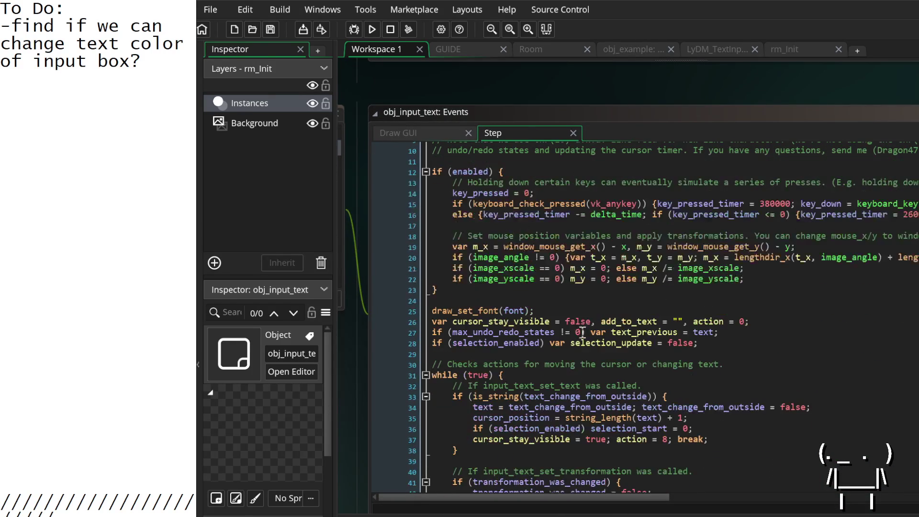
scroll(579, 330, "down", 2)
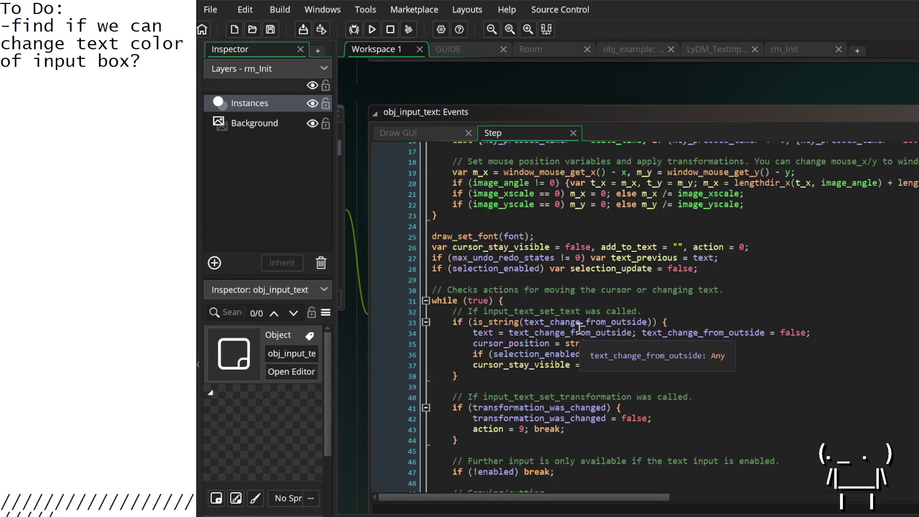
scroll(579, 330, "down", 12)
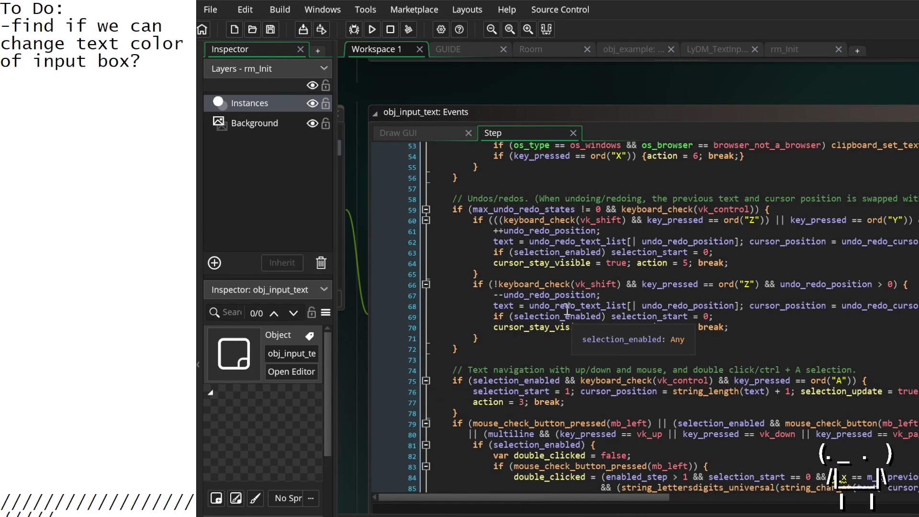
scroll(543, 345, "down", 2)
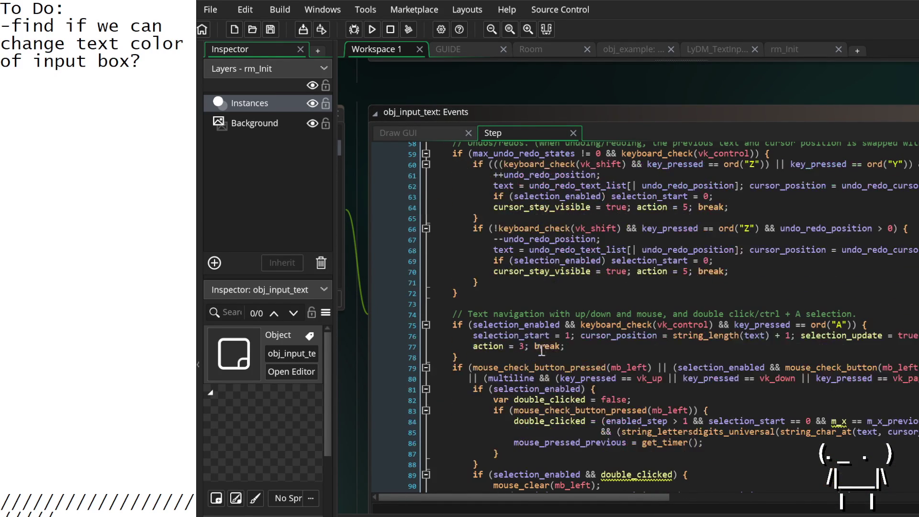
scroll(541, 373, "down", 2)
scroll(543, 370, "down", 20)
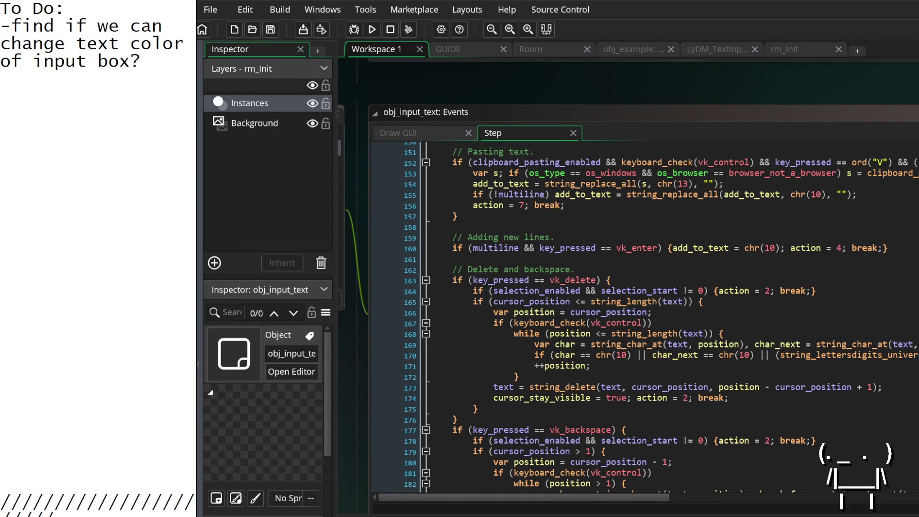
Add a to-do line 'S THERE ANY DAMN DOCUMENTATION FOR THIS???look it up'.
left_click(154, 69)
key("Return")
type("-I")
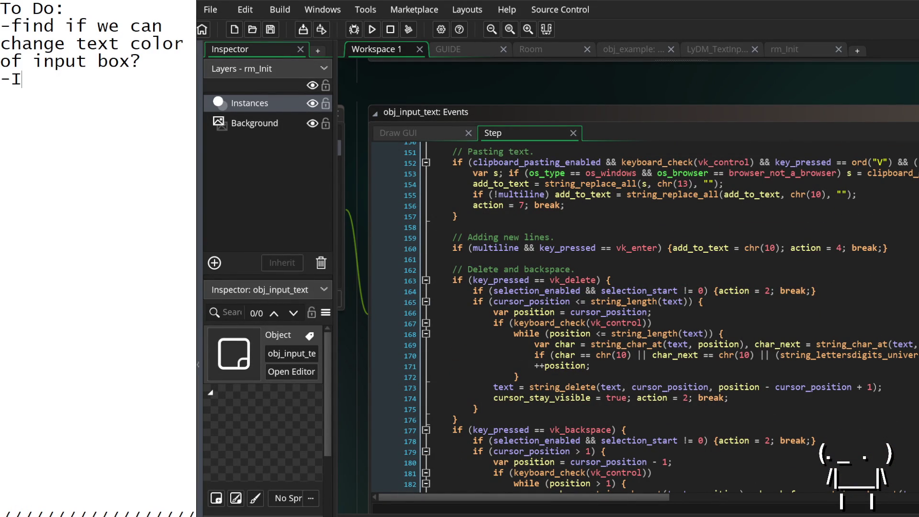
type("S THERE ANY DAM")
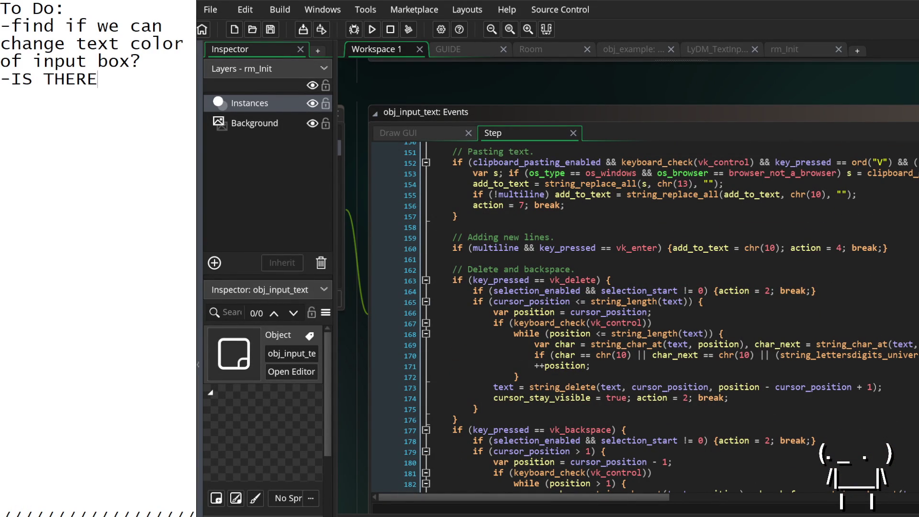
type("N DO")
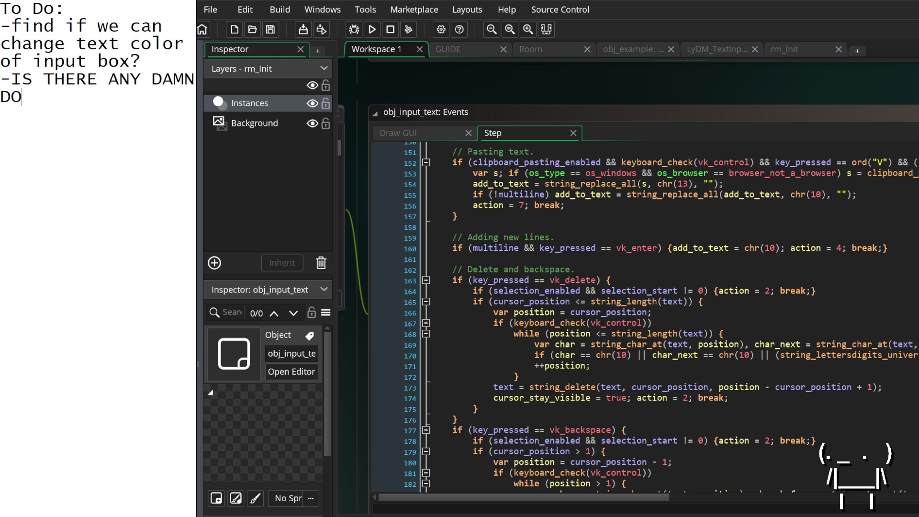
type("CUMENTATION FOR TH")
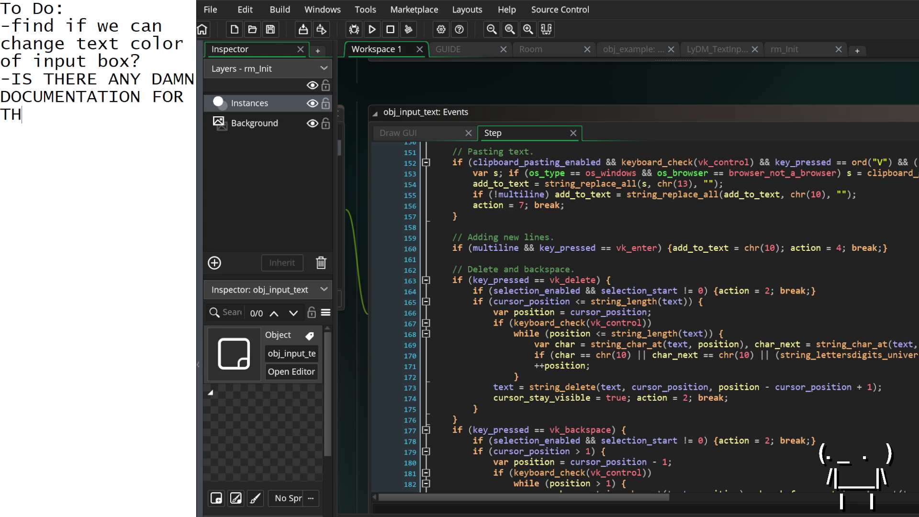
type("IS???look it up.")
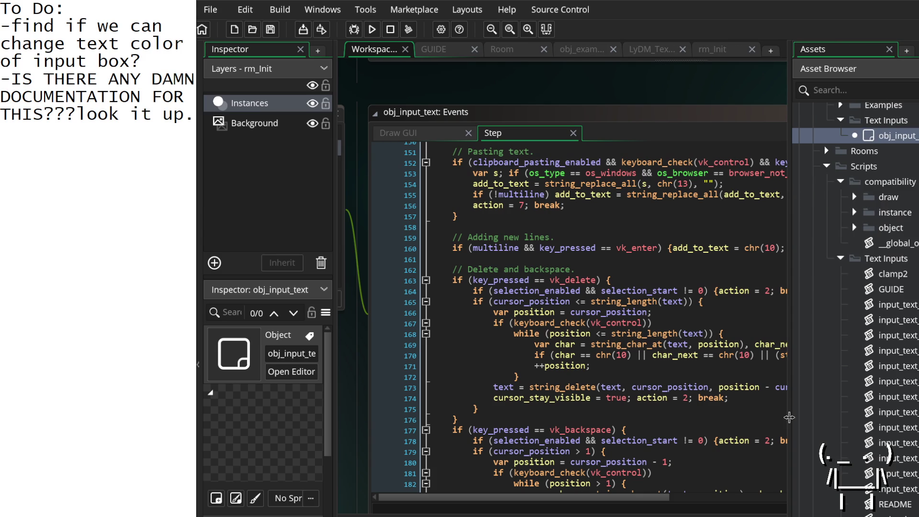
Open the GUIDE script from the Text Inputs folder in the project assets.
left_click(892, 505)
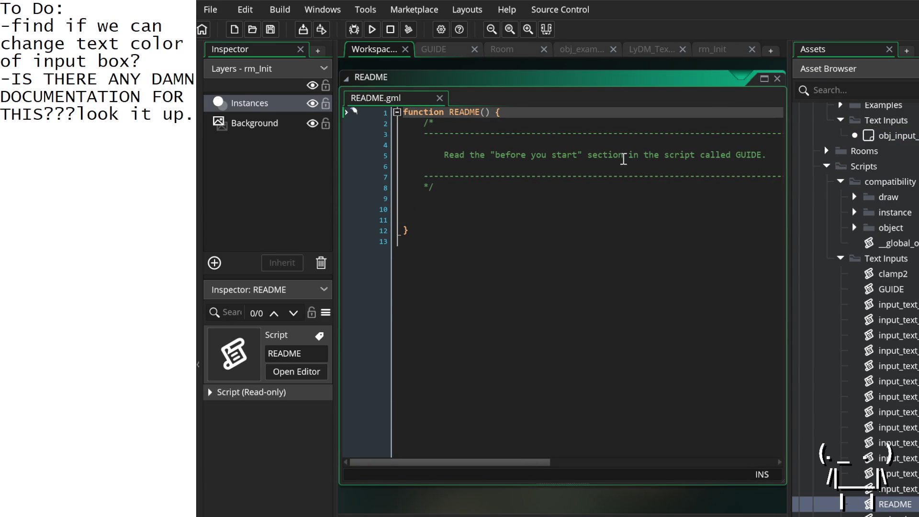
double_click(890, 290)
scroll(660, 328, "up", 3)
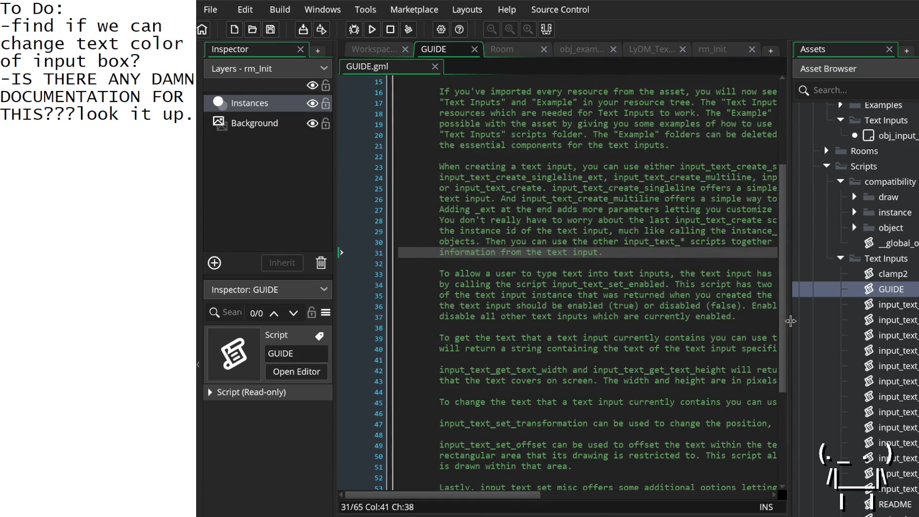
Read the GUIDE's sections on enabling a text input and getting and setting its text.
left_click(790, 320)
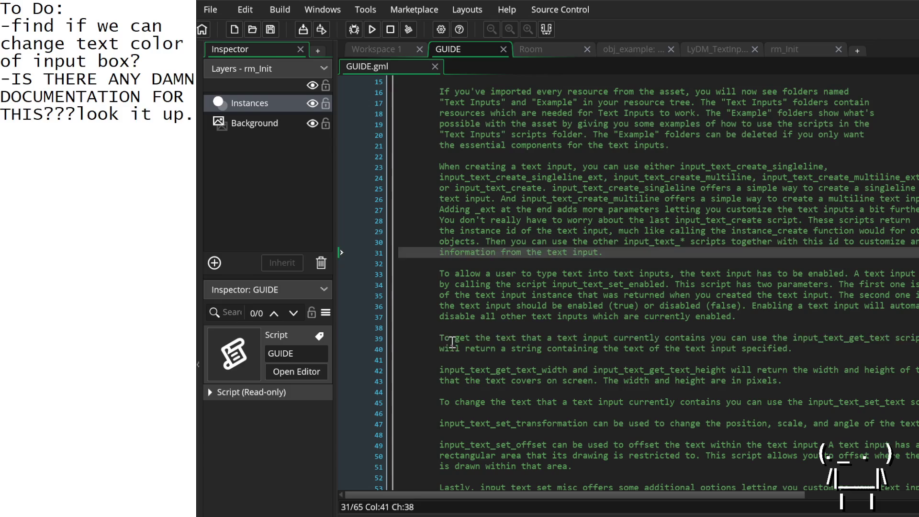
left_click(464, 352)
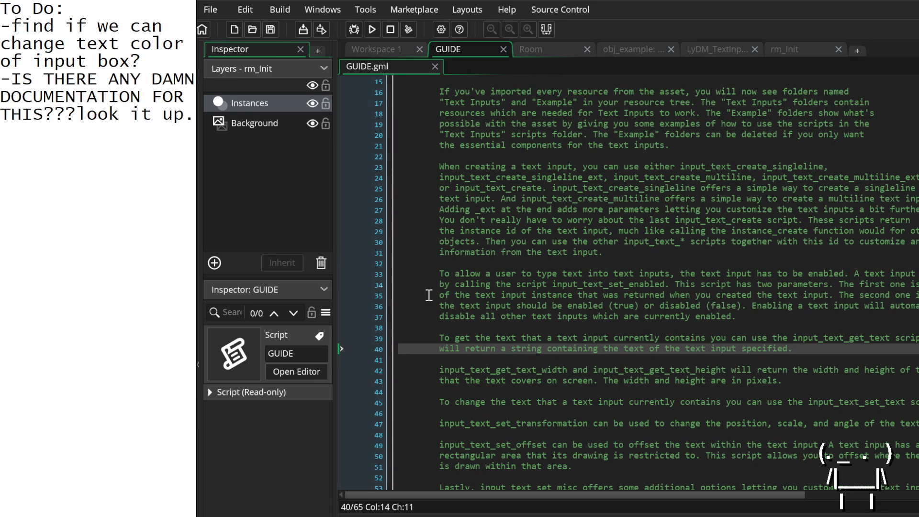
scroll(512, 354, "down", 3)
mouse_move(439, 244)
left_mouse_down()
mouse_move(411, 266)
mouse_move(444, 276)
mouse_move(449, 260)
mouse_move(830, 277)
mouse_move(790, 311)
mouse_move(762, 301)
left_mouse_up()
mouse_move(499, 306)
left_mouse_down()
mouse_move(508, 321)
mouse_move(575, 334)
mouse_move(804, 334)
mouse_move(484, 332)
mouse_move(472, 350)
mouse_move(544, 327)
left_mouse_up()
left_click(546, 329)
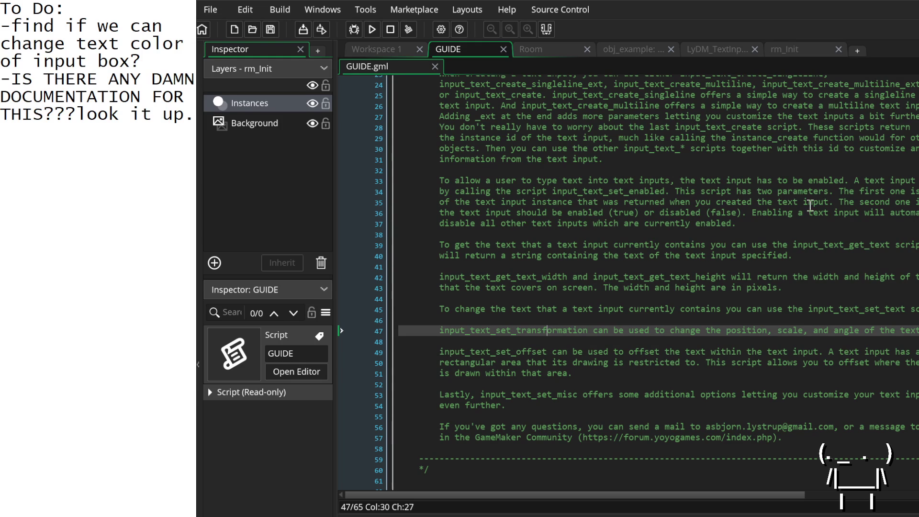
left_click_drag(444, 213, 465, 224)
left_click(508, 225)
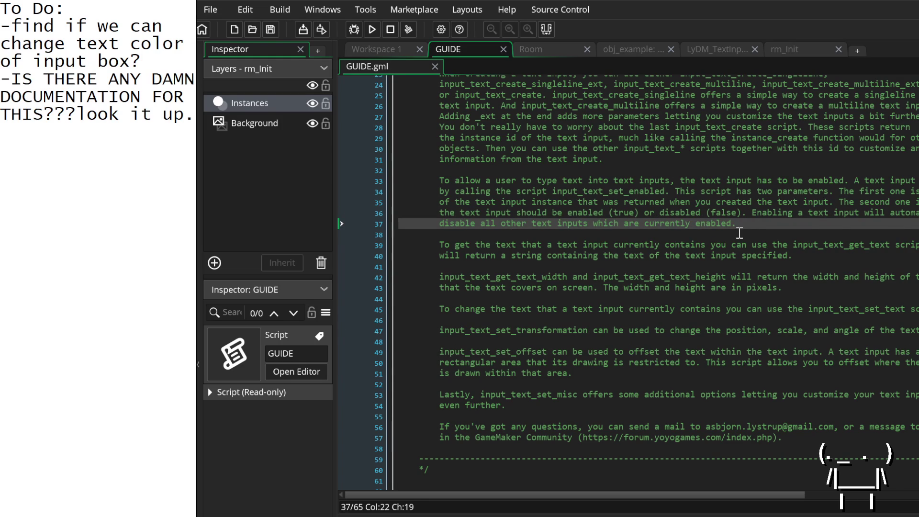
mouse_move(444, 240)
left_mouse_down()
mouse_move(457, 256)
mouse_move(518, 243)
mouse_move(460, 239)
mouse_move(545, 253)
mouse_move(707, 244)
left_mouse_up()
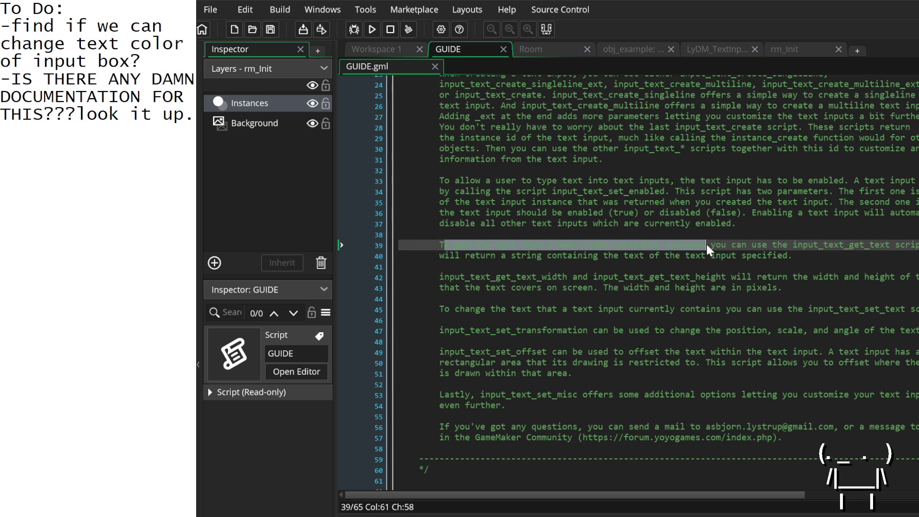
left_click(805, 251)
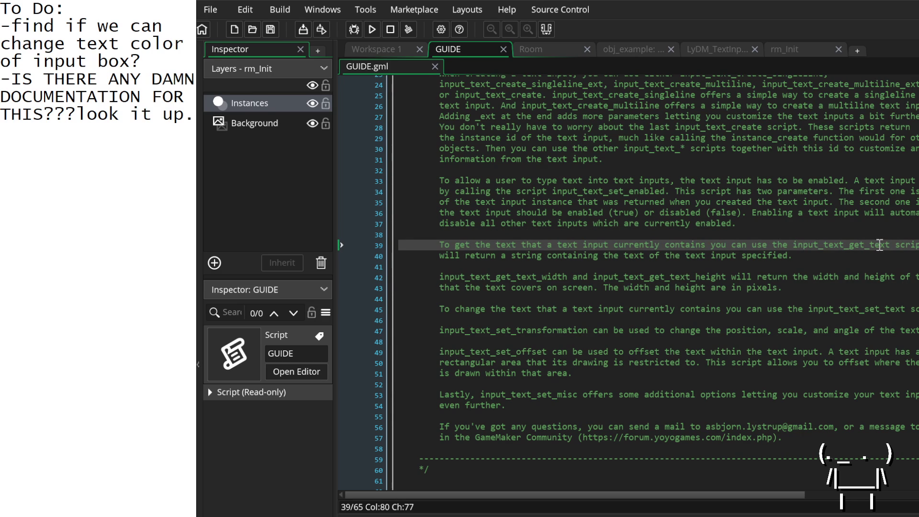
double_click(879, 245)
left_click_drag(874, 255, 692, 233)
left_click_drag(521, 233, 476, 248)
left_click(476, 248)
Read the multiline and _ext creation notes, then delete the documentation to-do line.
scroll(499, 266, "up", 3)
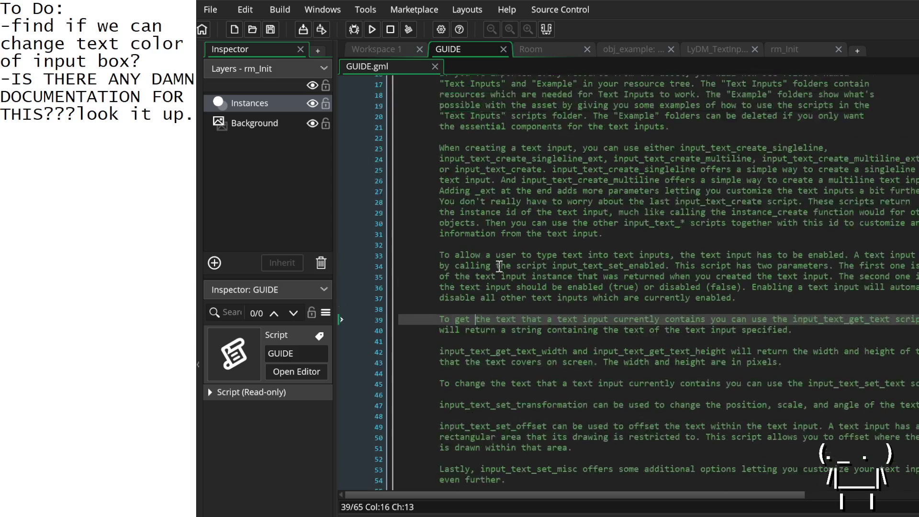
scroll(531, 213, "up", 3)
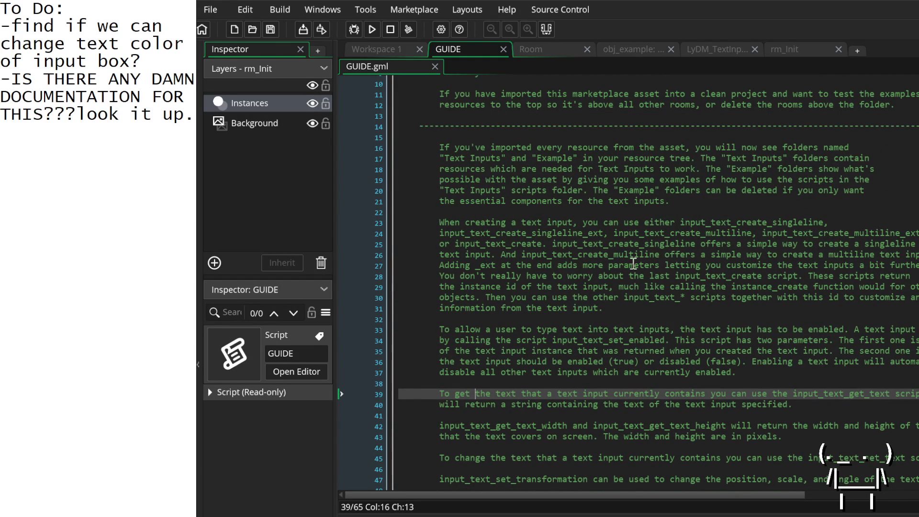
left_click(506, 253)
left_click_drag(506, 253, 647, 262)
left_click(746, 254)
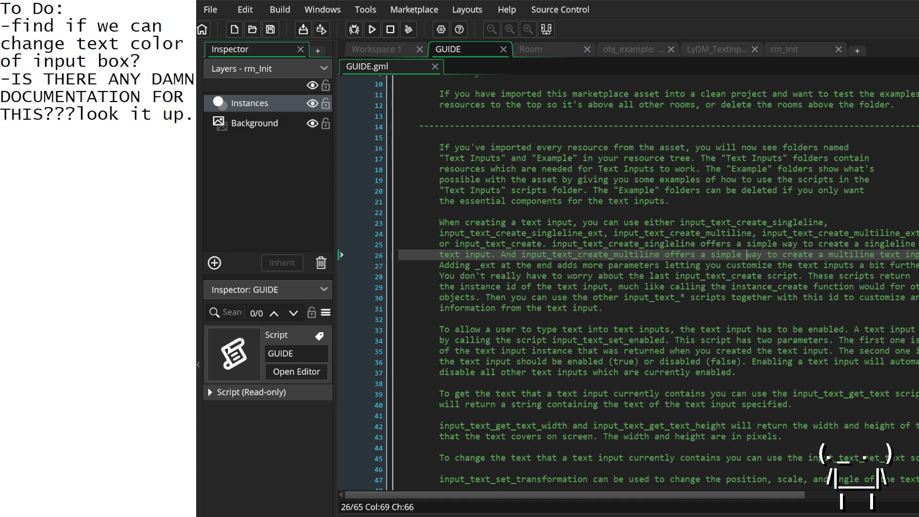
scroll(578, 421, "down", 3)
mouse_move(582, 190)
left_mouse_down()
mouse_move(593, 203)
mouse_move(428, 203)
left_mouse_up()
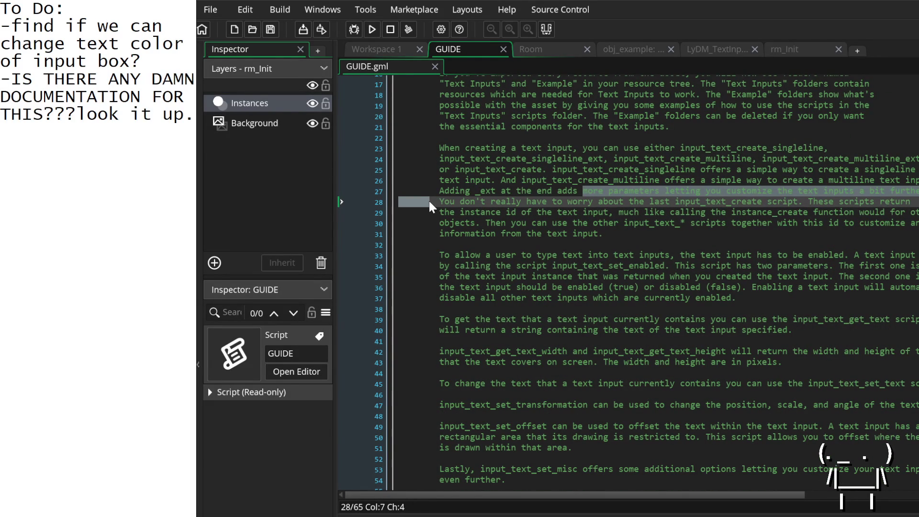
mouse_move(429, 202)
left_mouse_down()
mouse_move(458, 262)
mouse_move(862, 259)
mouse_move(450, 253)
mouse_move(441, 270)
mouse_move(598, 270)
mouse_move(780, 288)
mouse_move(773, 269)
mouse_move(912, 268)
mouse_move(671, 254)
mouse_move(546, 264)
mouse_move(529, 278)
mouse_move(909, 288)
mouse_move(610, 253)
mouse_move(540, 285)
mouse_move(825, 291)
left_mouse_up()
left_click(825, 291)
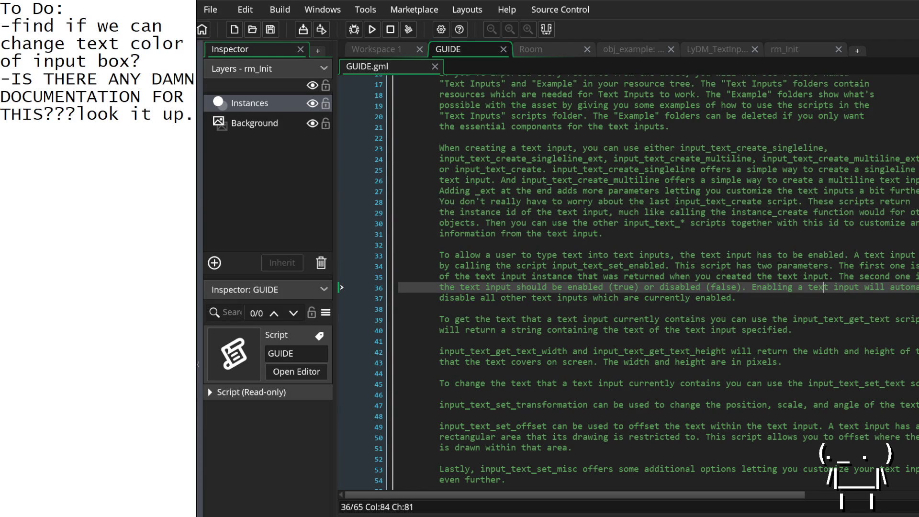
left_click_drag(194, 115, 1, 79)
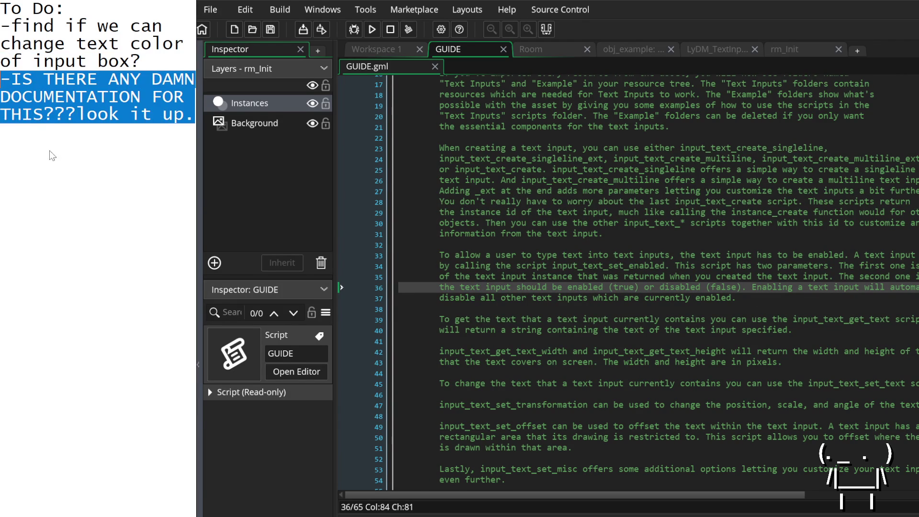
key("BackSpace")
Review the creating-text-inputs and imported-folders paragraphs, then show the Assets browser with F12.
scroll(622, 282, "up", 2)
mouse_move(435, 222)
left_mouse_down()
mouse_move(447, 238)
mouse_move(676, 236)
mouse_move(803, 245)
mouse_move(817, 254)
mouse_move(602, 279)
mouse_move(591, 294)
mouse_move(599, 308)
mouse_move(613, 300)
mouse_move(626, 225)
left_mouse_up()
left_click(627, 225)
mouse_move(764, 200)
left_mouse_down()
mouse_move(750, 191)
mouse_move(438, 145)
left_mouse_up()
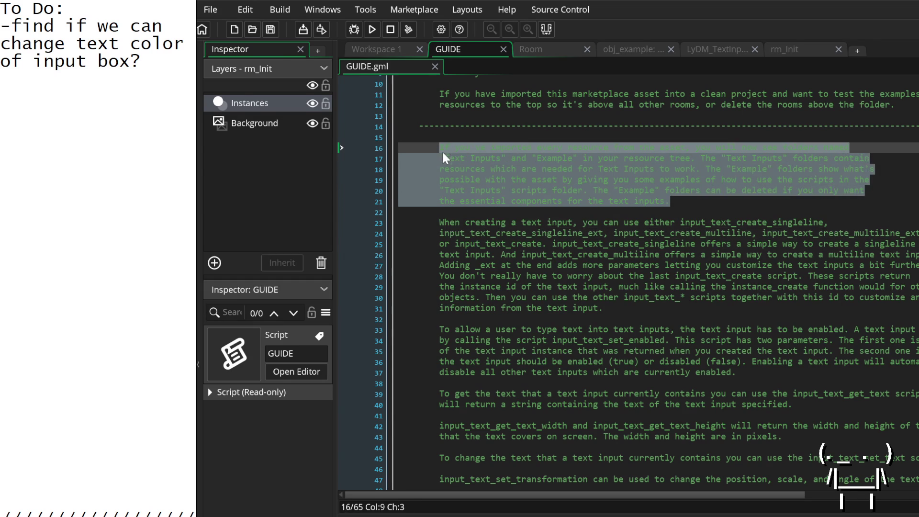
left_click(502, 180)
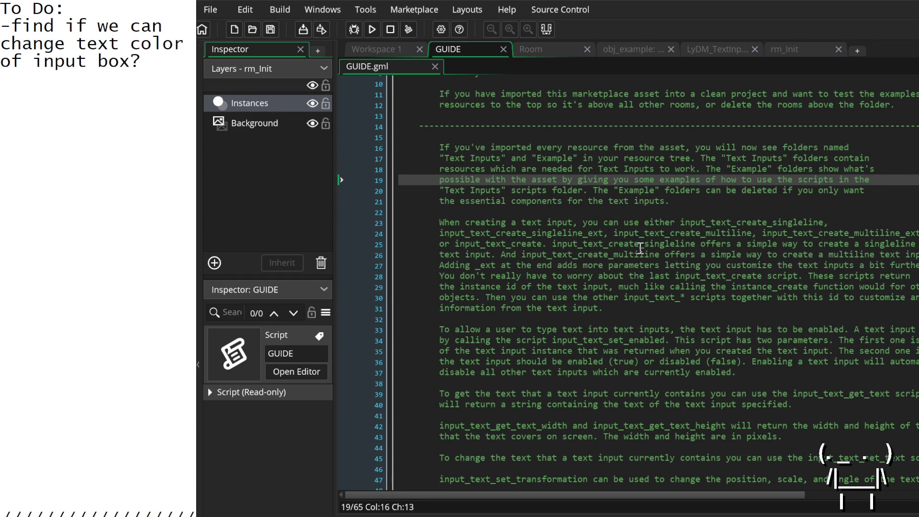
scroll(629, 296, "down", 4)
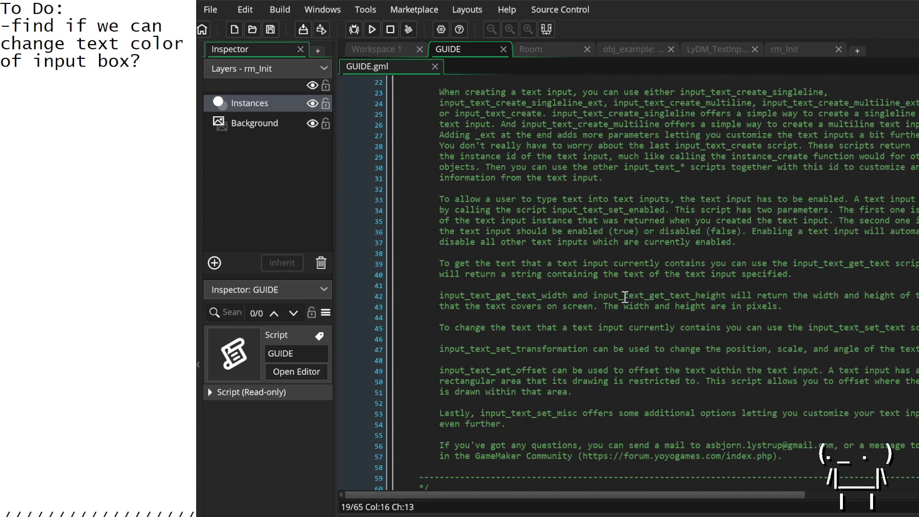
scroll(624, 297, "down", 2)
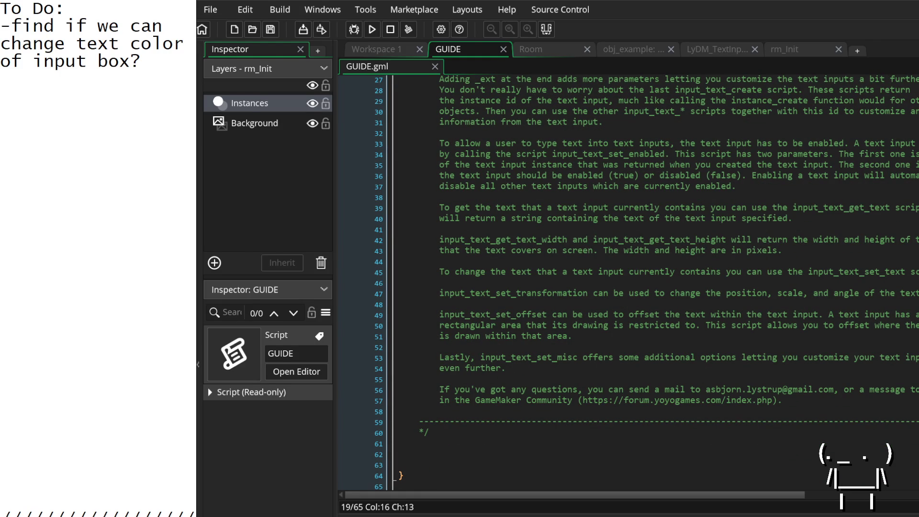
key("F12")
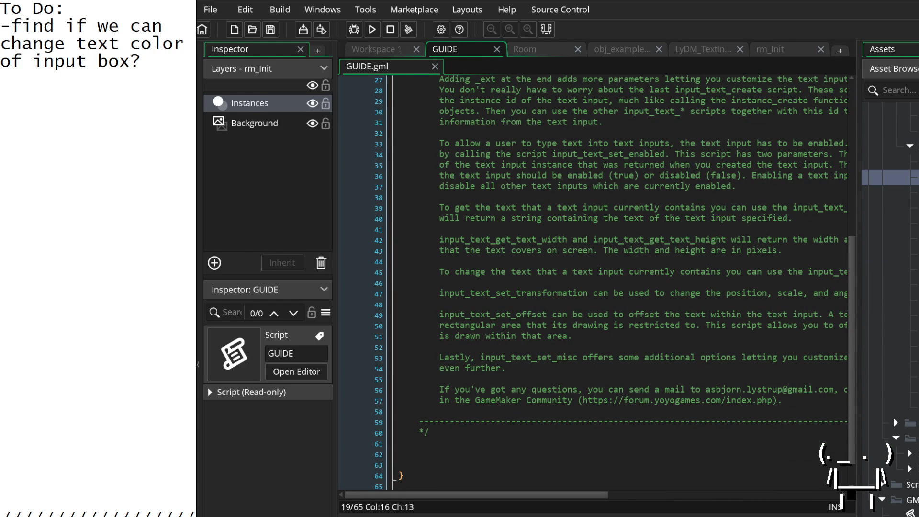
double_click(890, 330)
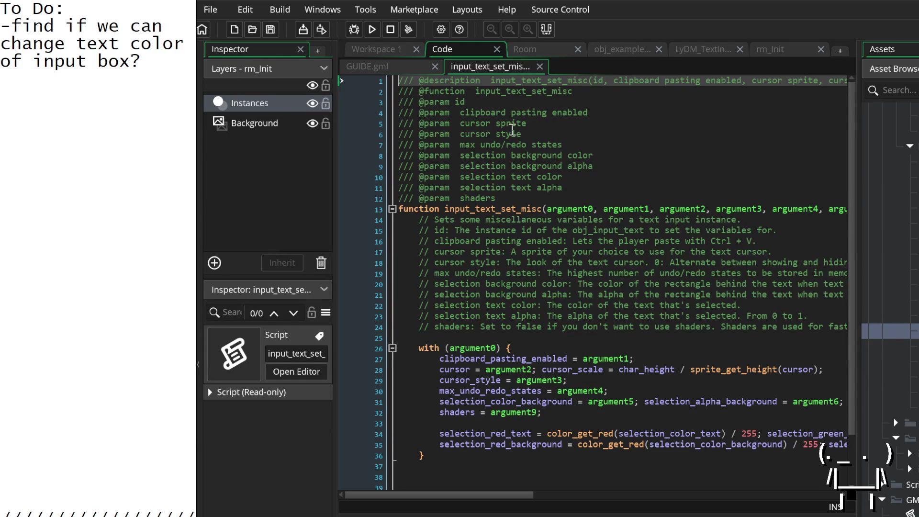
left_click(530, 123)
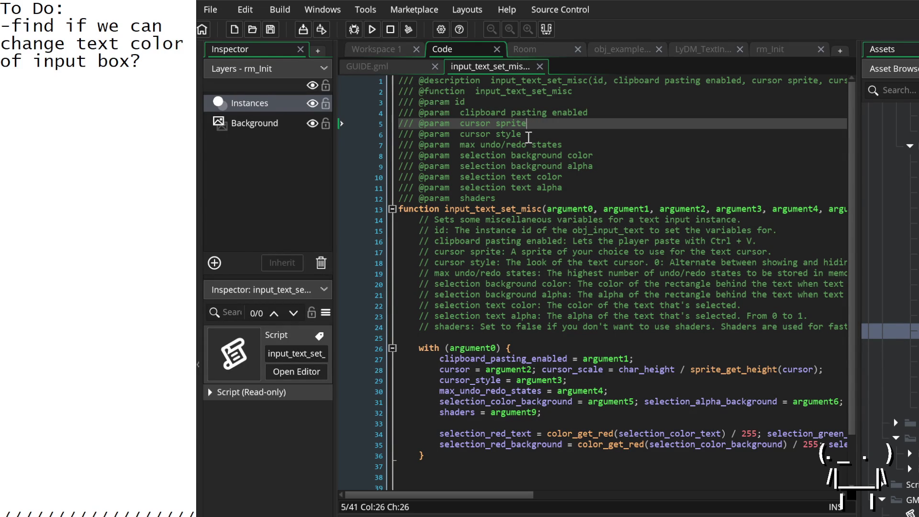
left_click(530, 145)
left_click(599, 157)
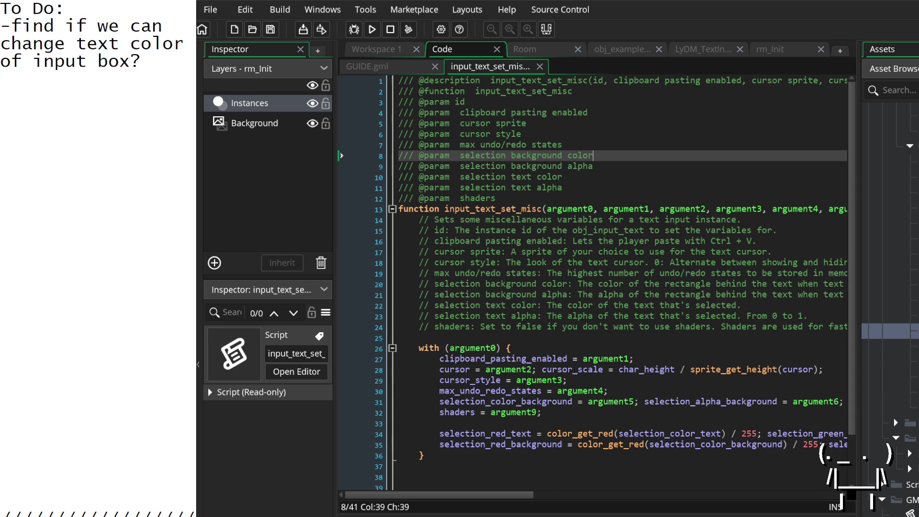
double_click(890, 361)
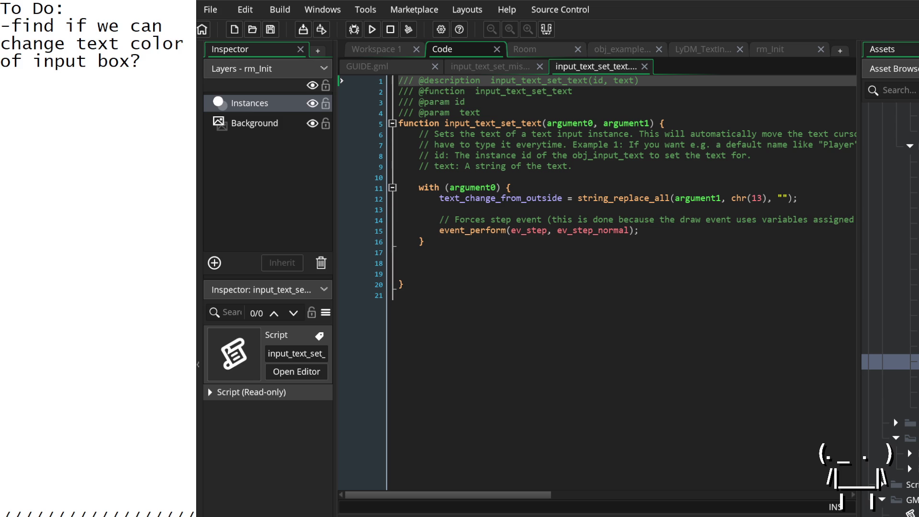
double_click(899, 377)
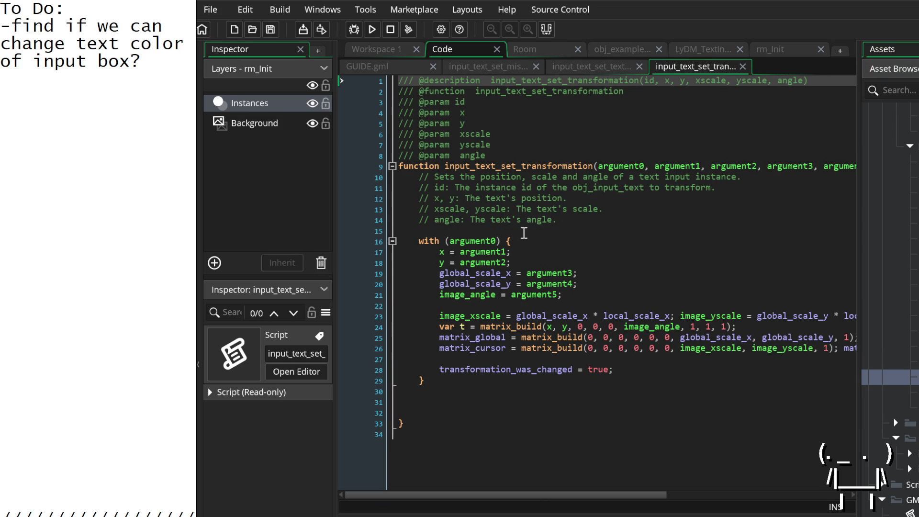
scroll(531, 247, "right", 5)
scroll(532, 247, "left", 5)
scroll(890, 377, "down", 5)
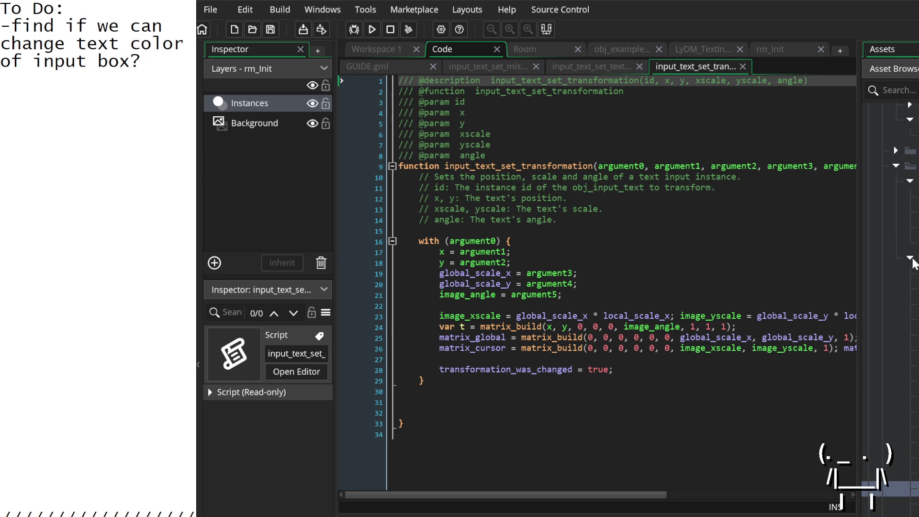
scroll(912, 262, "up", 3)
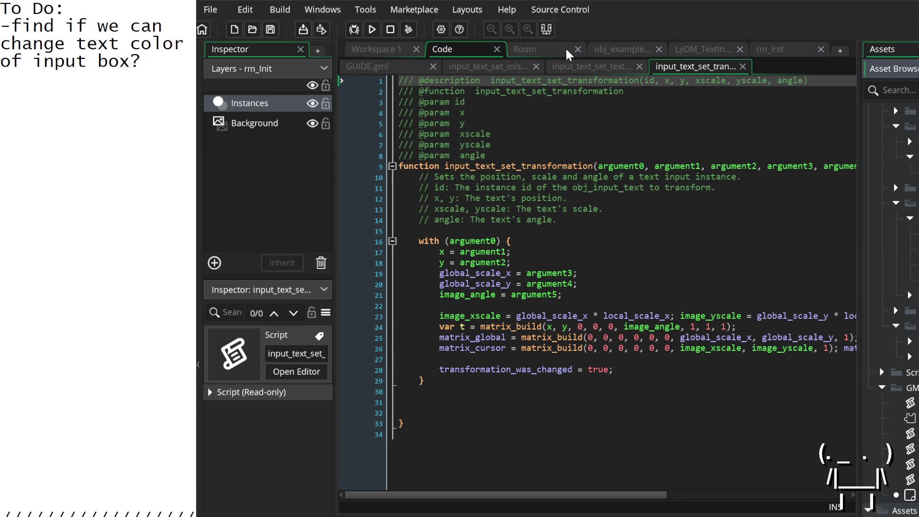
Overwrite the text-colour question with a note to just set the background color instead.
left_click_drag(141, 61, 8, 27)
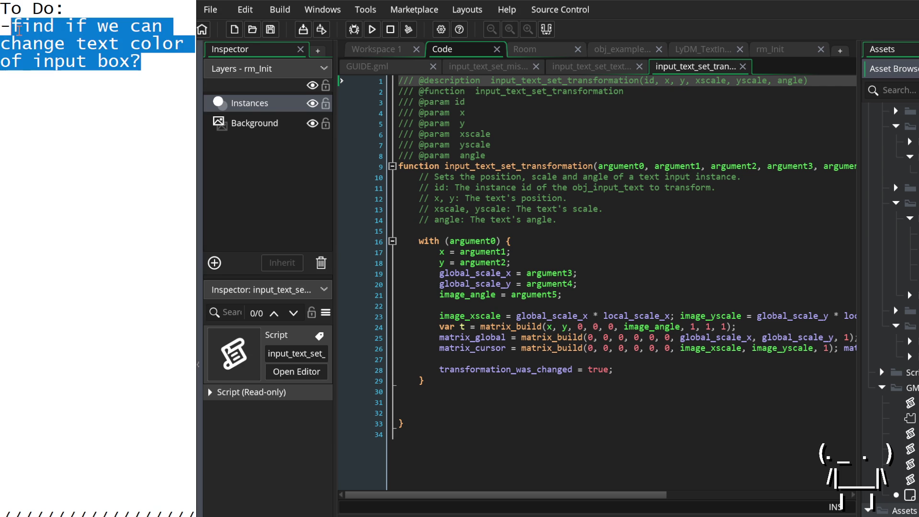
type("fuck it, i dont need to change the text color. i can just set the background color for now.")
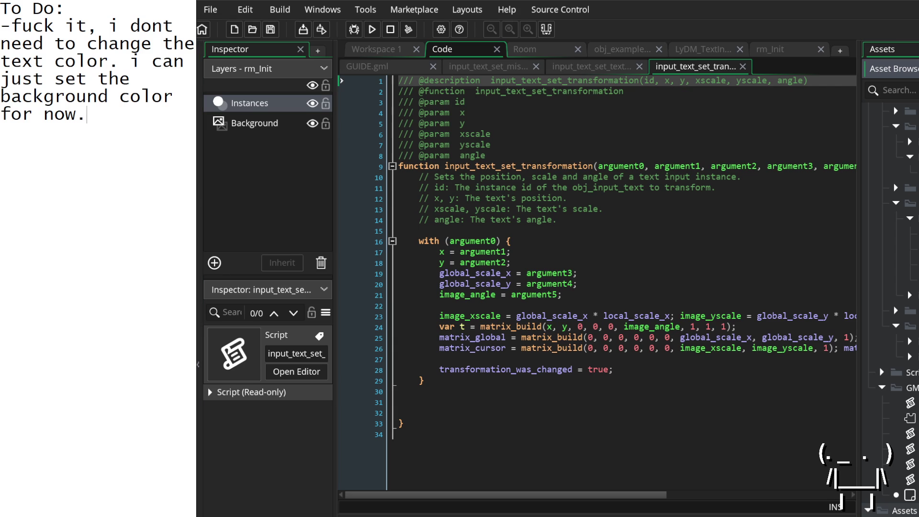
left_click(528, 52)
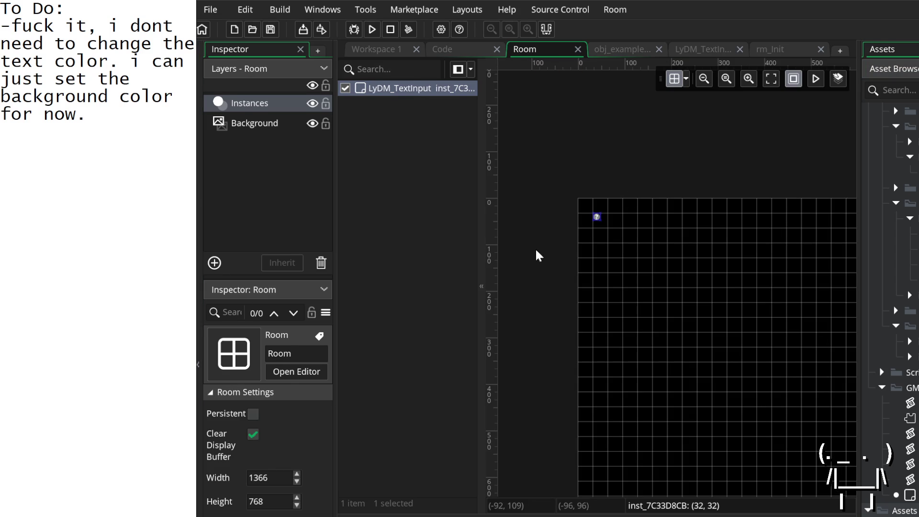
Set the Background layer colour to grey 444444 and run the game to check it.
left_click_drag(585, 282, 555, 244)
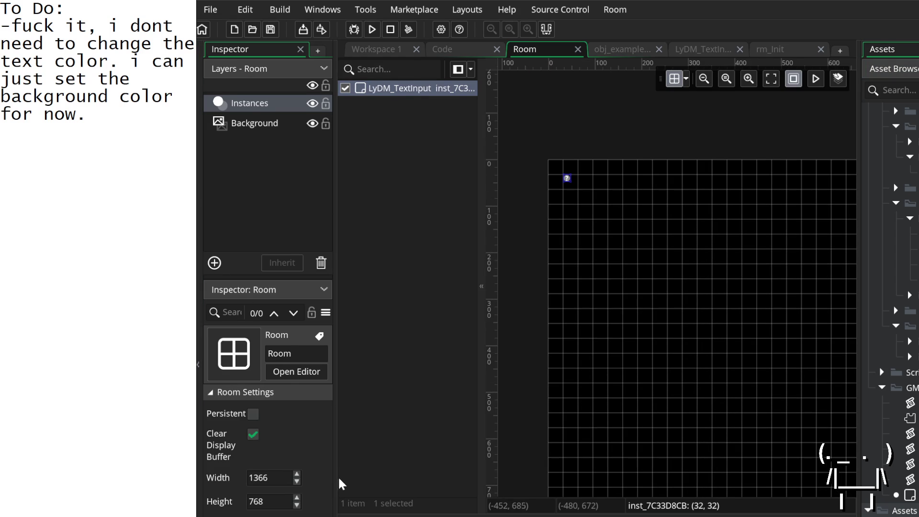
left_click_drag(335, 476, 591, 464)
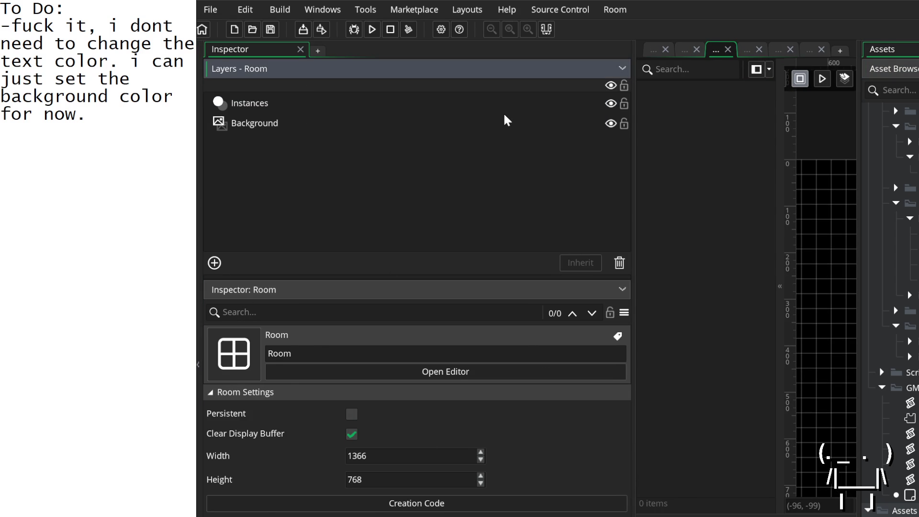
left_click(481, 125)
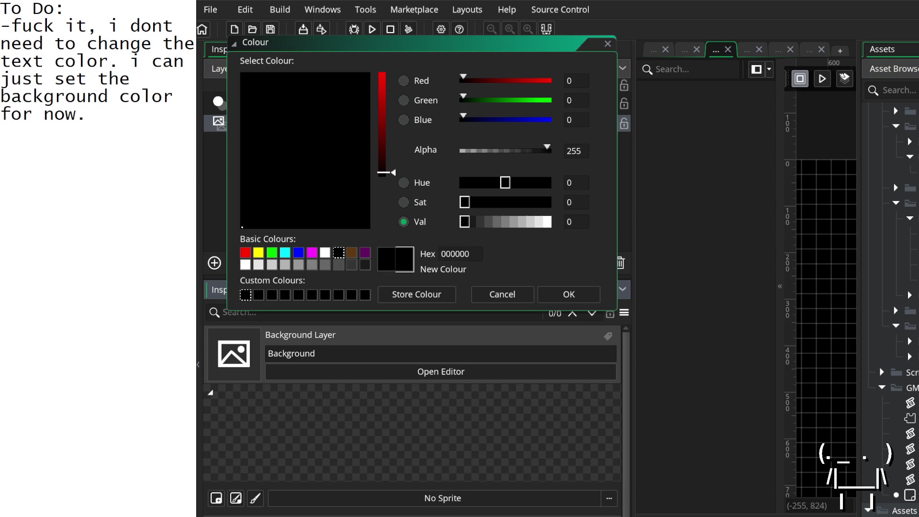
left_click_drag(383, 165, 385, 148)
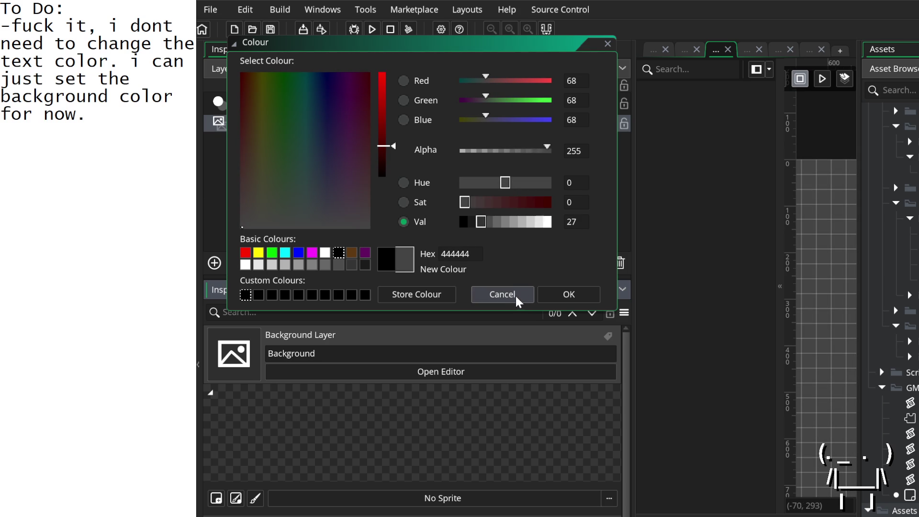
left_click(569, 294)
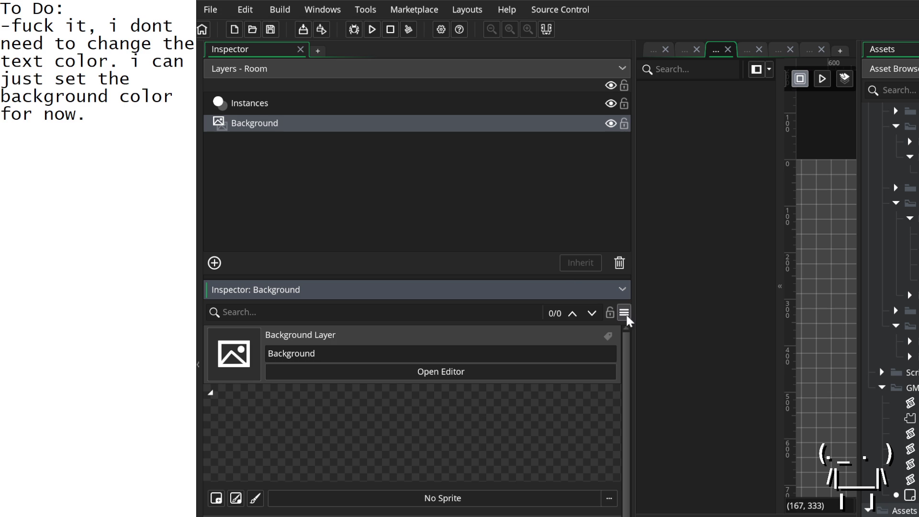
left_click_drag(633, 313, 397, 295)
left_click(372, 30)
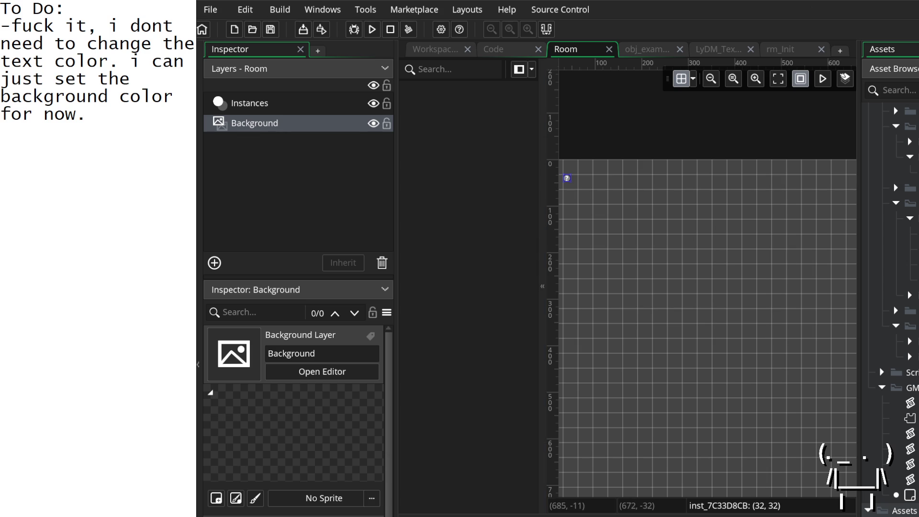
left_click(512, 50)
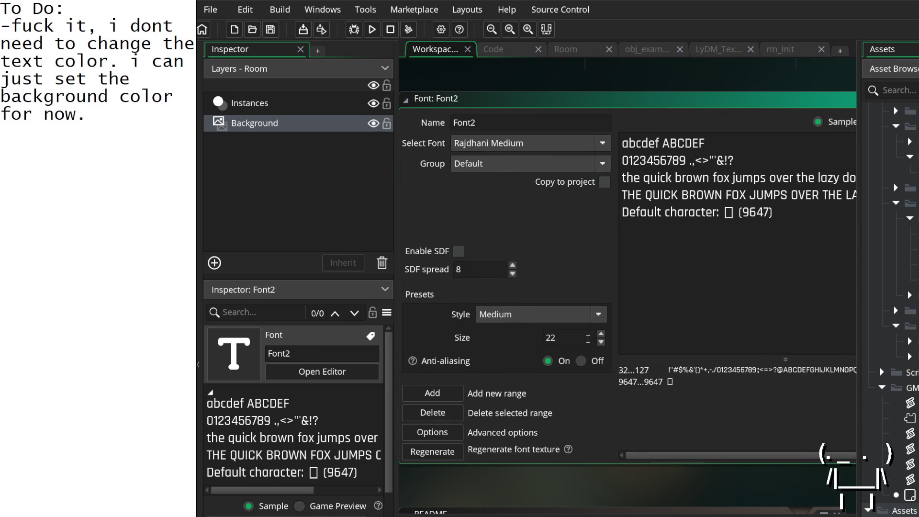
Change Font2's size from 22 to 32, leaving hinting at Normal, and run the game.
key("Return")
left_click(438, 432)
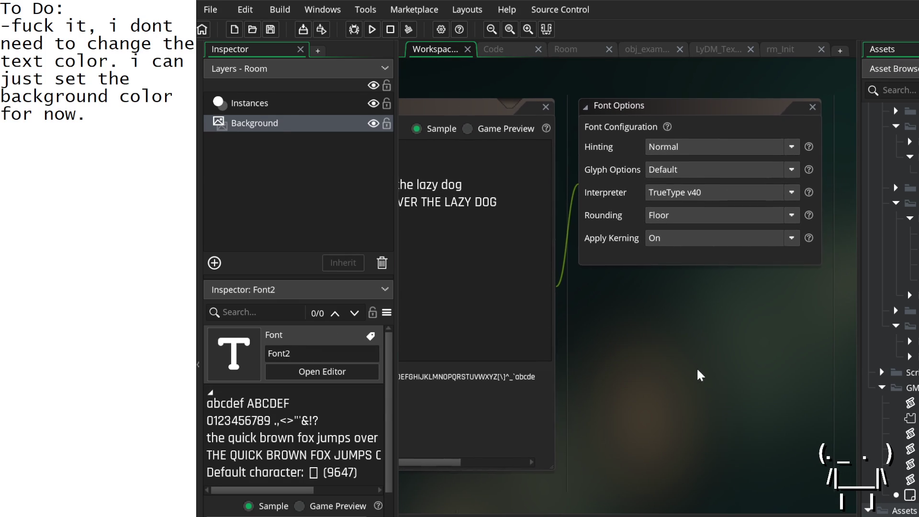
left_click(680, 154)
left_click(678, 155)
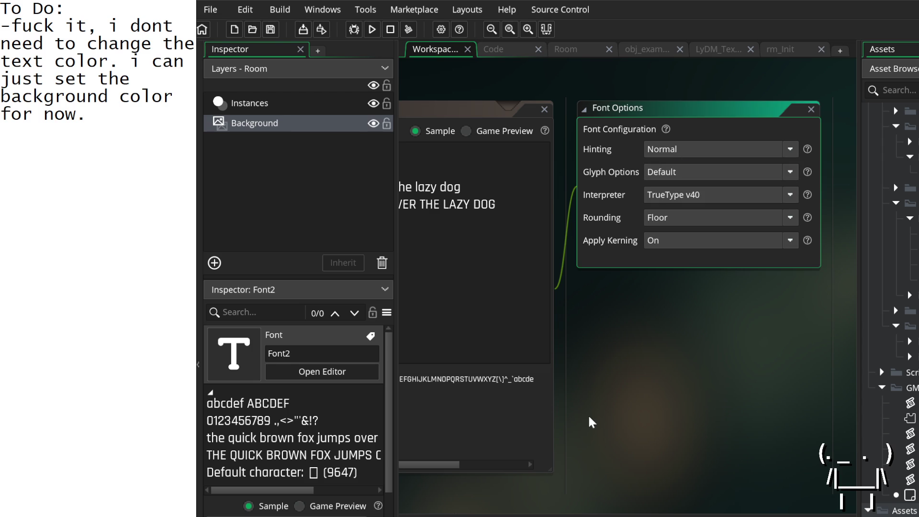
left_click(594, 412)
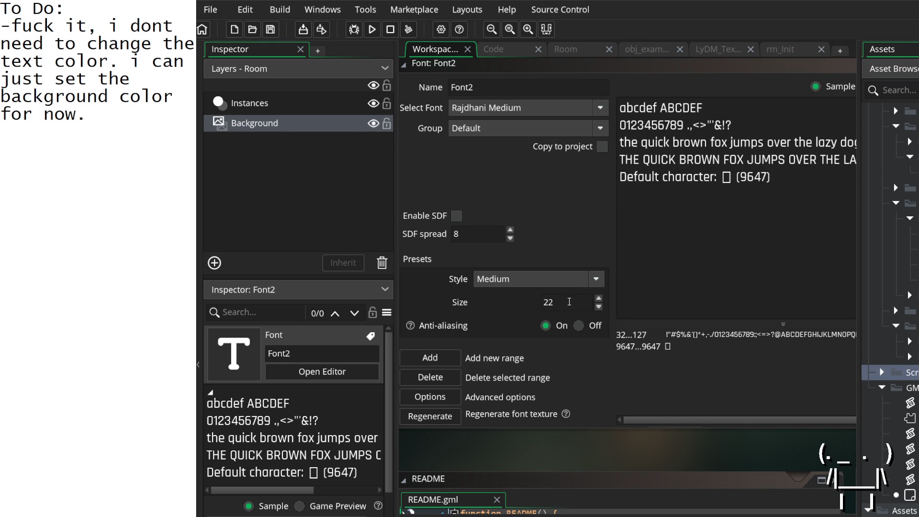
left_click(550, 302)
type("32")
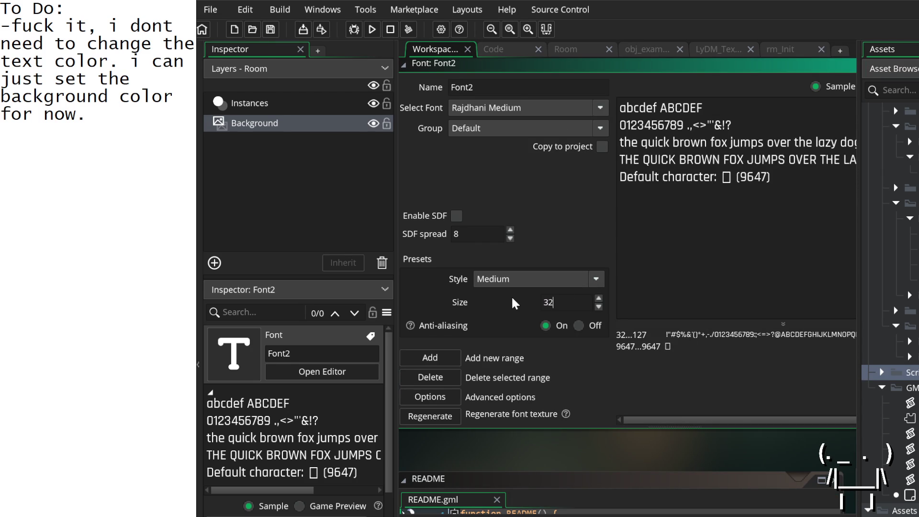
left_click(369, 29)
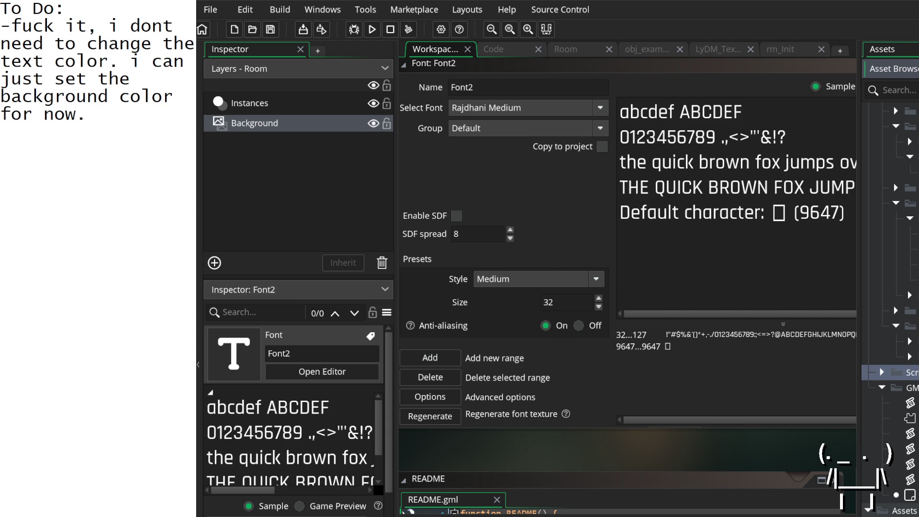
left_click(514, 49)
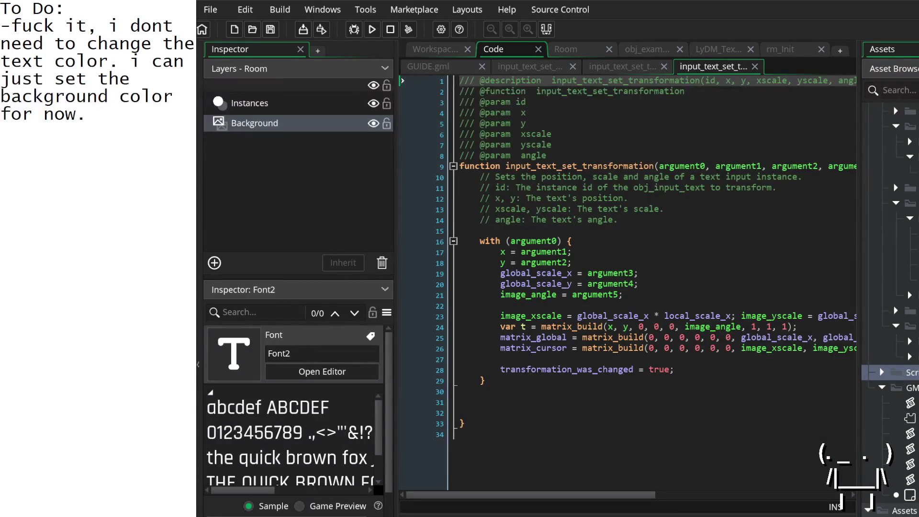
Show the rm_Init room with its obj_gmlive and GameController instances, asset browser collapsed.
left_click(780, 49)
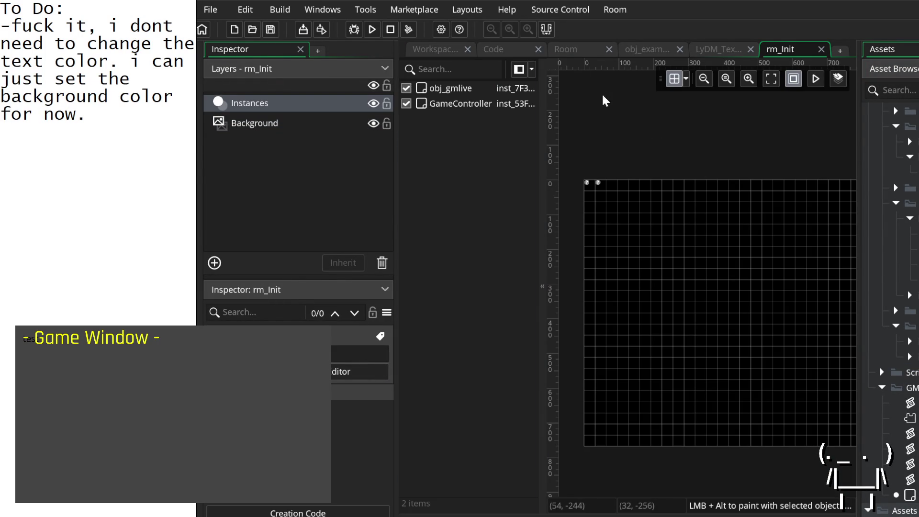
left_click(564, 51)
left_click(505, 50)
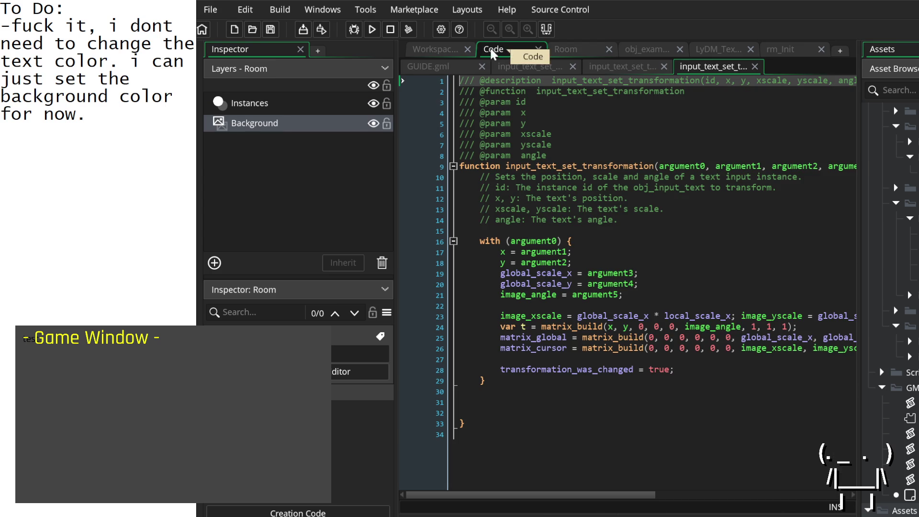
left_click(775, 53)
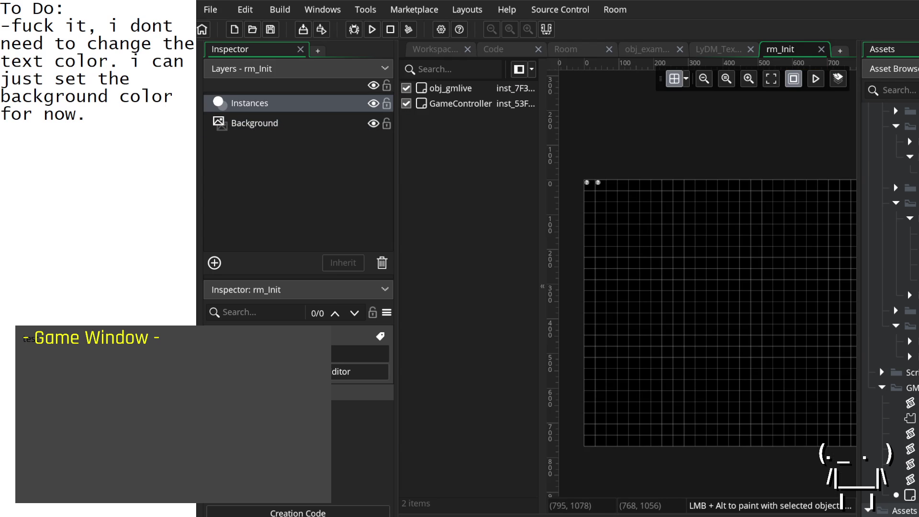
key("F12")
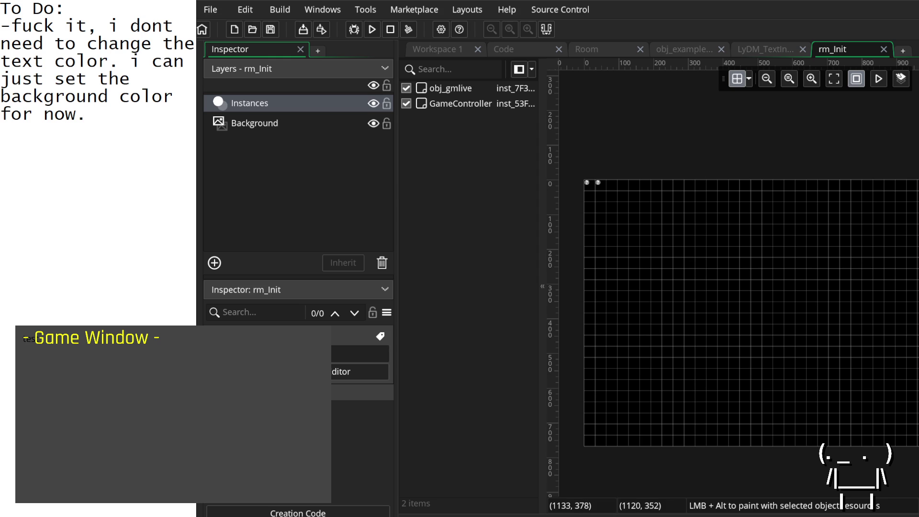
Open LyDM_TextInput's Step event and add a blank line inside the shift-click block.
key("ctrl+Tab")
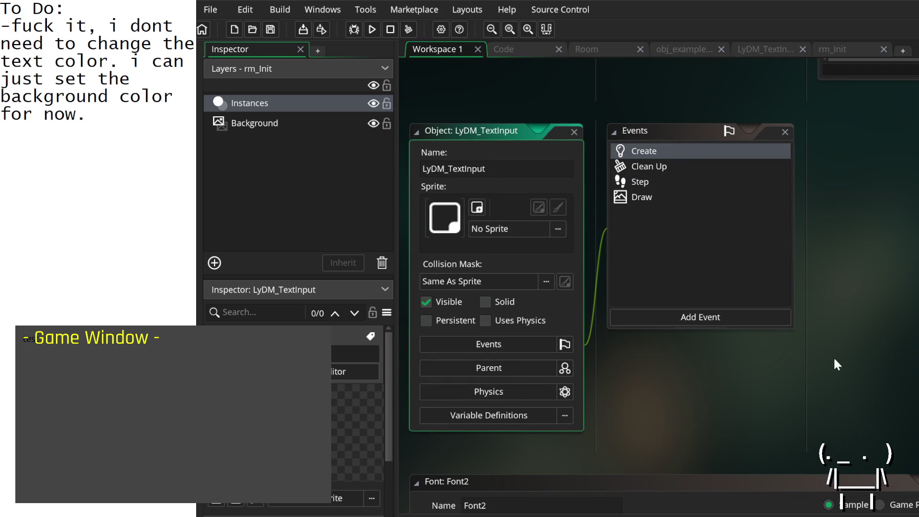
double_click(638, 196)
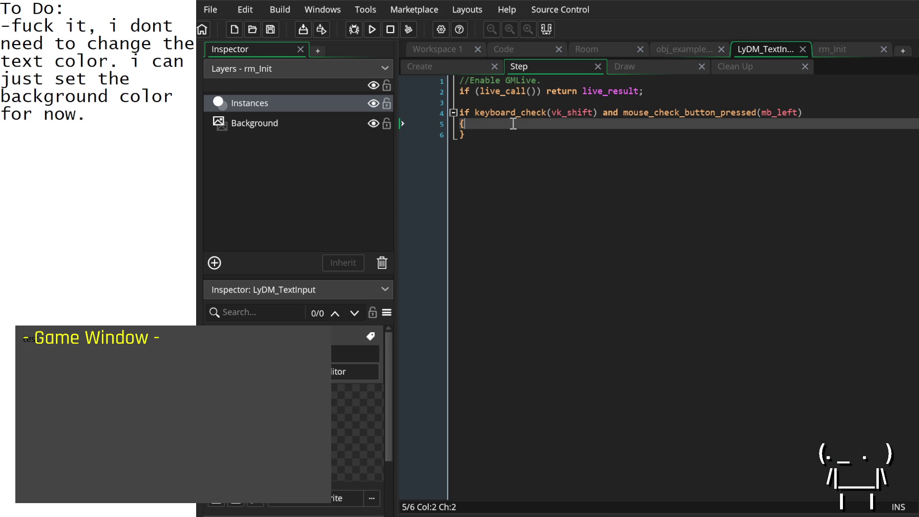
mouse_move(645, 115)
key("Return")
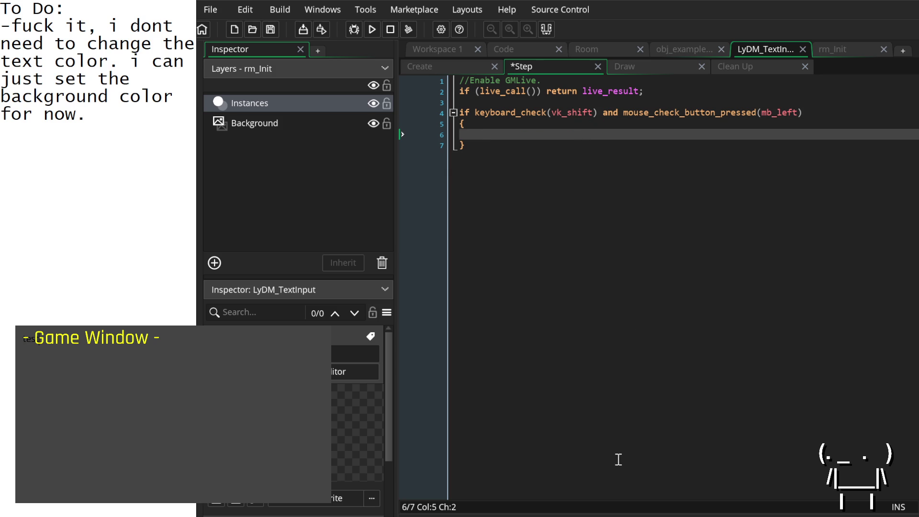
Copy InputBox_ID from the Create event and write InputBox_ID.x = mouse_x; in the Step event.
left_click(444, 65)
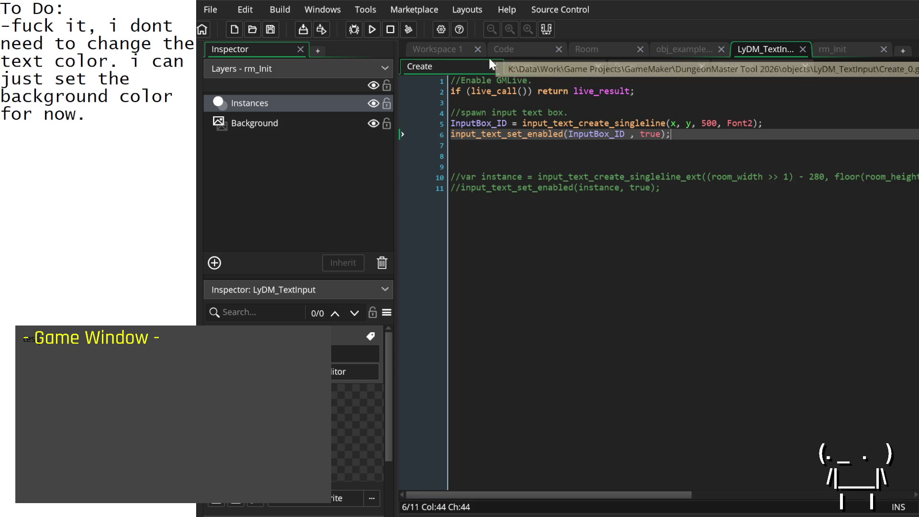
left_click(472, 124)
double_click(472, 123)
key("ctrl+c")
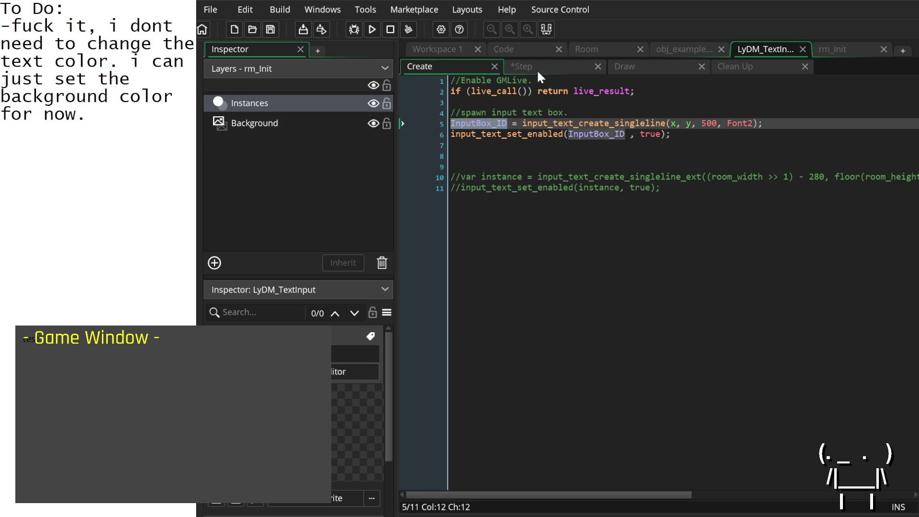
left_click(537, 70)
key("ctrl+v")
type(".x ")
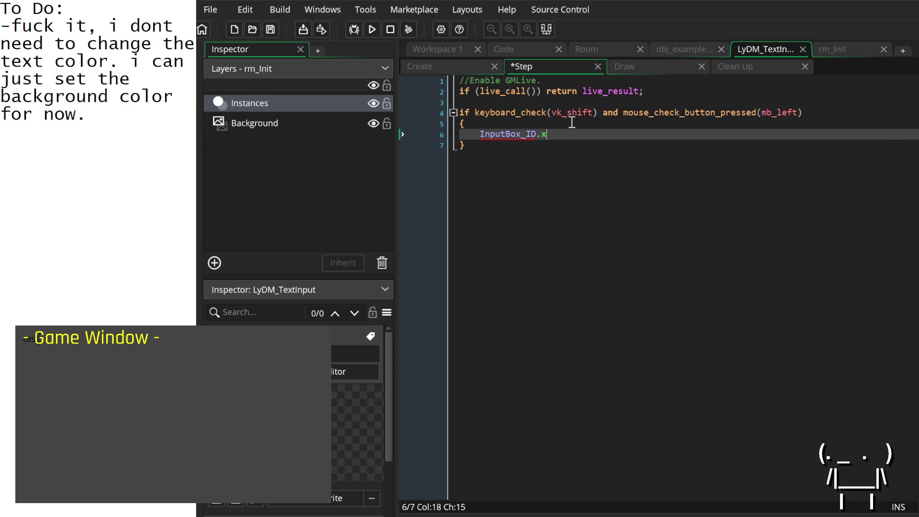
type("= mouse")
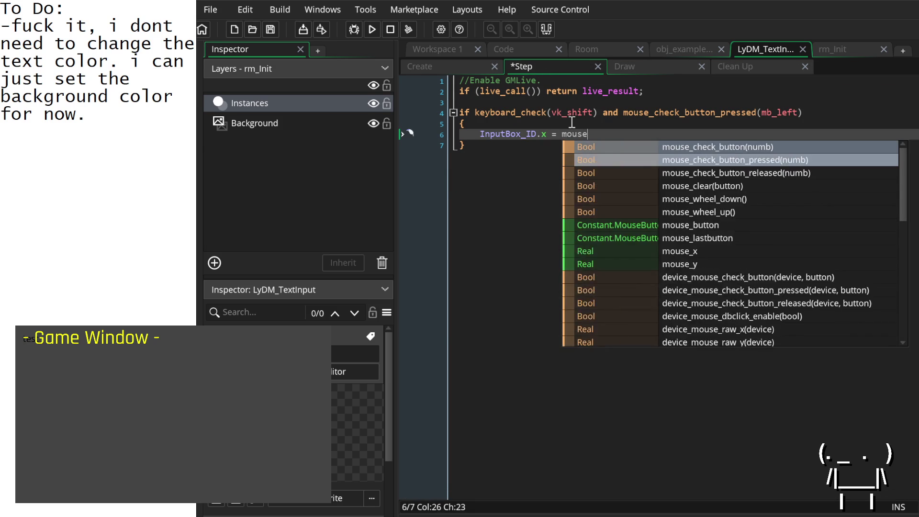
type("_x;")
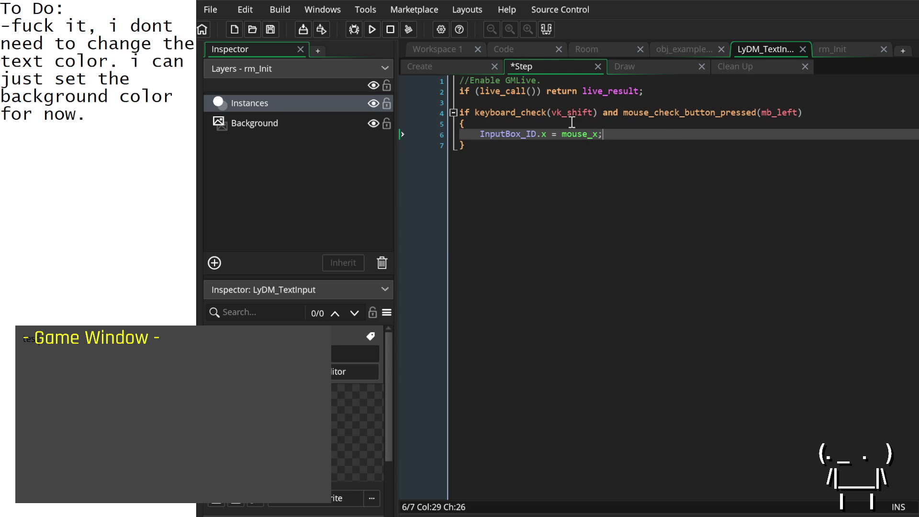
Add InputBox_ID.y = mouse_y; on the next line and save the Step event.
key("Return")
key("ctrl+v")
type(".y = mouse_y;")
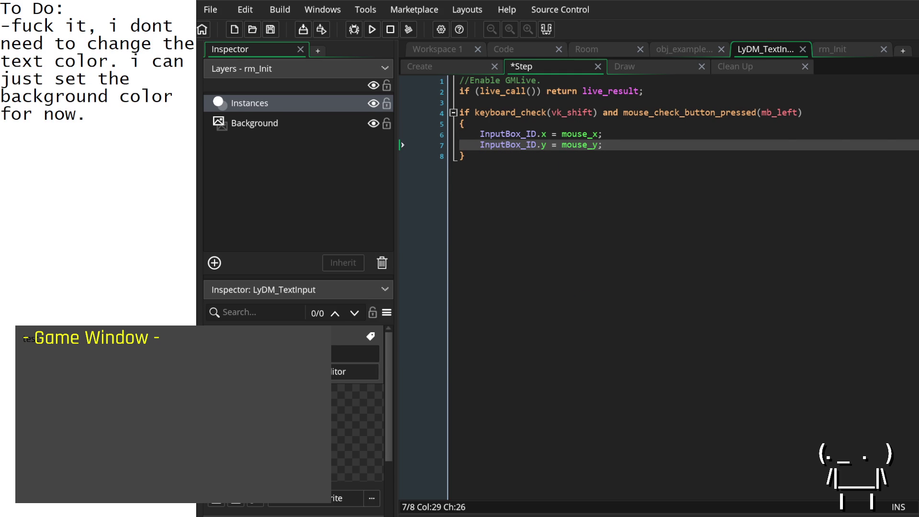
key("ctrl+s")
Start a new line 9 in the Step event that reads 'input'.
key("Return")
key("Return")
type("te")
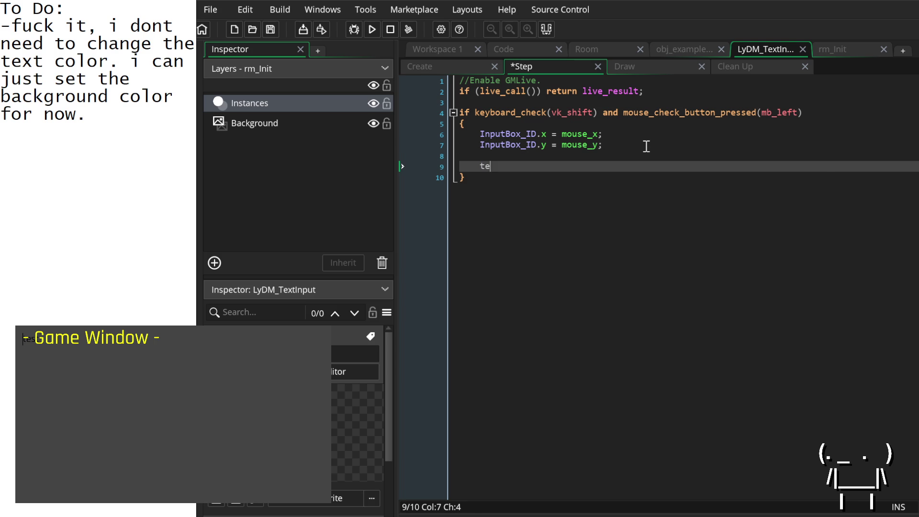
type("xt_in")
key("BackSpace")
key("BackSpace")
key("BackSpace")
type("i")
type("nput")
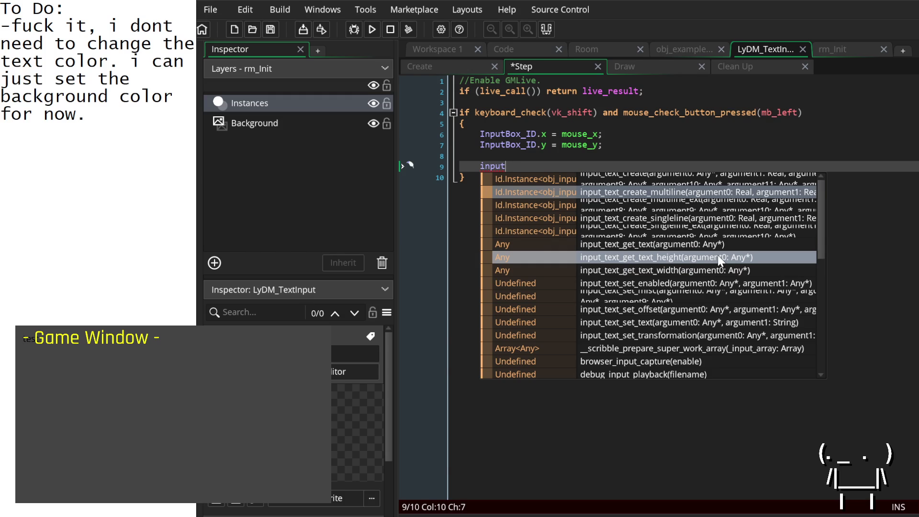
Browse the input_text_* autocomplete suggestions without inserting one, then expand the Asset Browser.
key("Down")
key("Down")
key("Down")
key("Down")
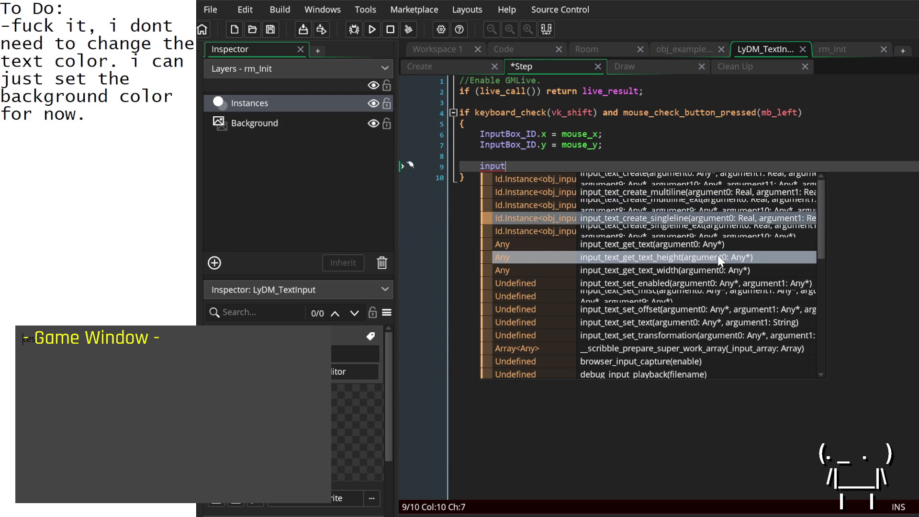
key("Down")
key("Down")
key("Down")
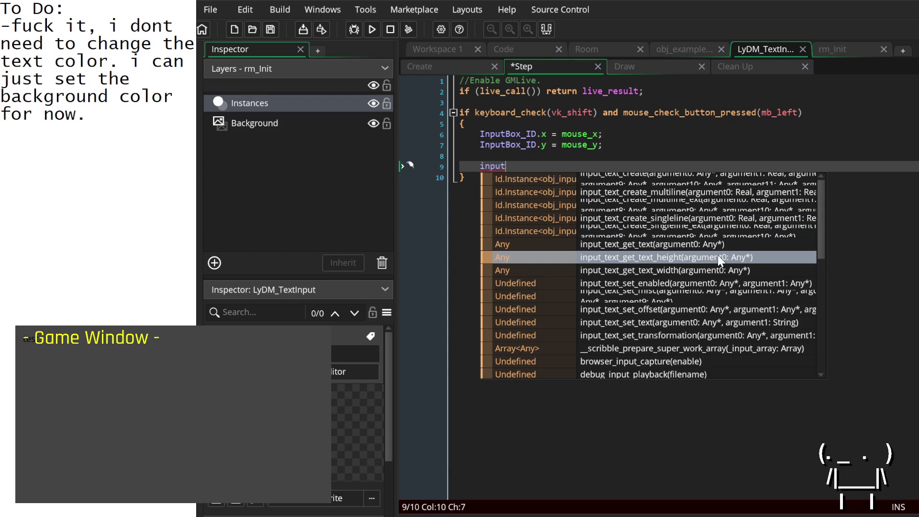
key("Down")
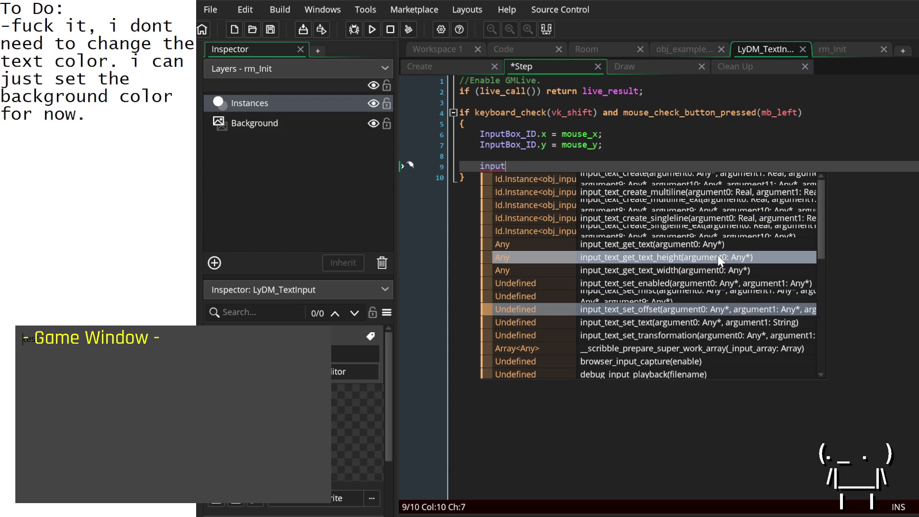
key("Down")
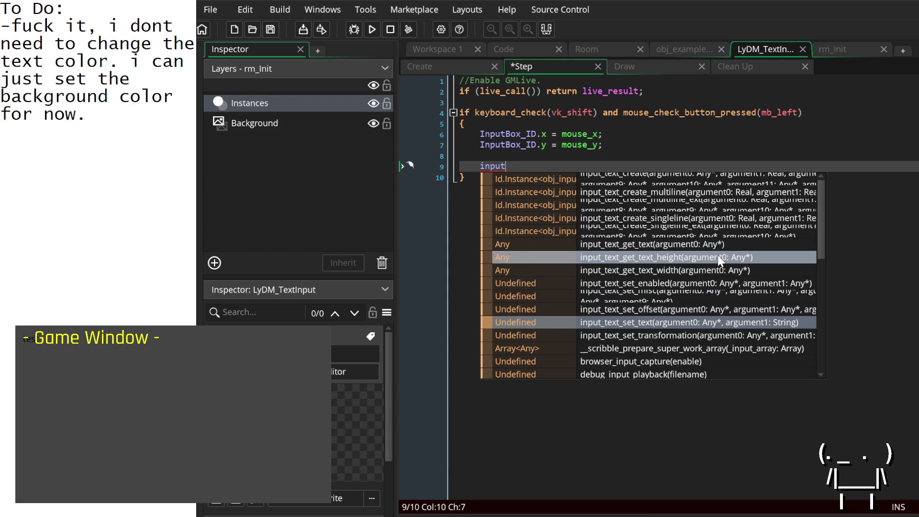
key("Down")
key("Down")
key("Down")
key("Down")
key("Down")
key("Up")
key("Up")
key("Up")
key("Up")
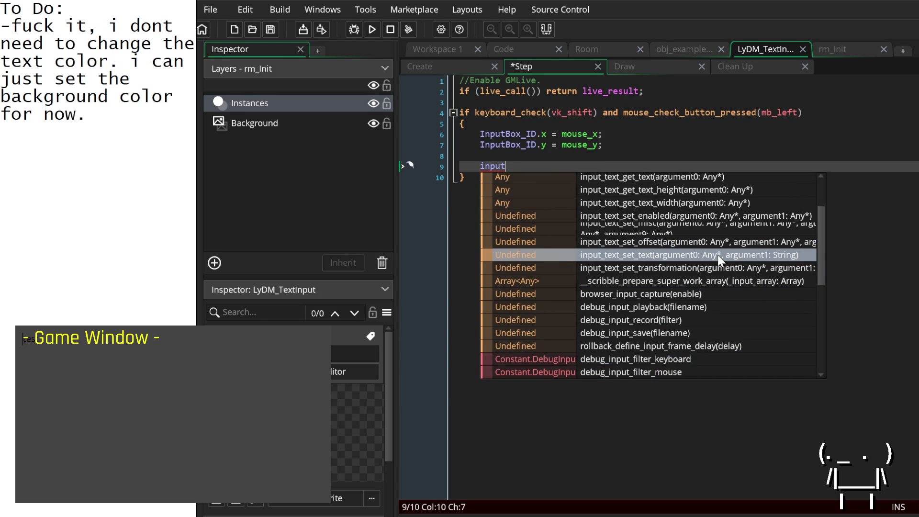
key("Escape")
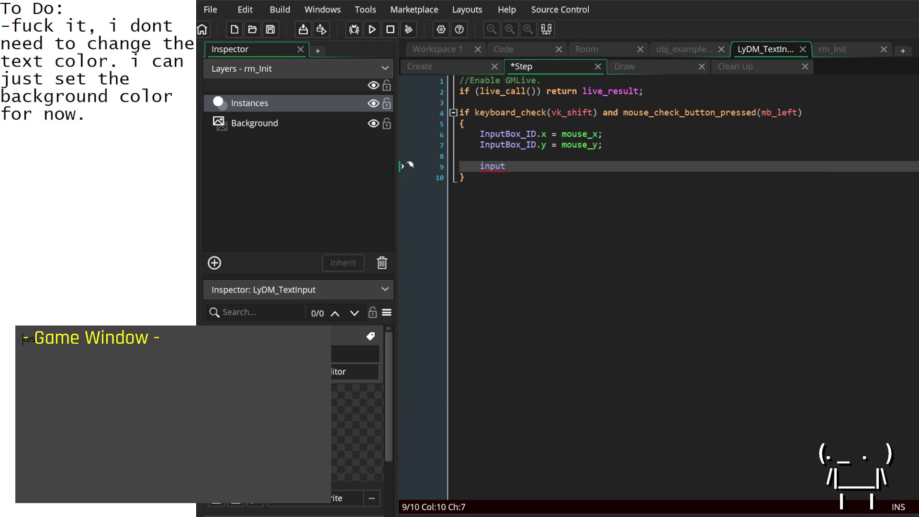
left_click(917, 392)
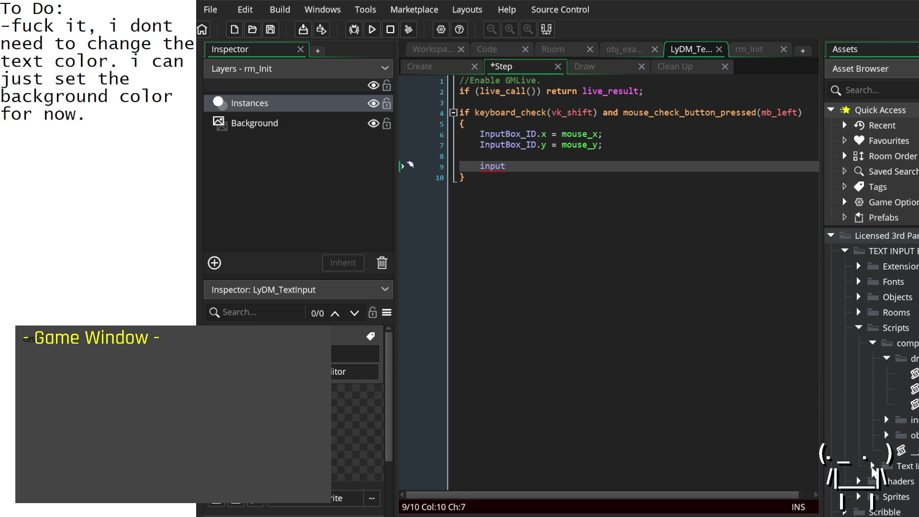
Expand the TEXT INPUT scripts folder and open the input_text_set_offset and input_text_set_text scripts.
left_click(872, 466)
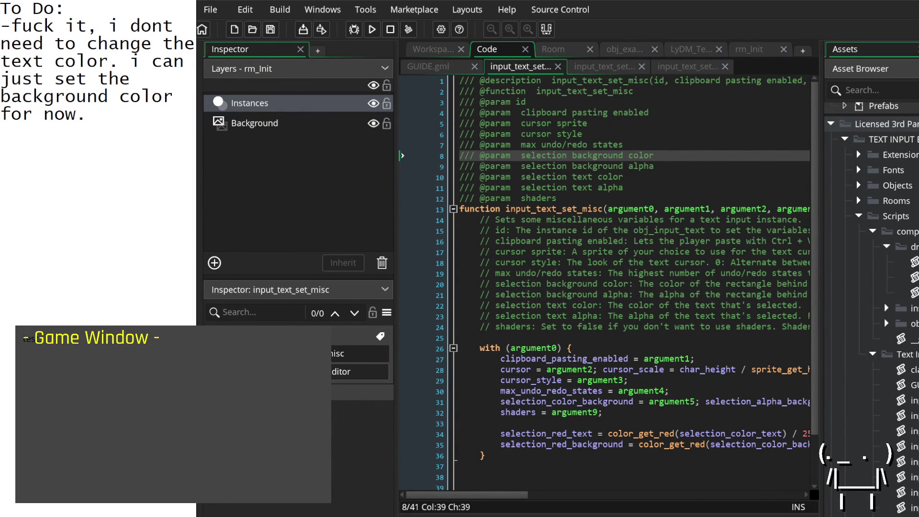
double_click(912, 431)
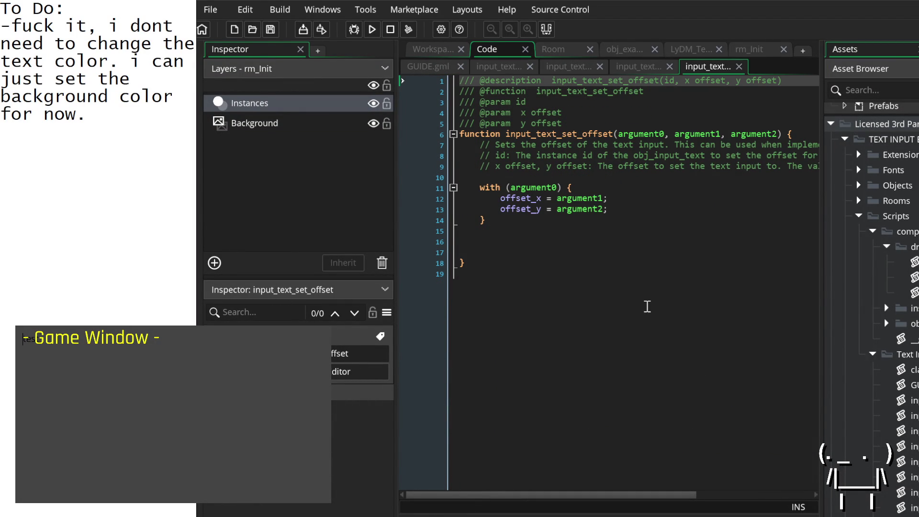
scroll(579, 268, "right", 5)
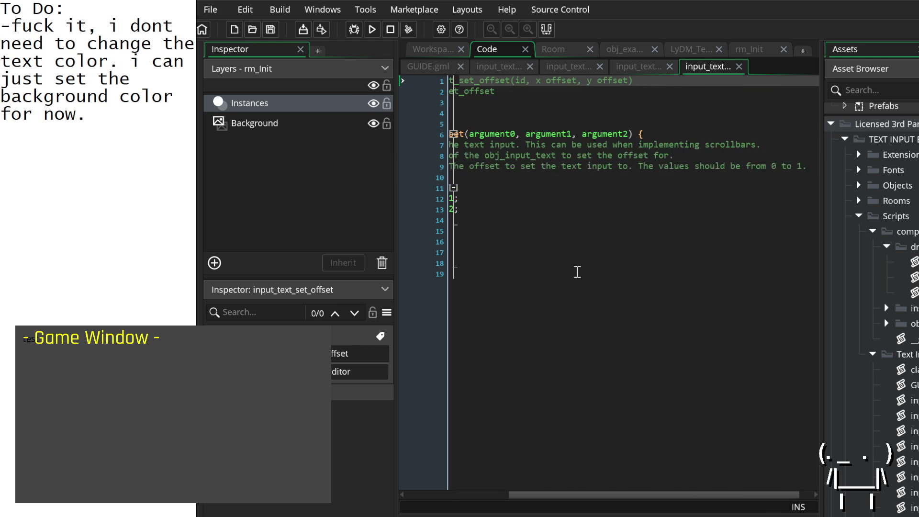
scroll(579, 273, "left", 5)
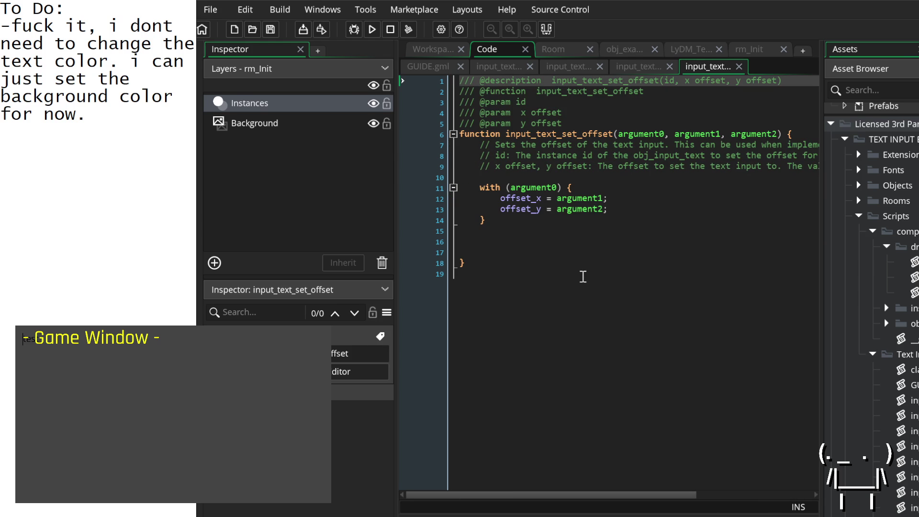
double_click(914, 510)
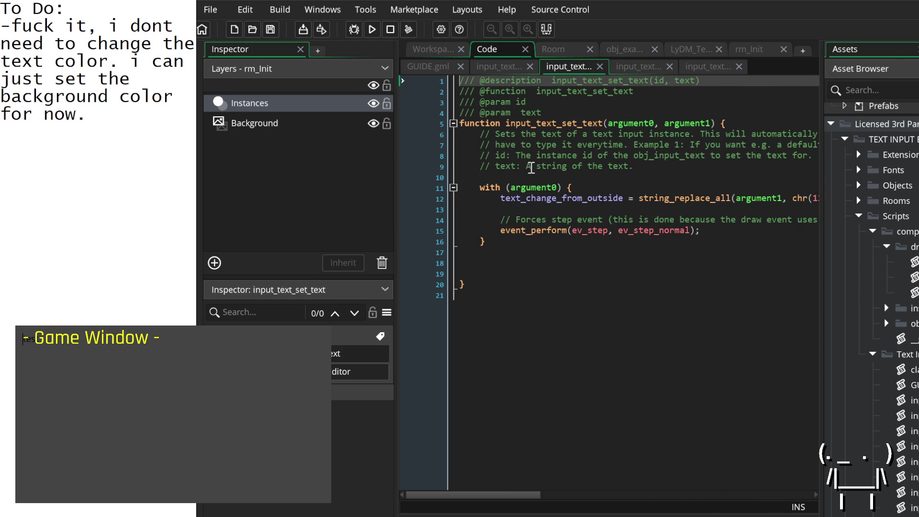
scroll(626, 190, "right", 3)
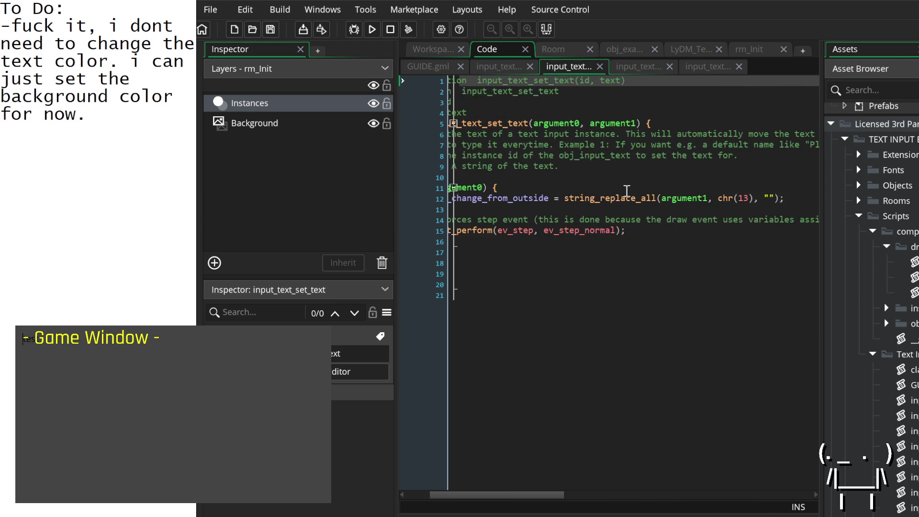
scroll(627, 190, "right", 10)
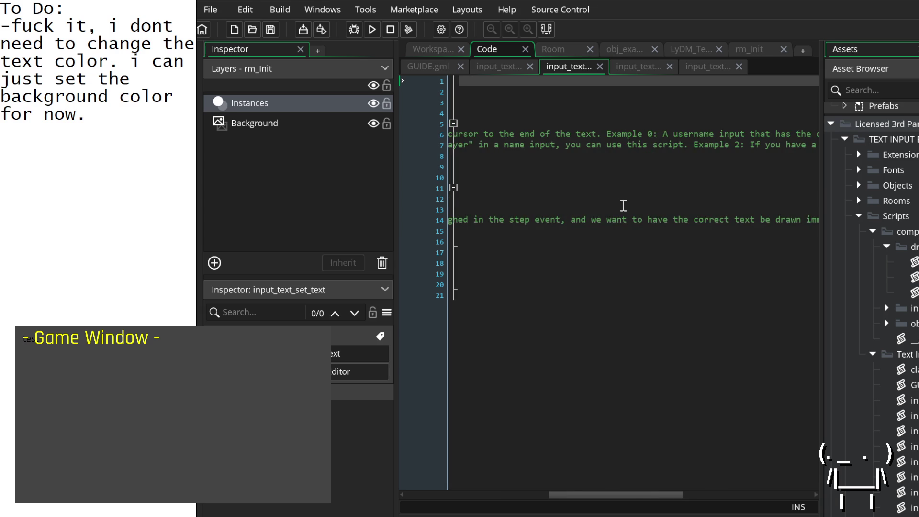
scroll(622, 205, "left", 13)
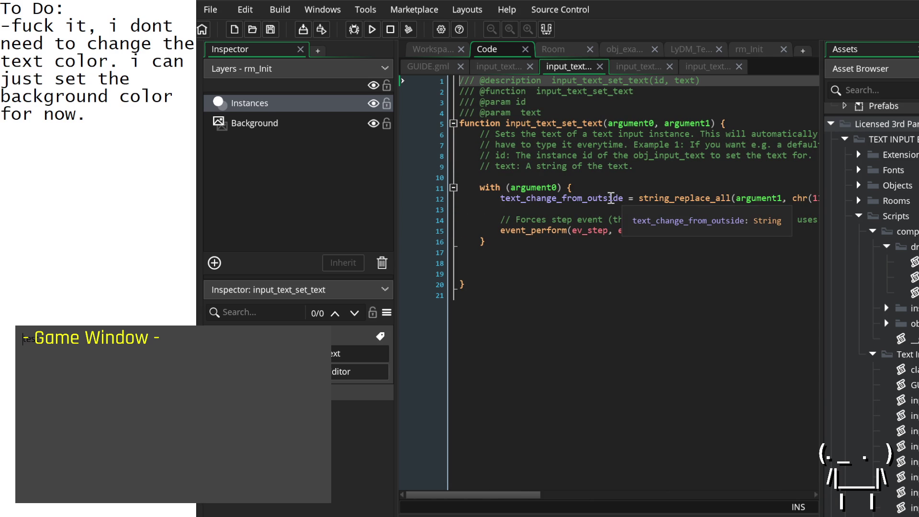
scroll(870, 350, "up", 3)
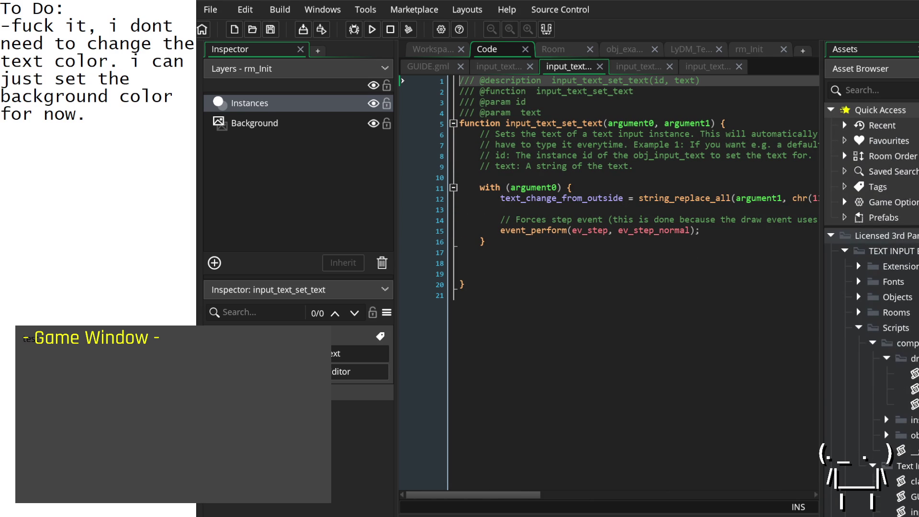
Collapse the scripts folders in the Asset Browser, briefly peeking into the Shaders folder.
left_click(871, 342)
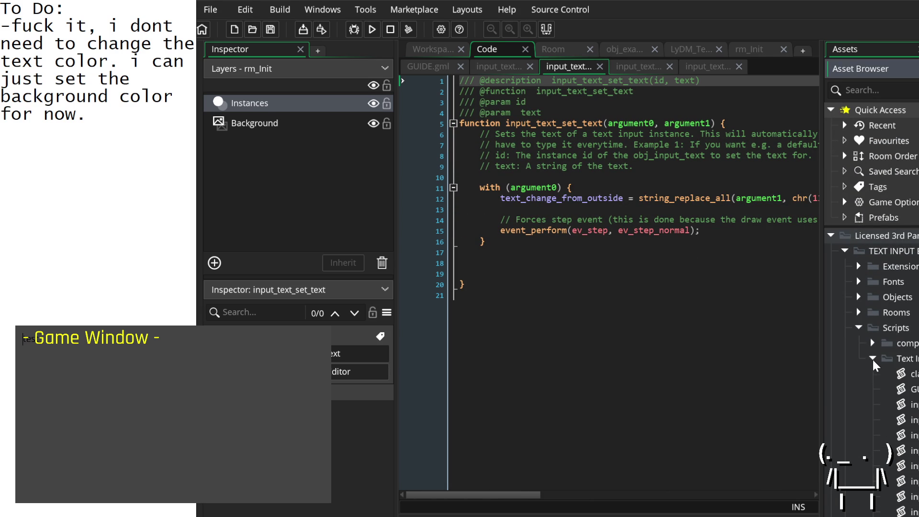
left_click(872, 358)
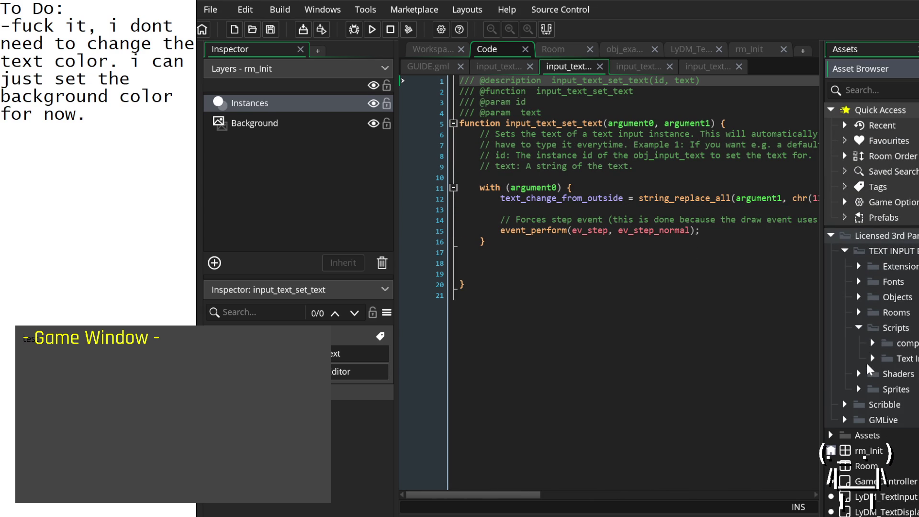
left_click(857, 373)
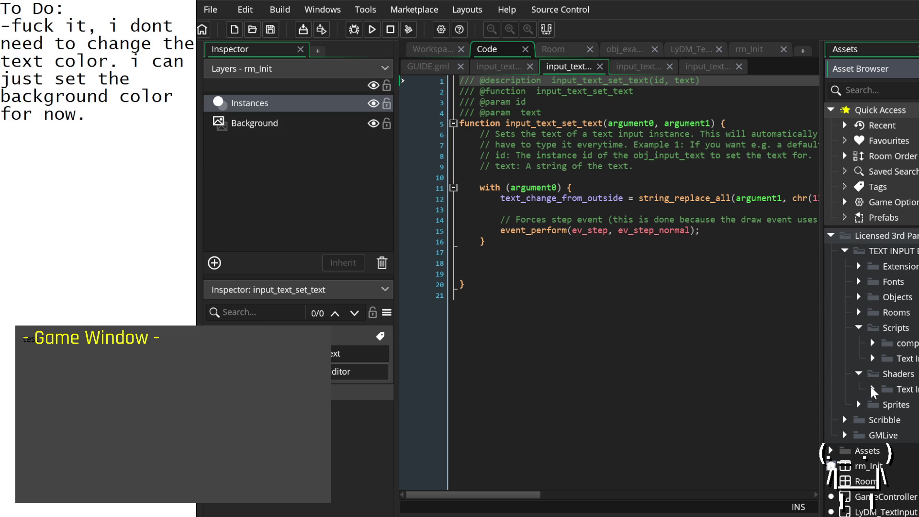
left_click(858, 373)
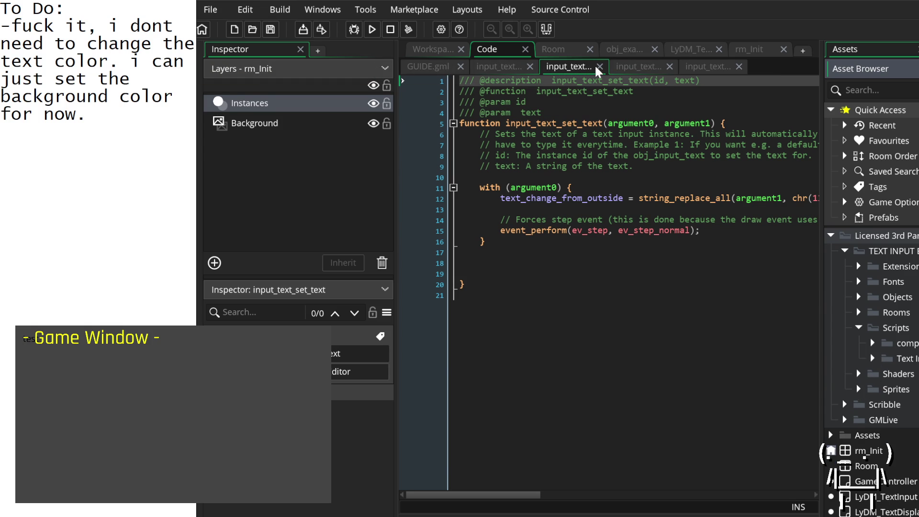
Close the input_text_set_text and input_text_set_offset tabs and switch back to the LyDM_TextInput Step event.
left_click(600, 67)
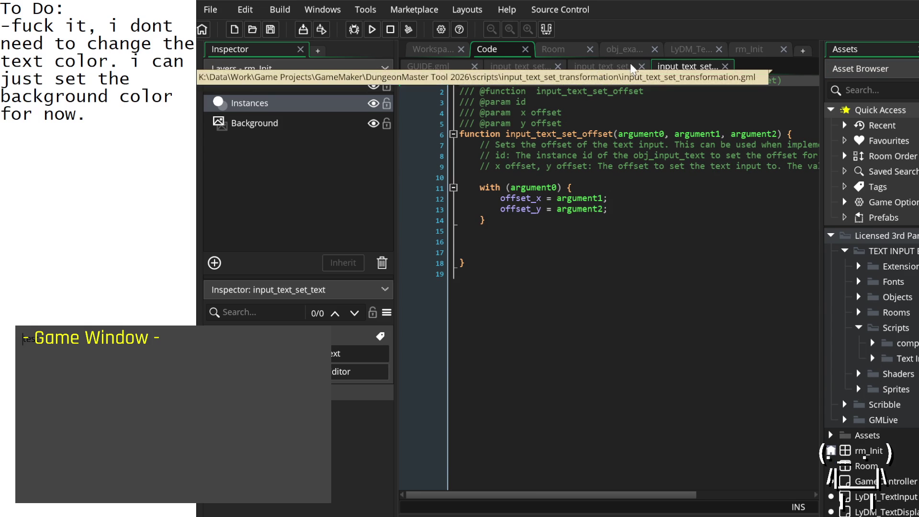
left_click(724, 67)
left_click(658, 67)
left_click(550, 67)
left_click(468, 67)
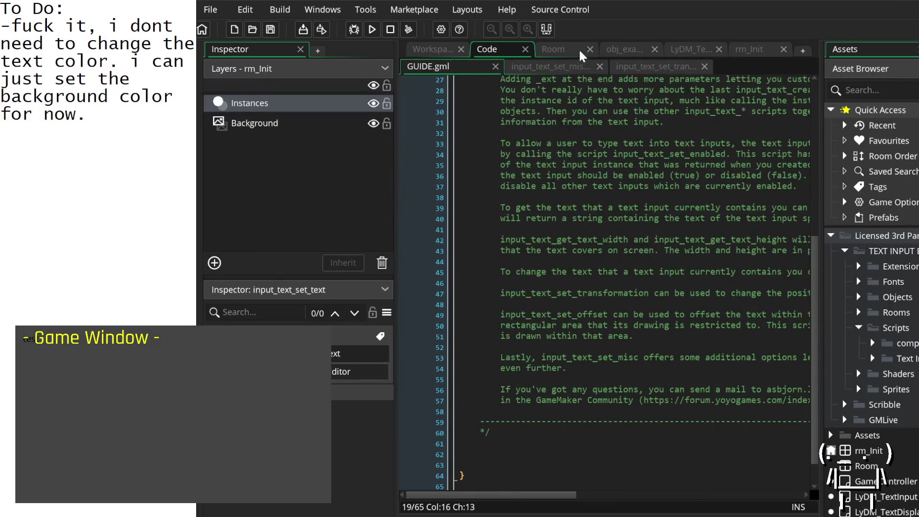
left_click(580, 52)
left_click(641, 50)
left_click(687, 52)
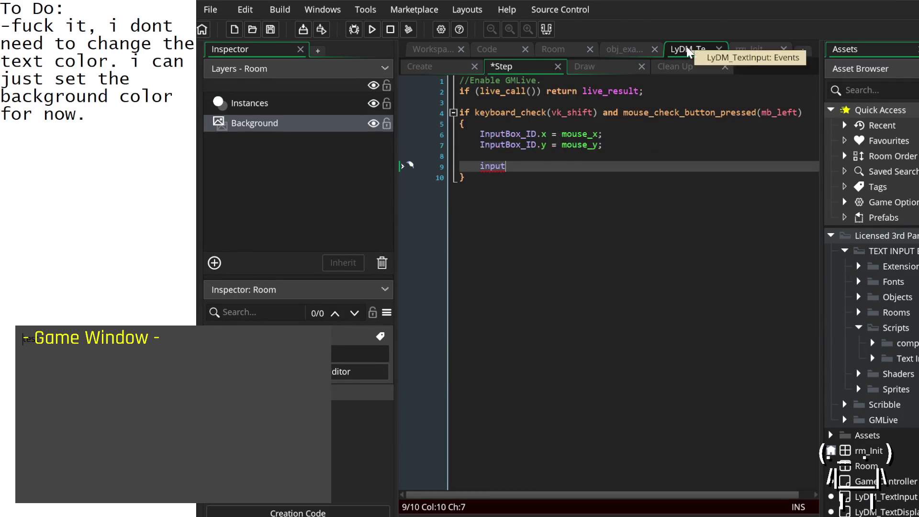
Check the Draw and Create events, open the input_text_create_singleline definition, and hide the Assets dock.
left_click(598, 70)
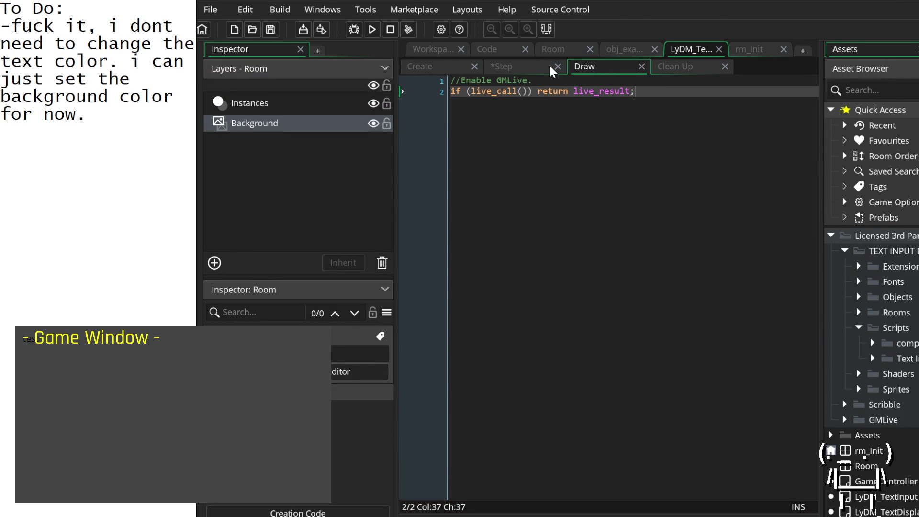
left_click(450, 66)
middle_click(566, 128)
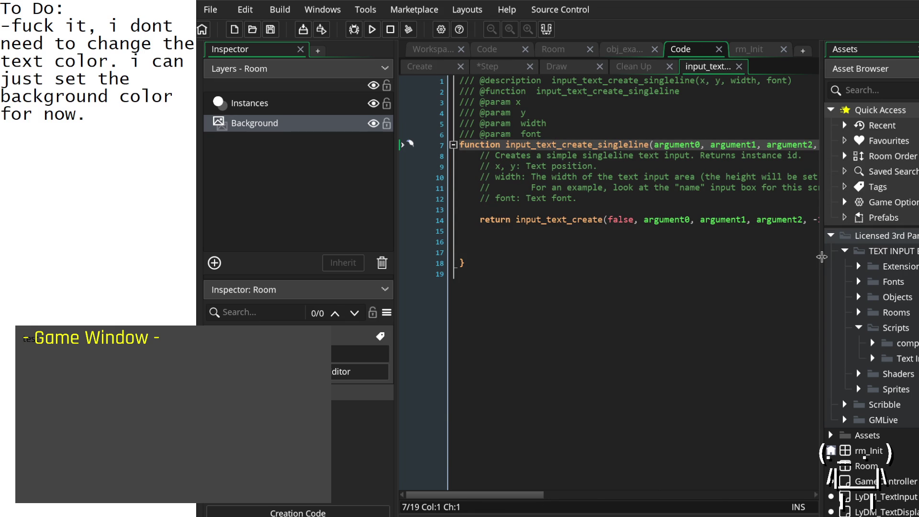
key("F12")
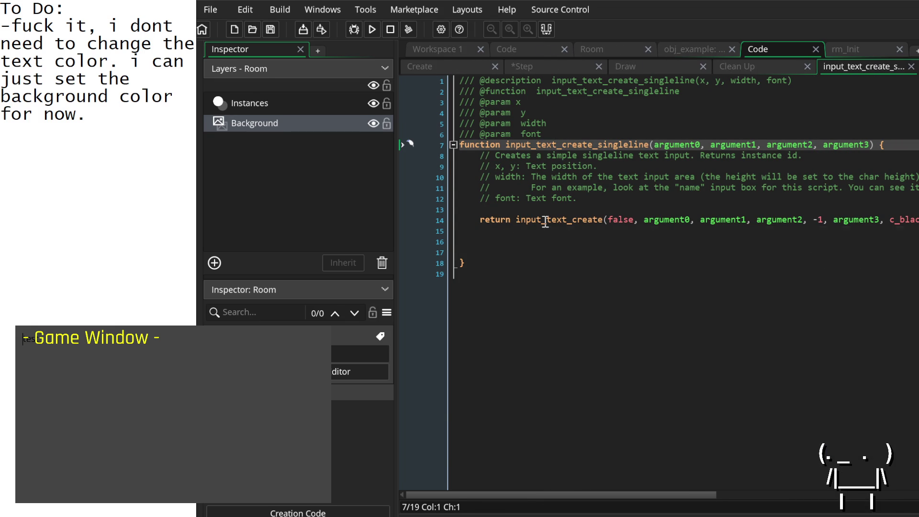
Open and read the input_text_create definition, then return to the Step event code.
middle_click(543, 220)
scroll(539, 225, "down", 10)
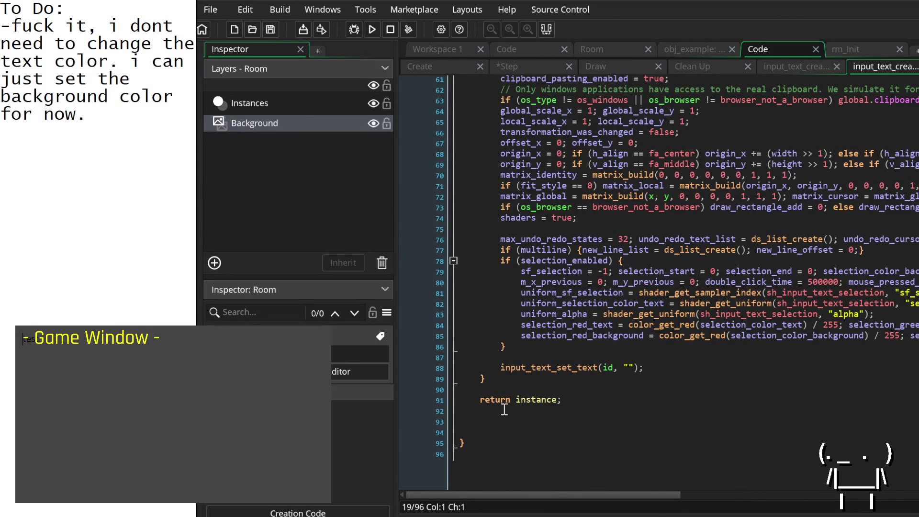
mouse_move(539, 400)
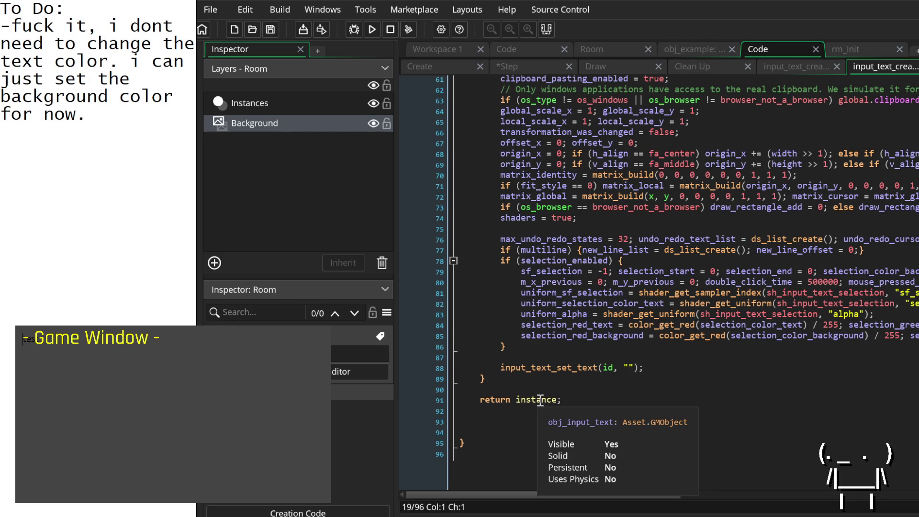
left_click(715, 62)
left_click(602, 67)
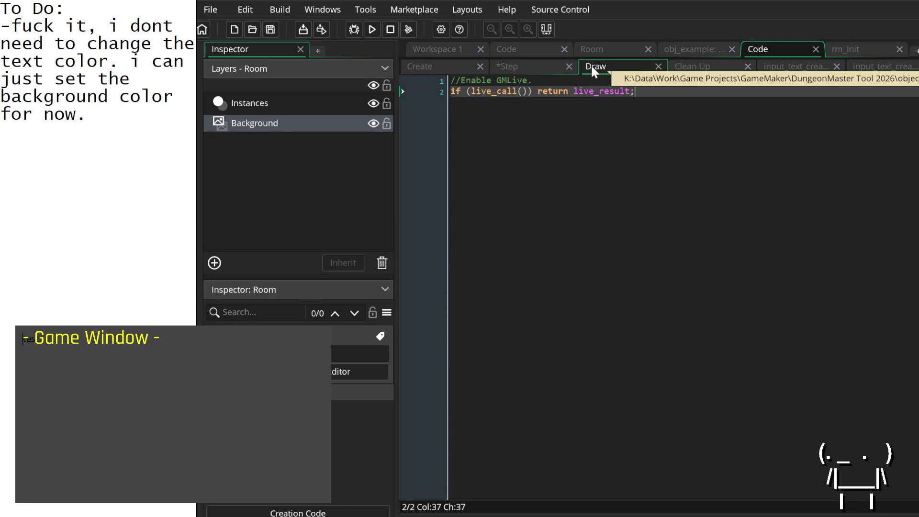
left_click(515, 65)
Delete the stray 'input' on line 9 and comment out the InputBox_ID.x and .y lines.
left_click_drag(525, 166, 482, 166)
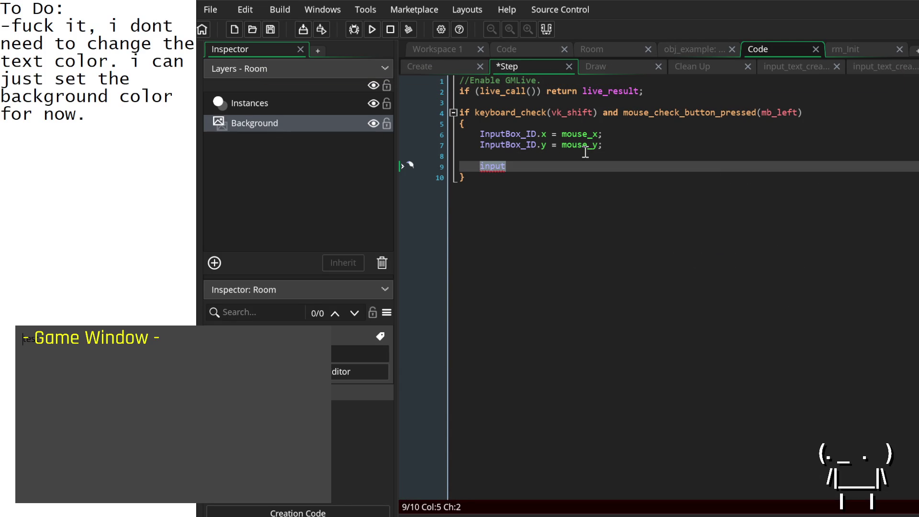
key("BackSpace")
left_click(481, 144)
key("shift+End")
key("ctrl+x")
left_click(481, 133)
type("//")
Add instance_destroy(InputBox_ID); on line 9 and save the Step event.
left_click(503, 165)
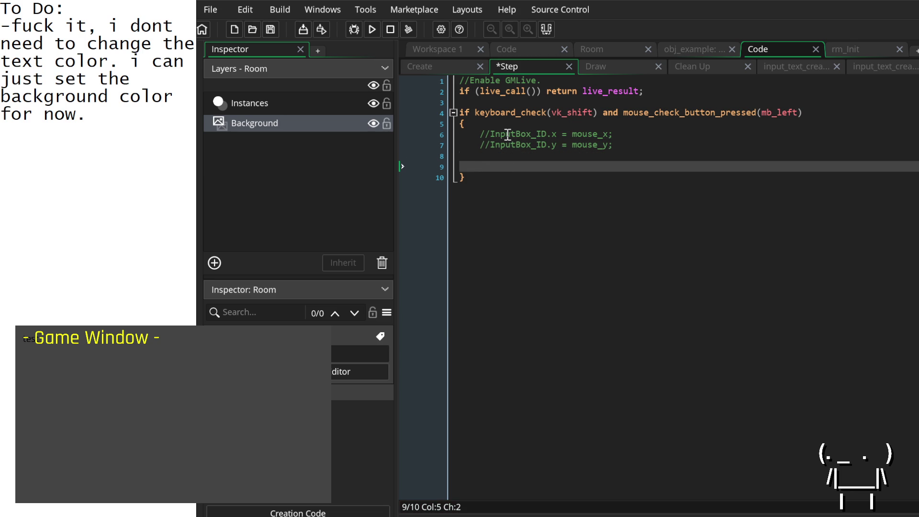
type("instance_destr")
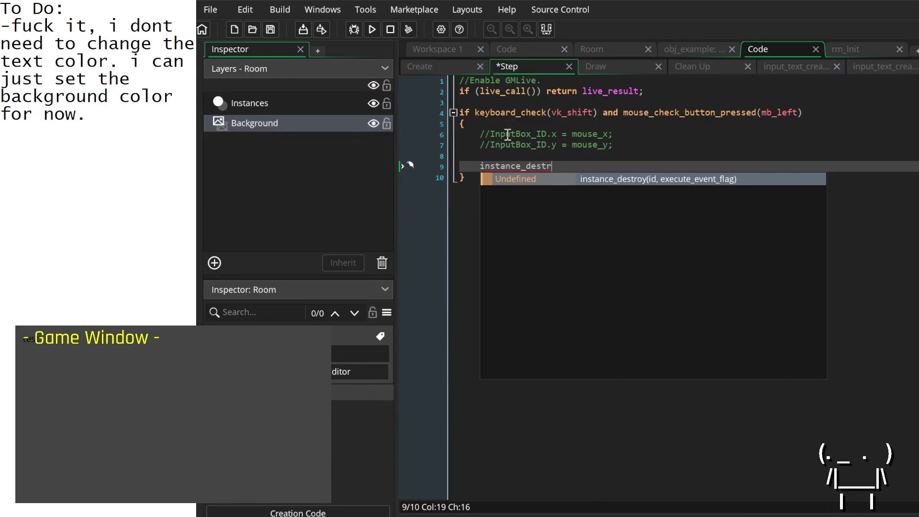
key("Return")
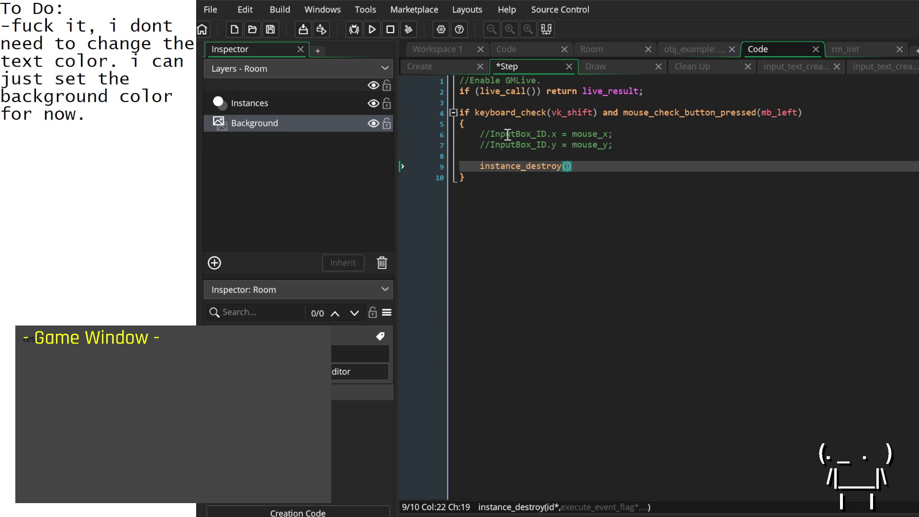
type("I")
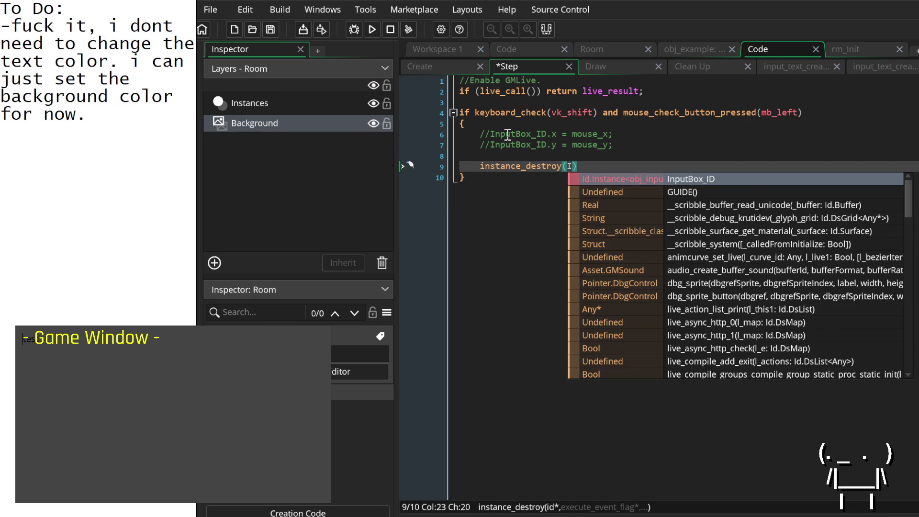
type("n")
key("Return")
key("Right")
type(";")
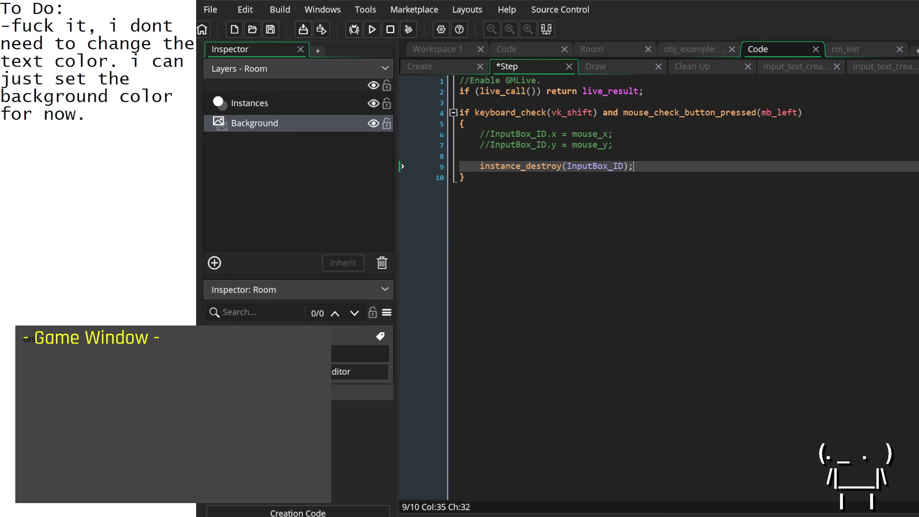
key("ctrl+s")
Test the shift-click behaviour on the input box in the game window.
left_click(39, 342, "shift")
left_click(78, 346)
left_click(612, 134)
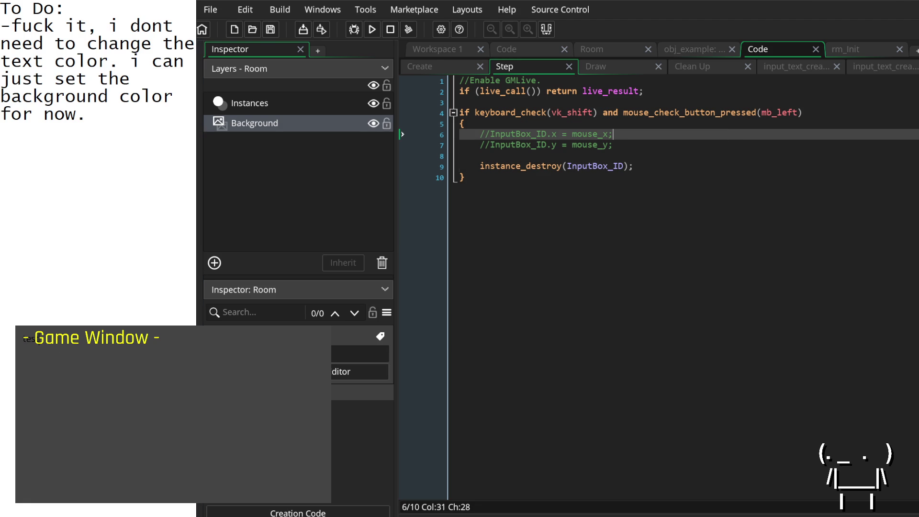
Replace the old to-do note with the reminder 'find out why i can't seem to move this text box'.
mouse_move(144, 120)
left_mouse_down()
mouse_move(3, 44)
mouse_move(19, 27)
left_mouse_up()
key("BackSpace")
type("ind ")
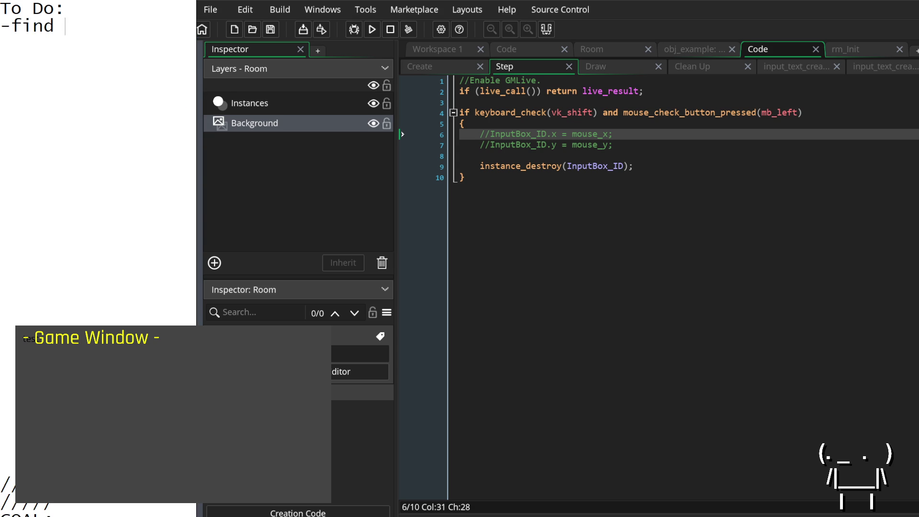
type("out why i can't ")
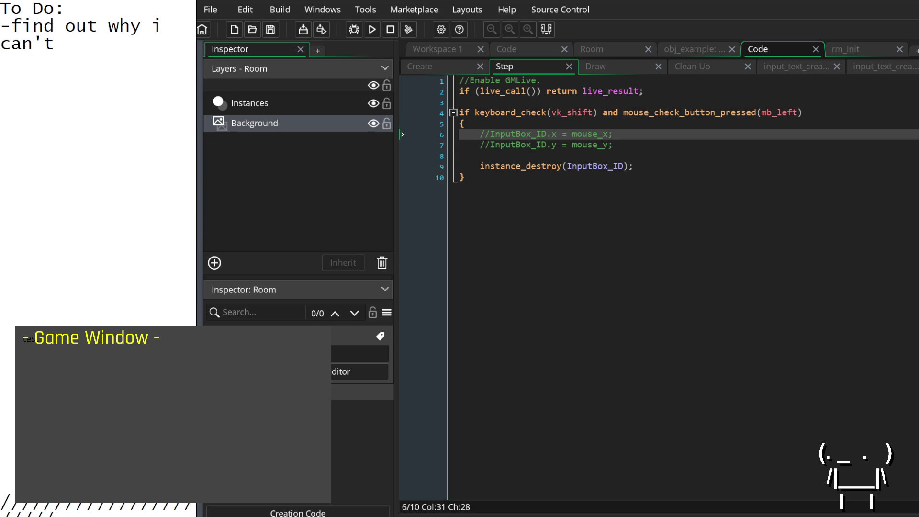
type("seem to move")
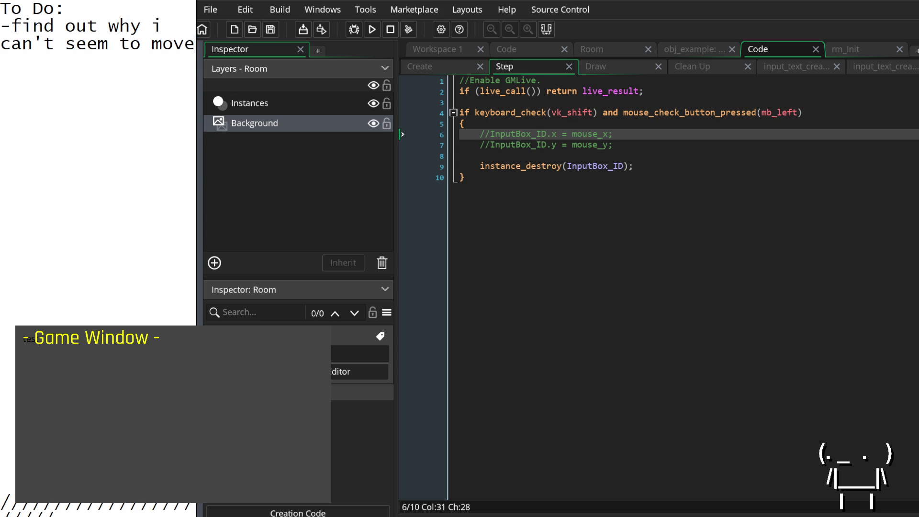
type(" this tex")
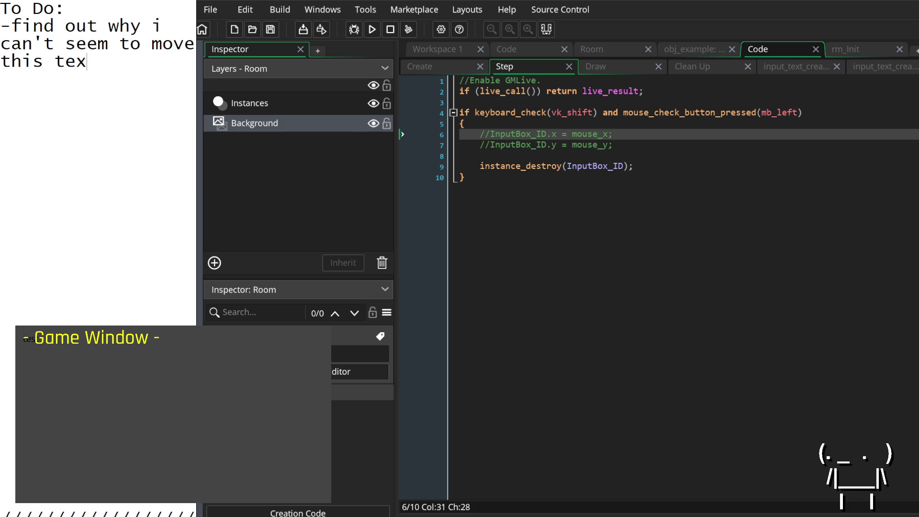
type("t box....")
Delete the instance_destroy(InputBox_ID); line from the Step event.
left_click(643, 167)
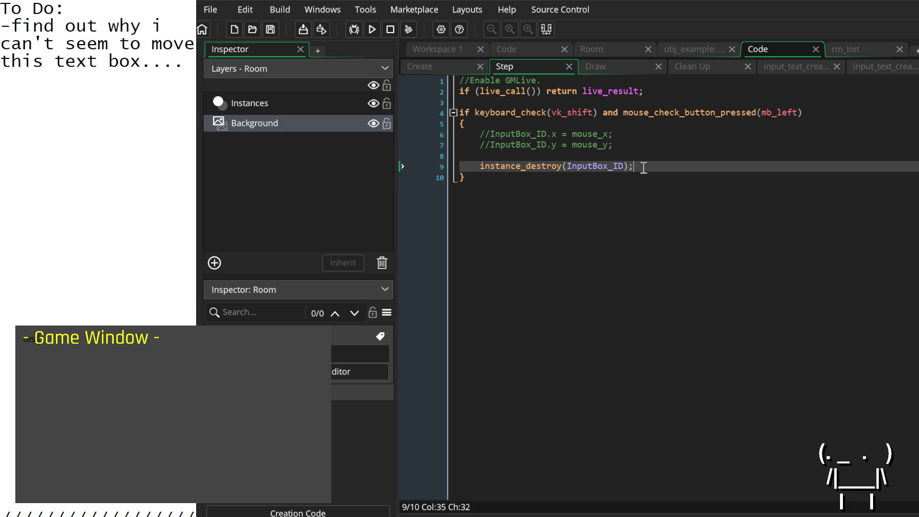
left_click(576, 155)
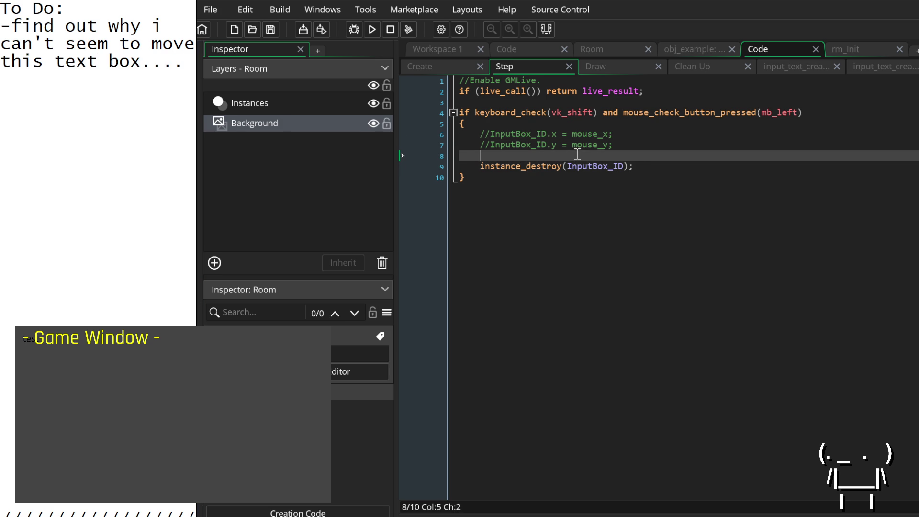
left_click(480, 165)
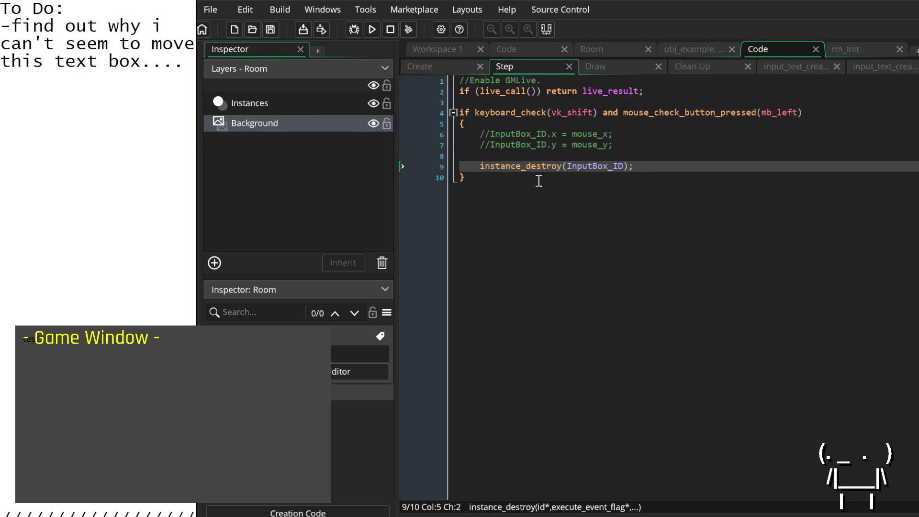
left_click_drag(634, 167, 481, 170)
key("Delete")
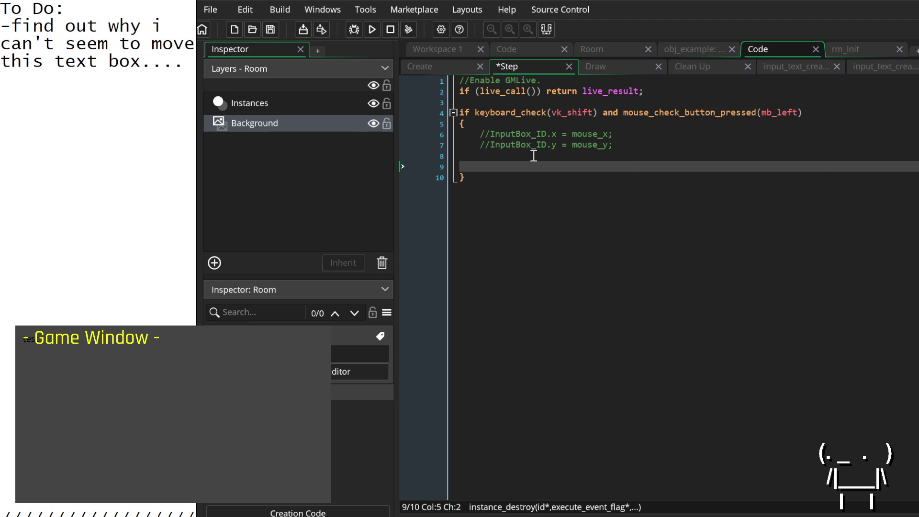
Insert an input_text_set_transformation() call on line 9 via autocomplete.
type("text")
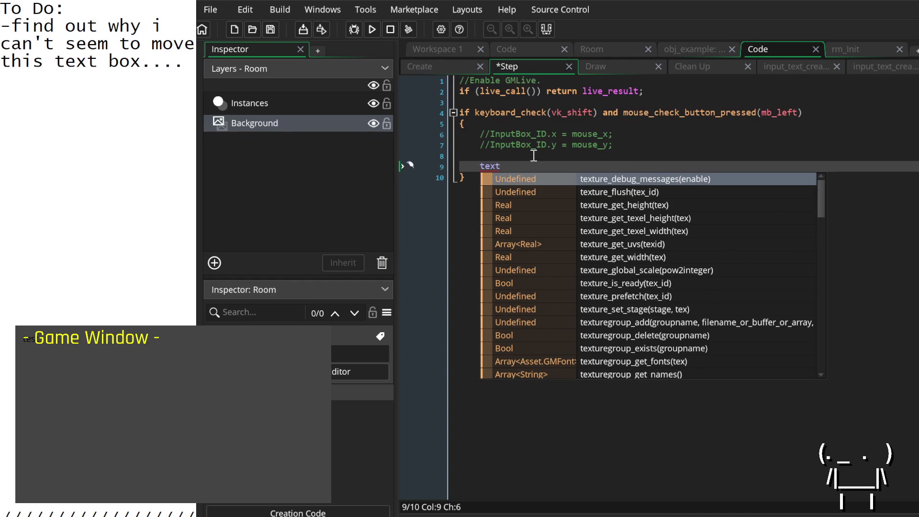
type("_")
key("Down")
key("Down")
key("Down")
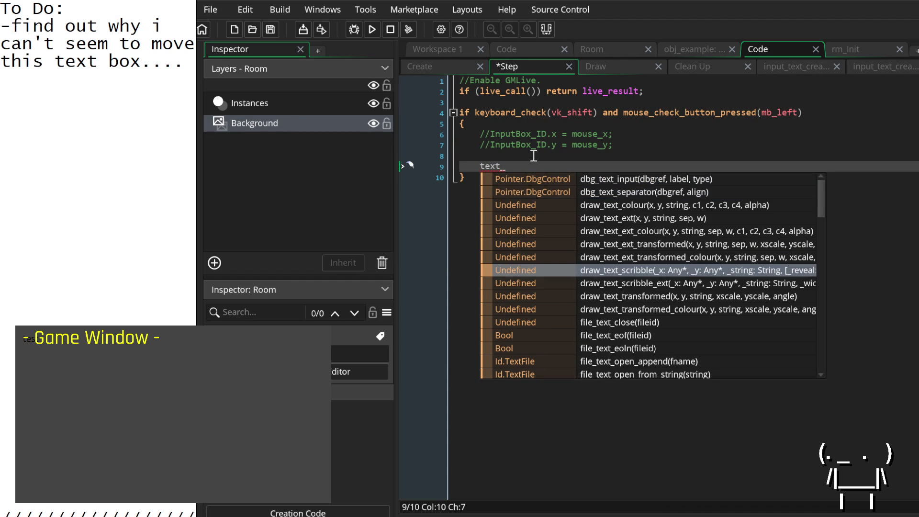
key("BackSpace")
key("BackSpace")
key("BackSpace")
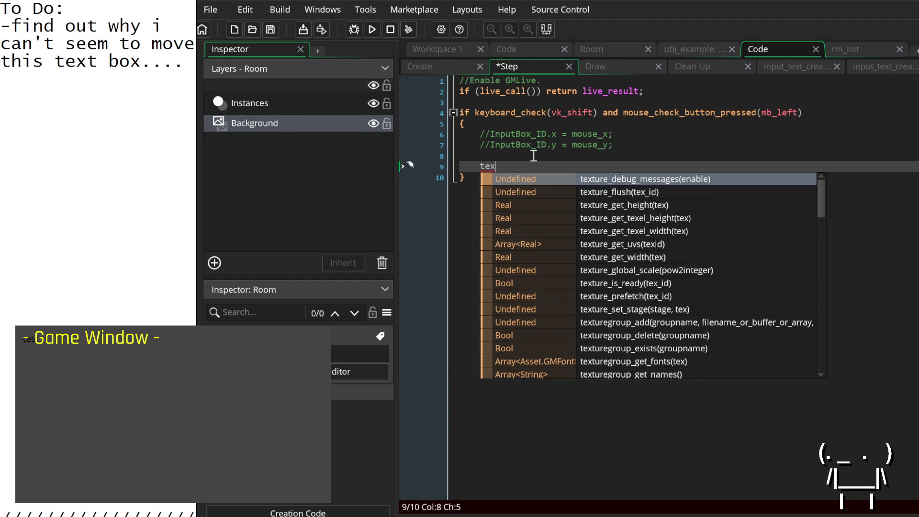
type("input")
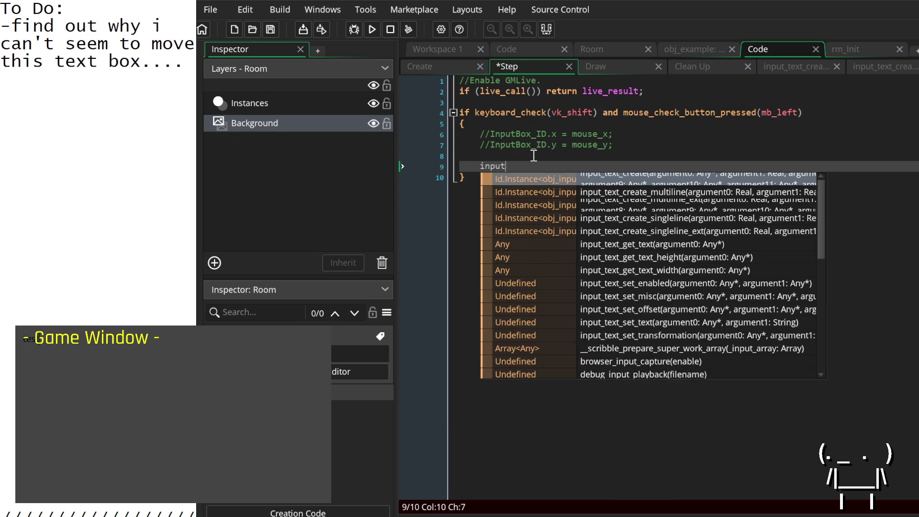
type("_text_set")
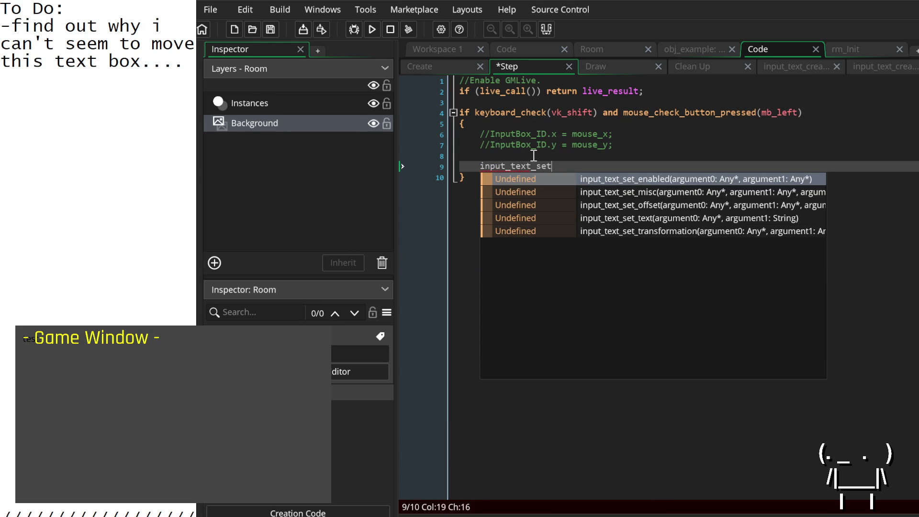
key("Down")
key("Down")
key("Up")
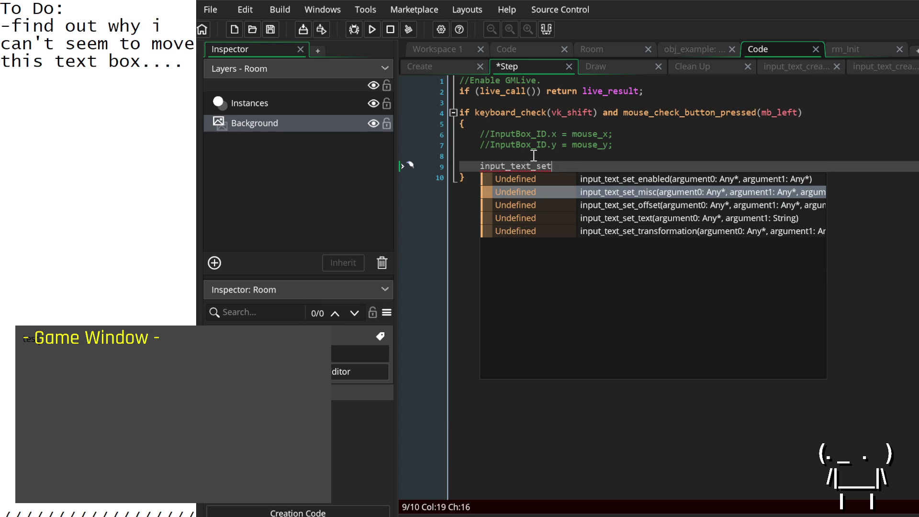
key("Down")
key("Down")
key("Down")
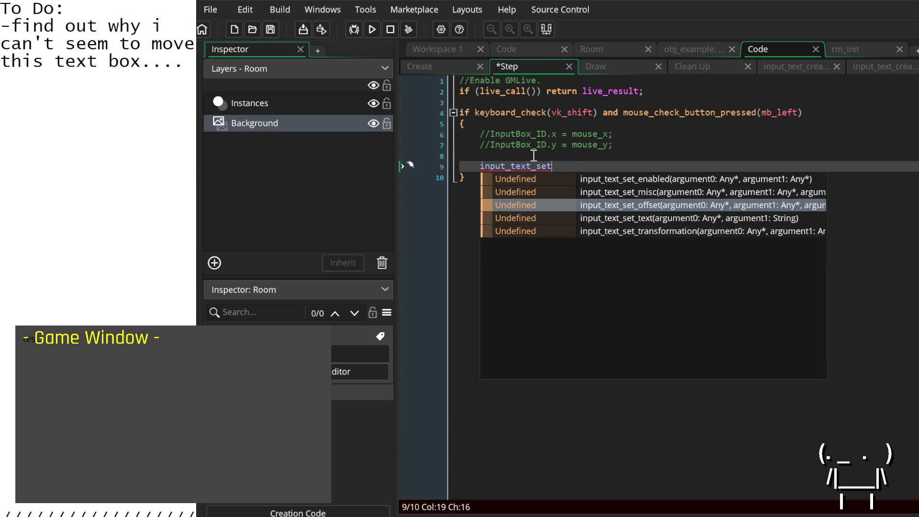
key("Return")
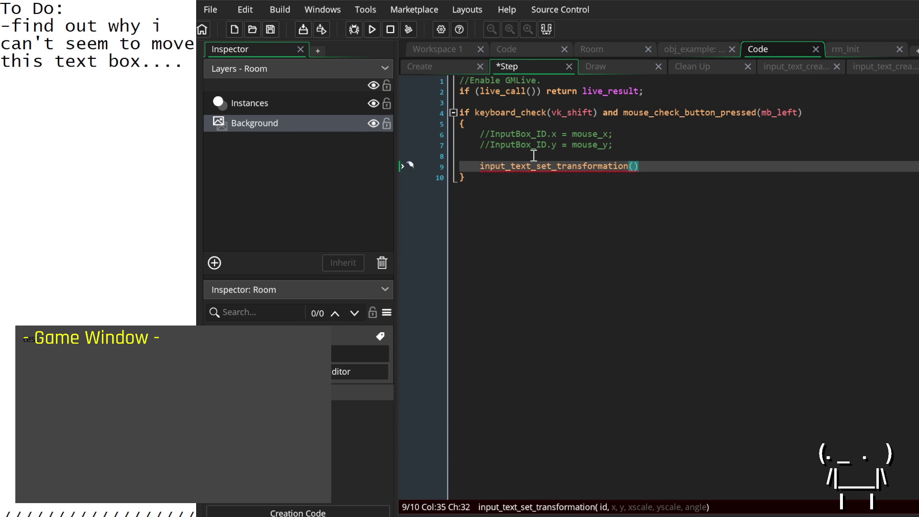
Inspect the input_text_set_transformation definition, close the obj_example code view, and return to Step.
middle_click(594, 166)
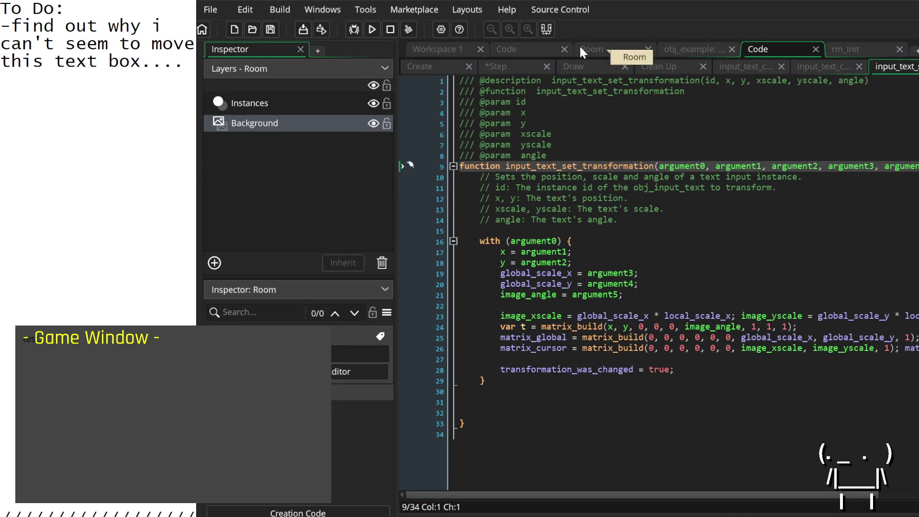
mouse_move(685, 46)
left_mouse_down()
mouse_move(734, 51)
mouse_move(602, 50)
left_mouse_up()
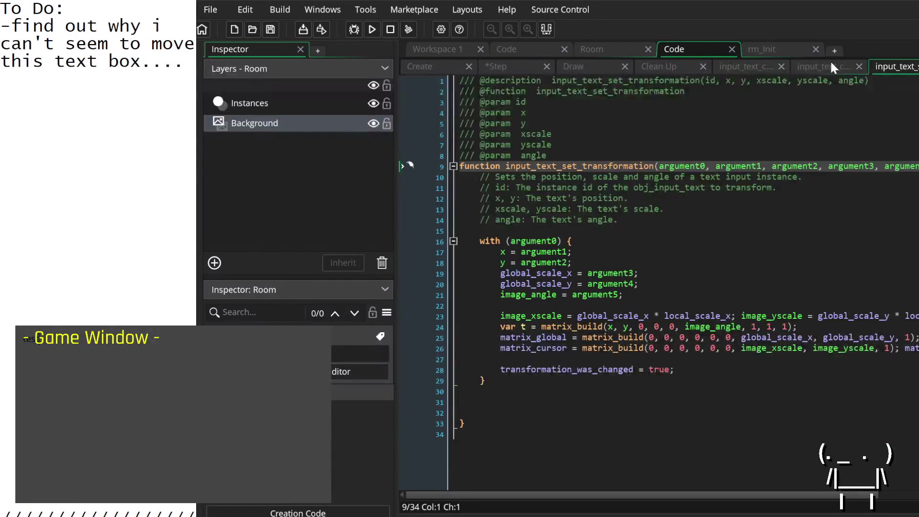
left_click(830, 65)
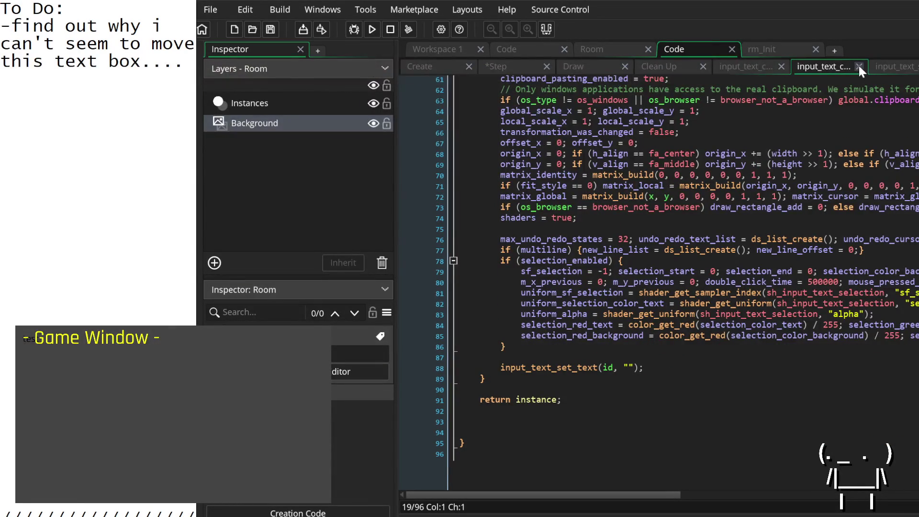
left_click(506, 66)
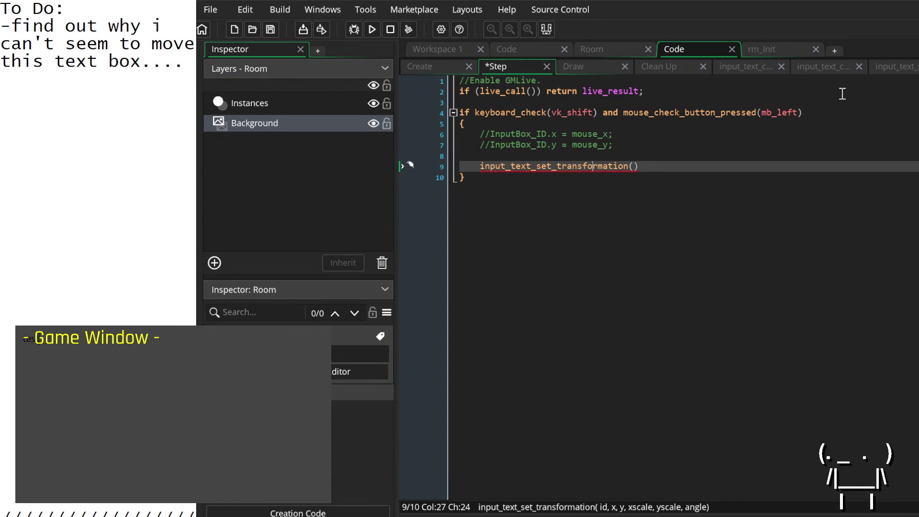
Fill the call as input_text_set_transformation(InputBox_ID, mouse_x, mouse_y, 1, 1, 0); and save.
left_click(632, 166)
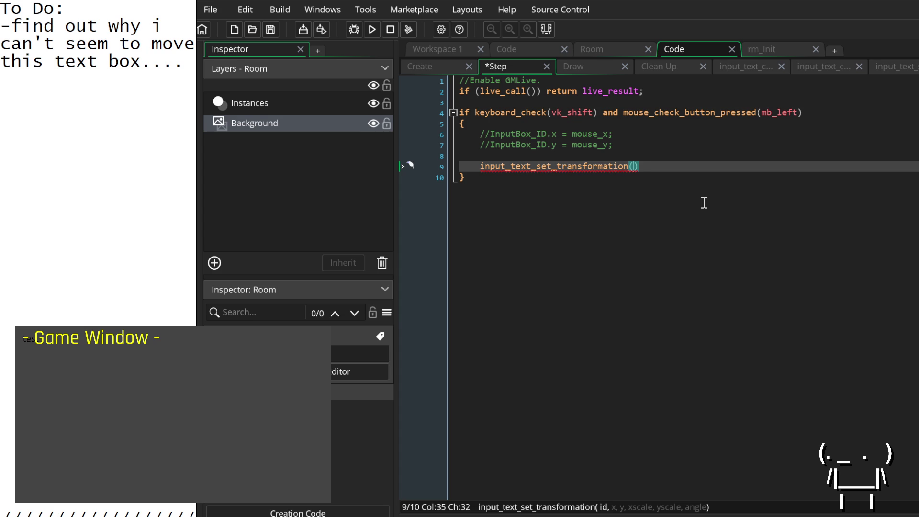
type("InputBox_ID")
type(" , ")
type("mouse_x")
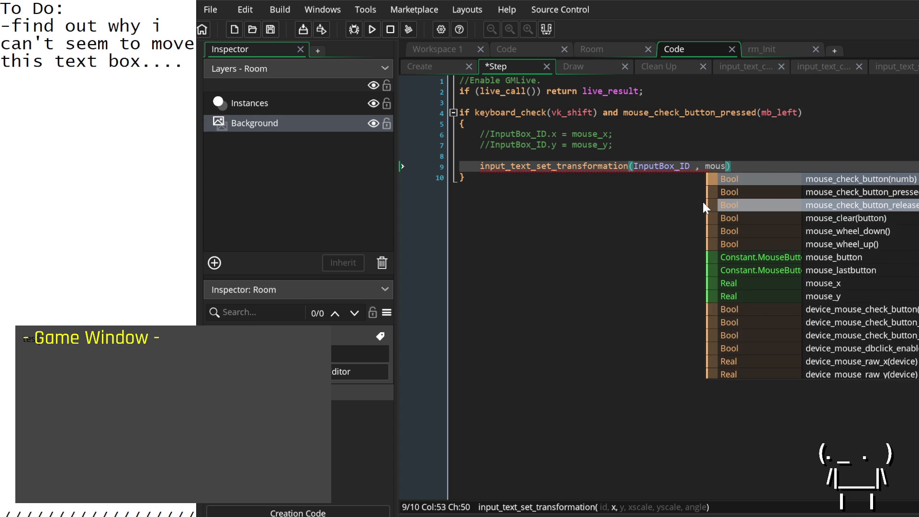
key("BackSpace")
type(", mouse_y")
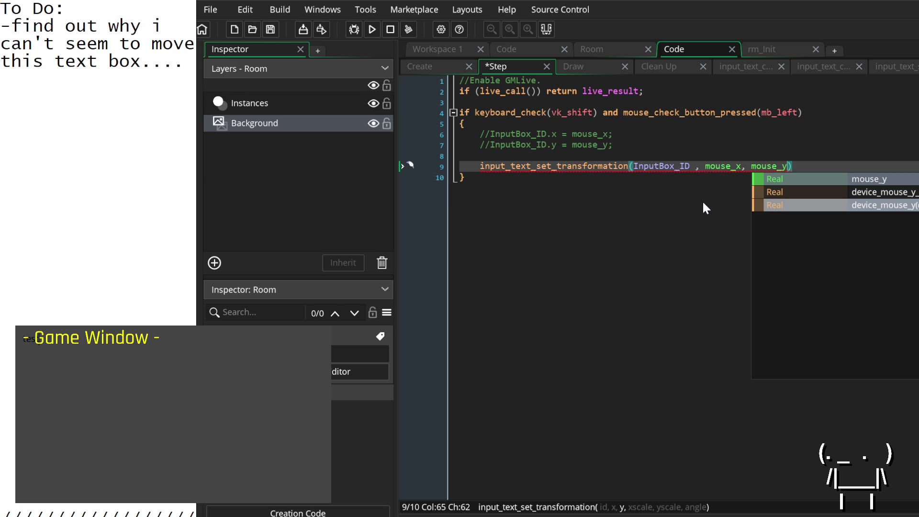
type(", 1 , 1")
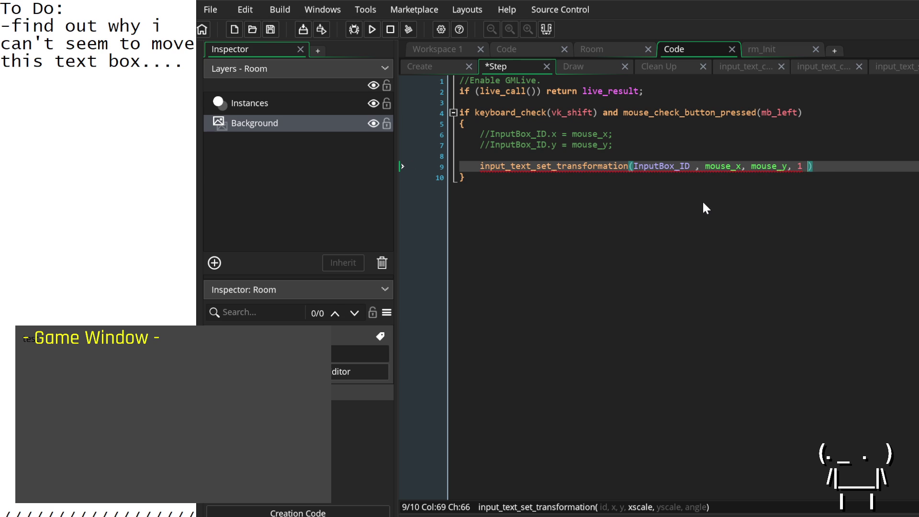
type(" , ")
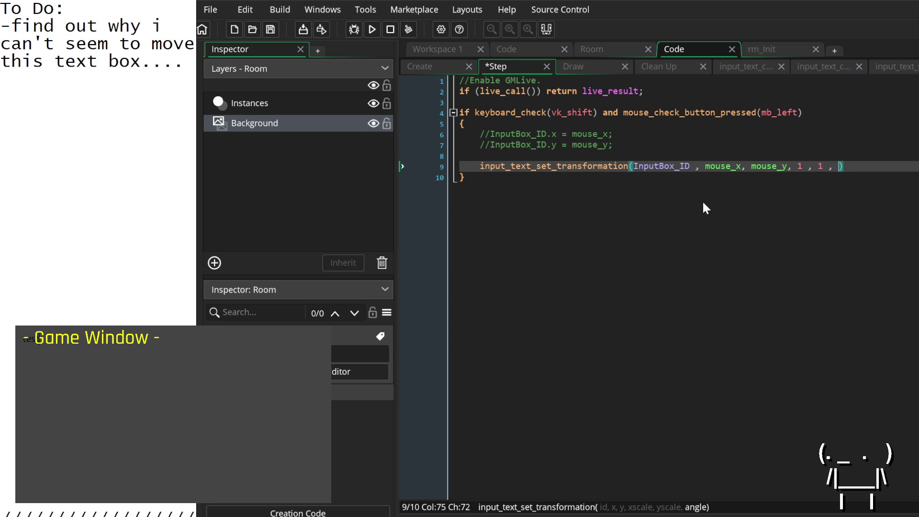
type("0);")
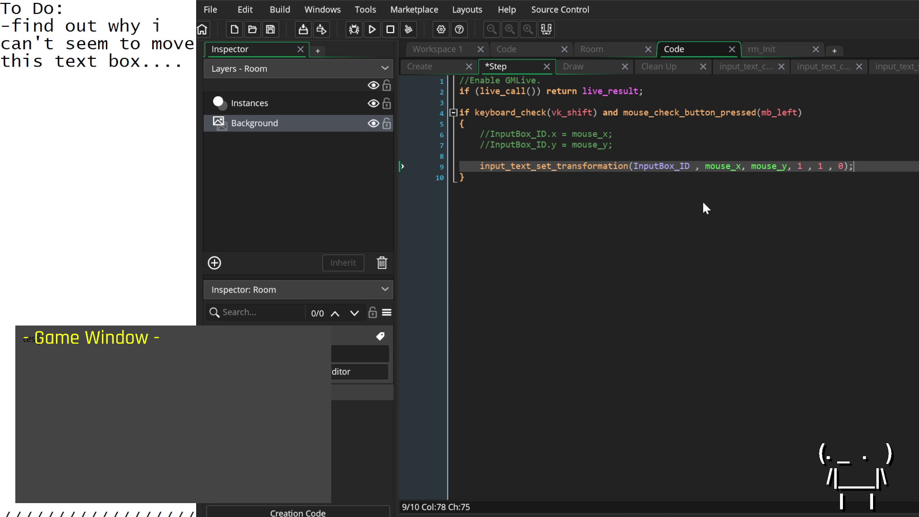
mouse_move(632, 170)
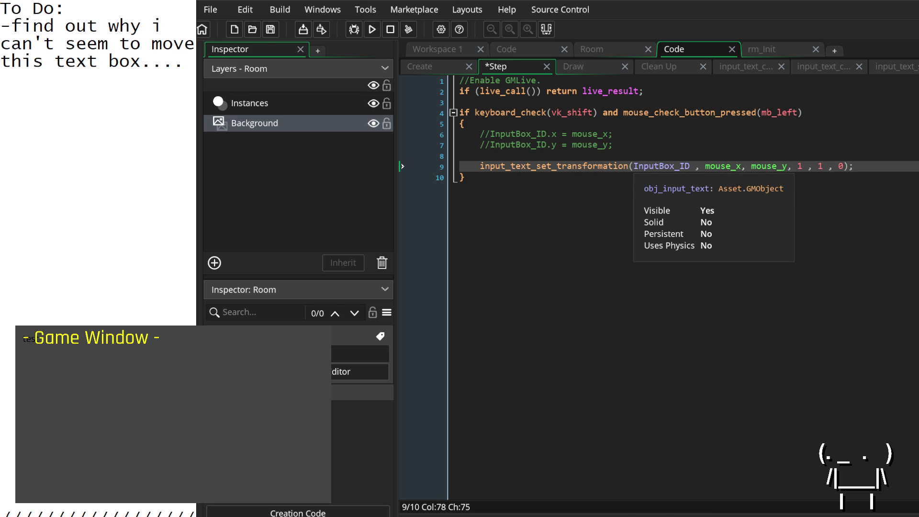
key("ctrl+s")
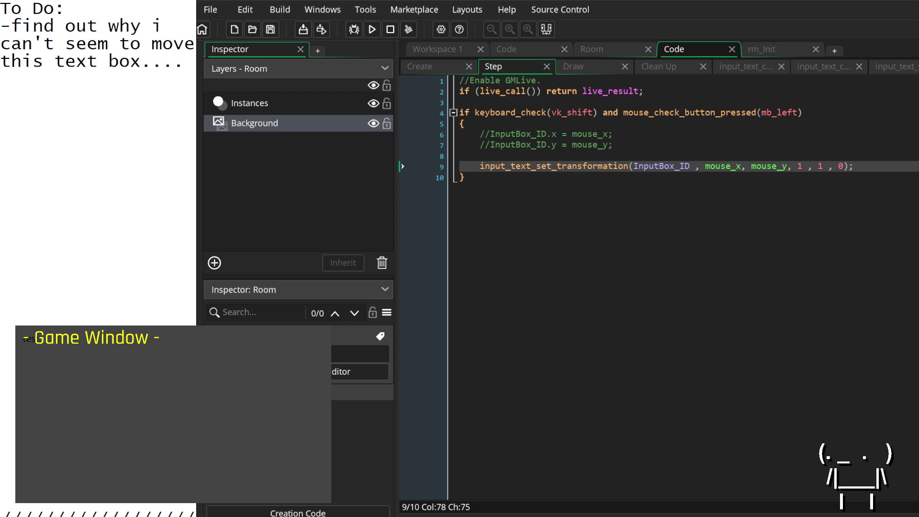
In the running game, relocate the text box and type 'test now i can moveit..................hmm.. now let's try multiline.'.
left_click(75, 377, "shift")
left_click(56, 400, "shift")
type("test")
type(" now i can move")
type("it.")
type(".................")
type("hmm.. ")
type("now let's try")
type(" multiline.")
left_click(779, 145)
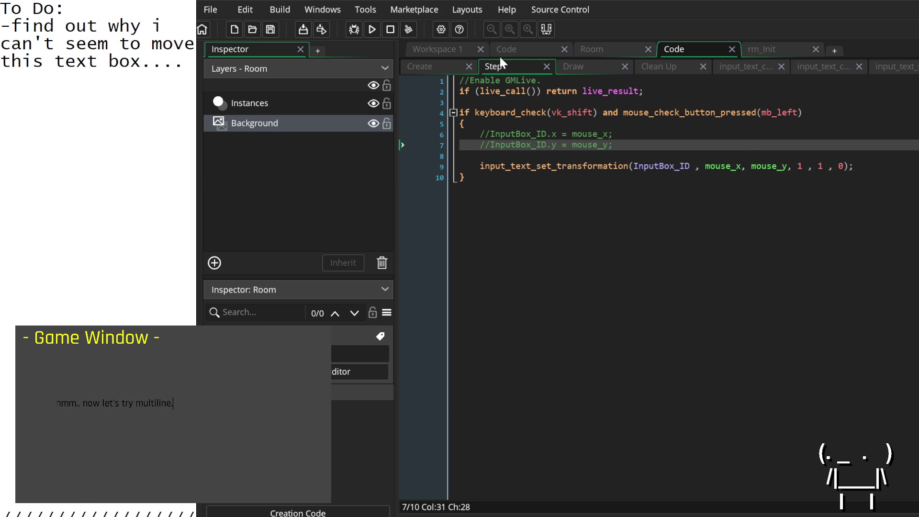
left_click(450, 65)
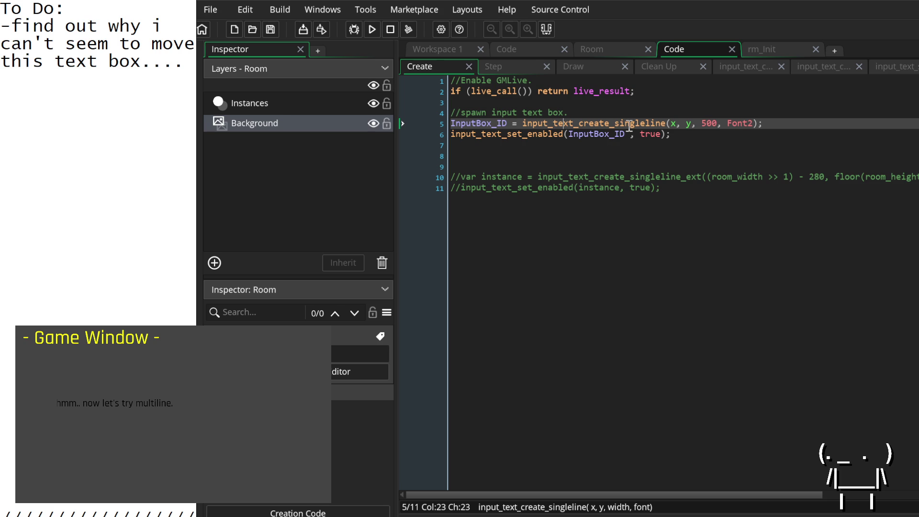
Try changing the singleline call on line 5 to multiline, then undo the edit.
left_click(615, 123)
left_click_drag(642, 123, 664, 123)
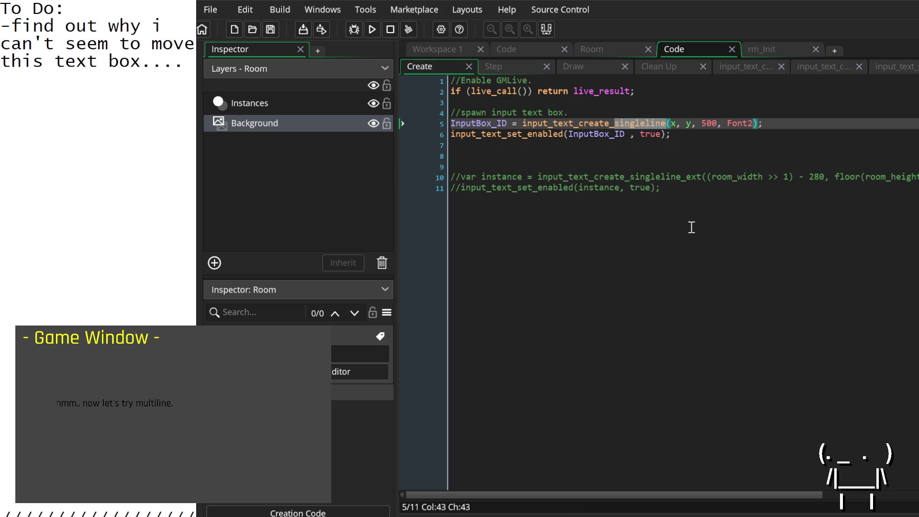
type("multiline")
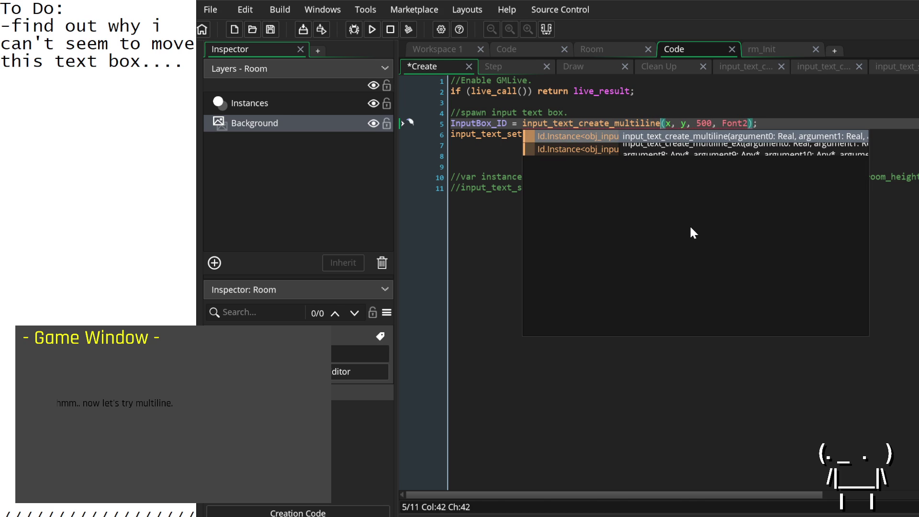
key("Right")
key("Right")
key("Right")
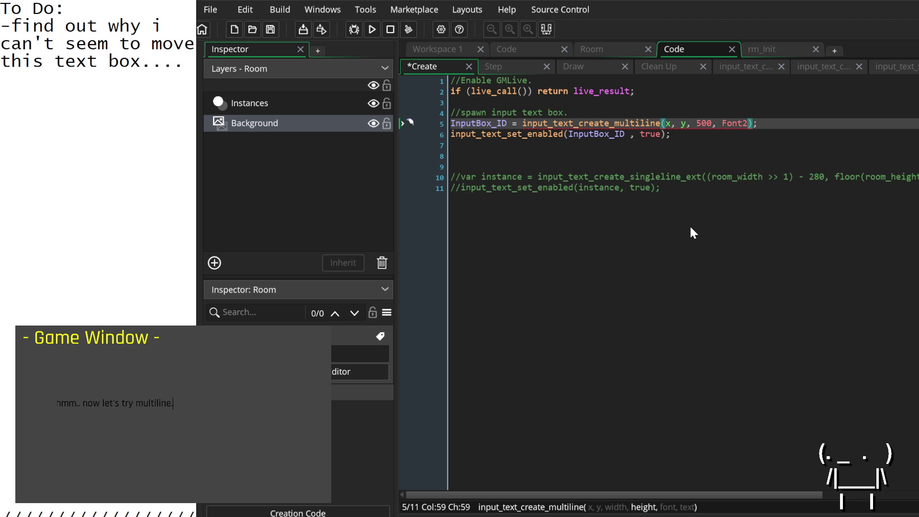
type(",")
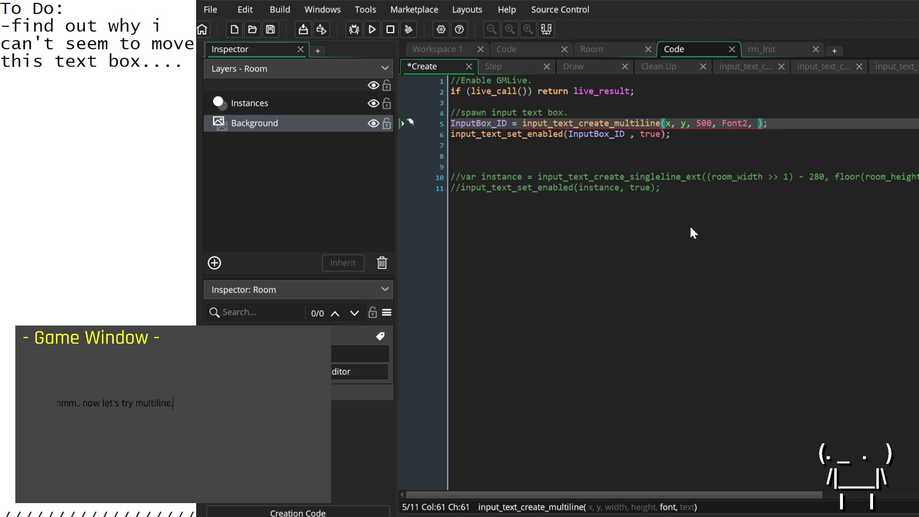
key("ctrl+z")
key("ctrl+z")
key("ctrl+z")
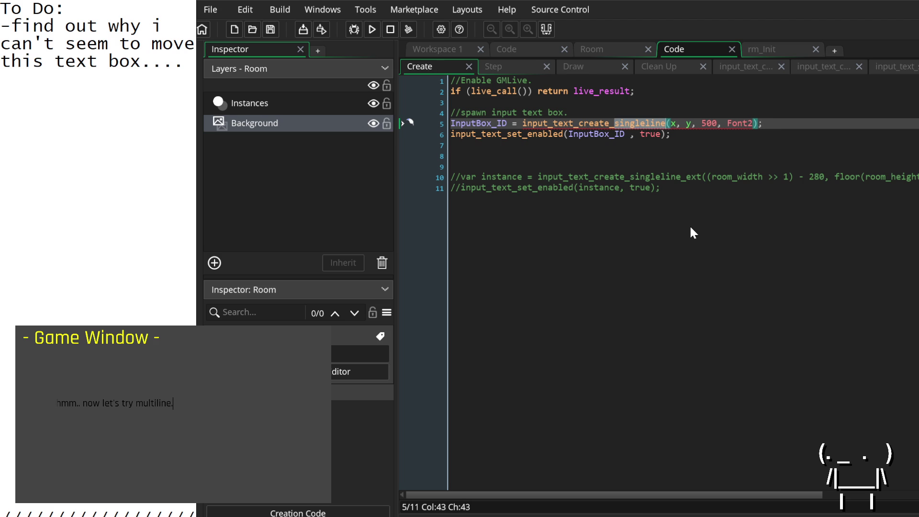
Comment out line 5 and duplicate its creation code onto a new line 6.
key("ctrl+k")
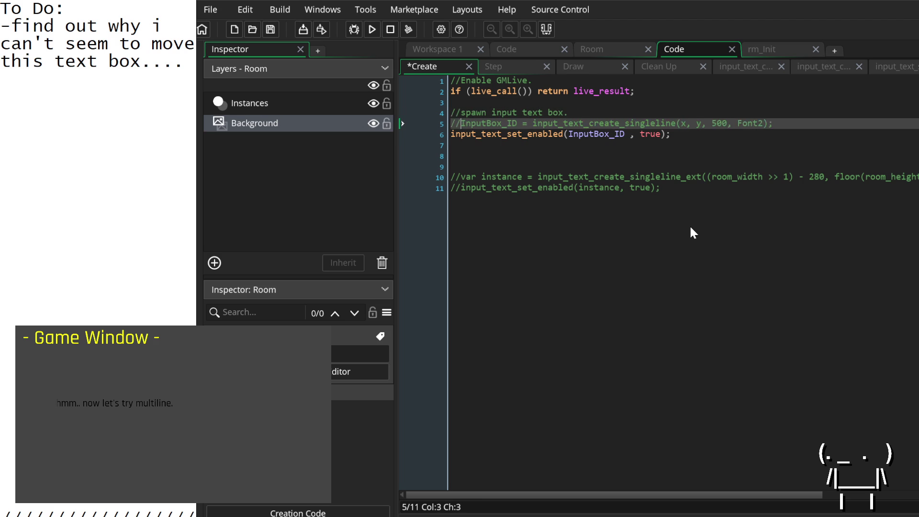
key("Down")
key("Home")
key("Return")
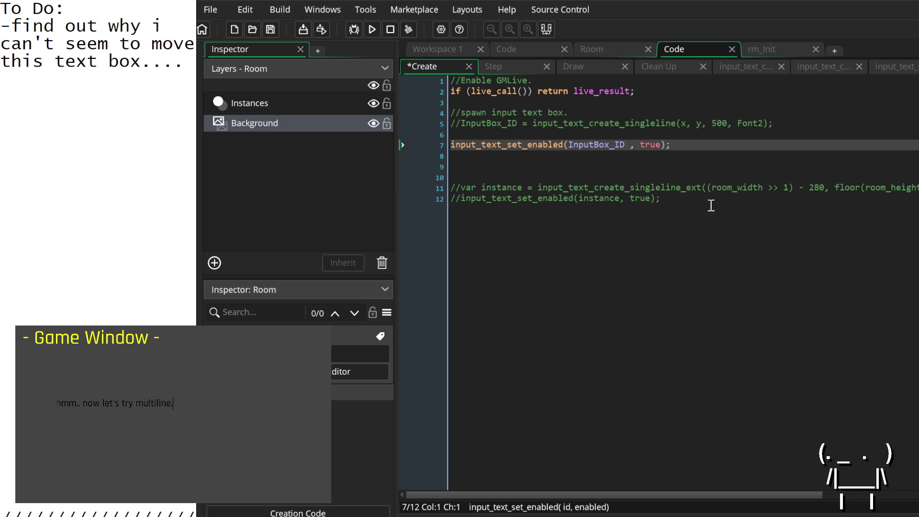
mouse_move(794, 124)
left_mouse_down()
mouse_move(448, 124)
mouse_move(459, 125)
left_mouse_up()
key("ctrl+c")
left_click(486, 135)
key("ctrl+v")
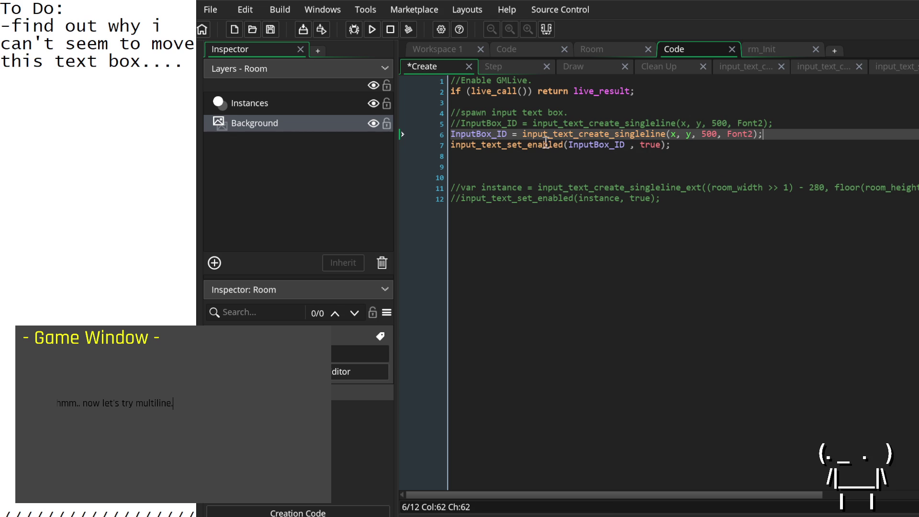
Turn the line 6 copy into input_text_create_multiline and uncomment line 5.
left_click_drag(615, 134, 639, 134)
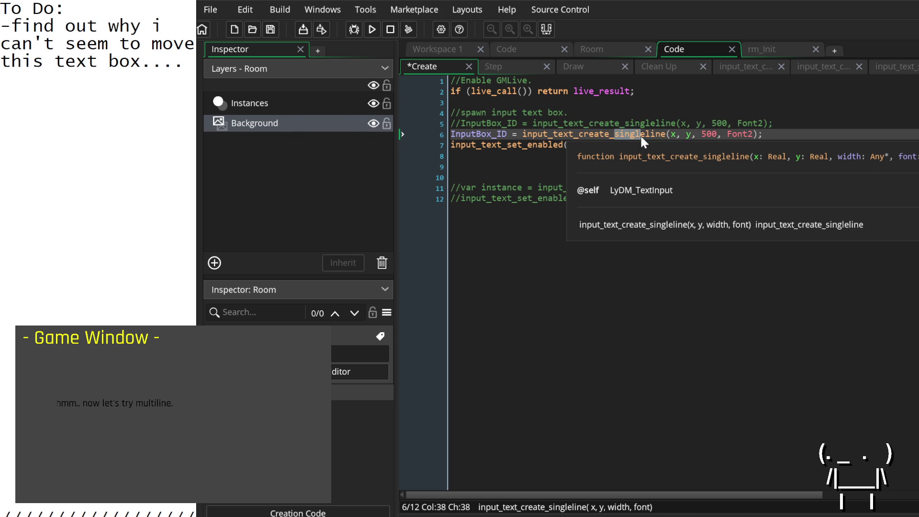
key("BackSpace")
type("multi")
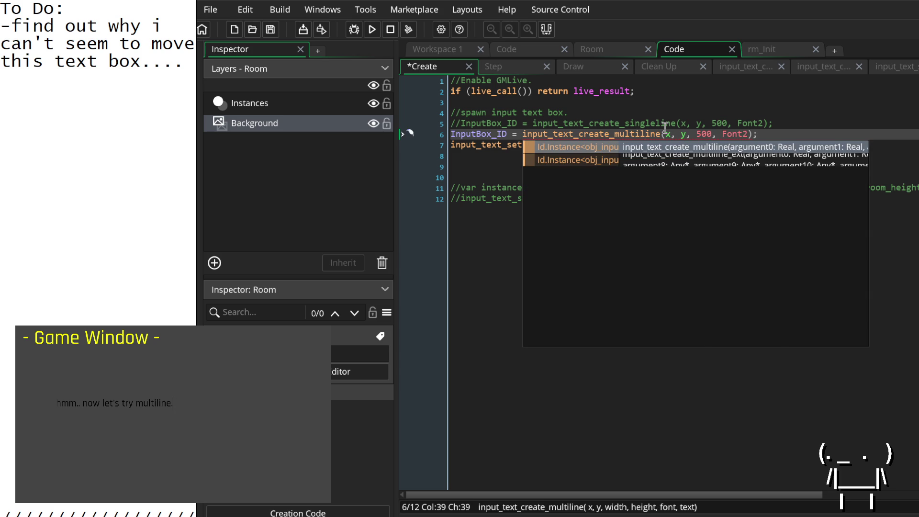
key("Right")
key("Right")
key("Right")
key("Right")
key("Right")
key("Right")
key("Up")
key("Home")
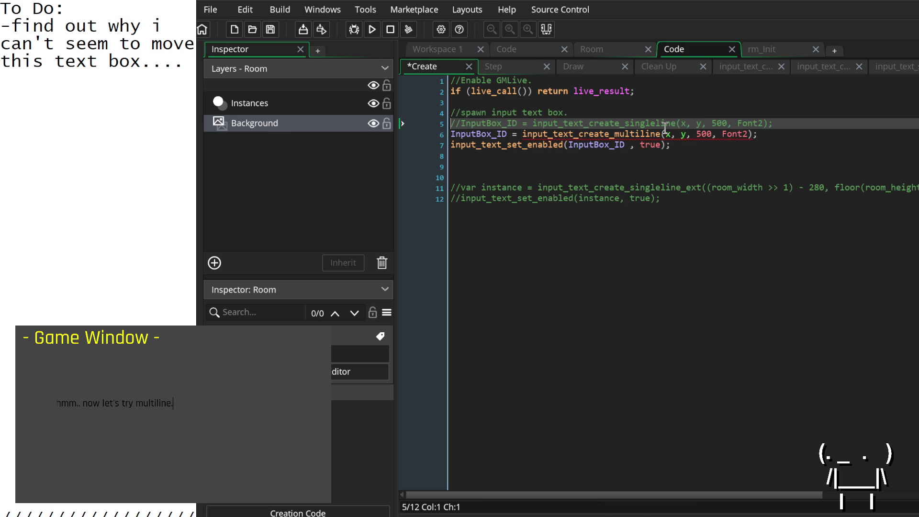
key("Delete")
key("Delete")
key("Down")
key("Up")
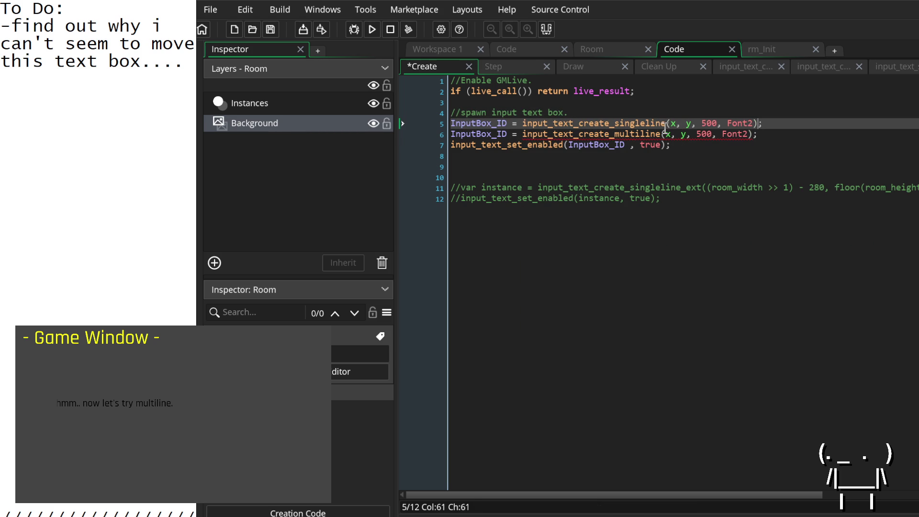
key("Down")
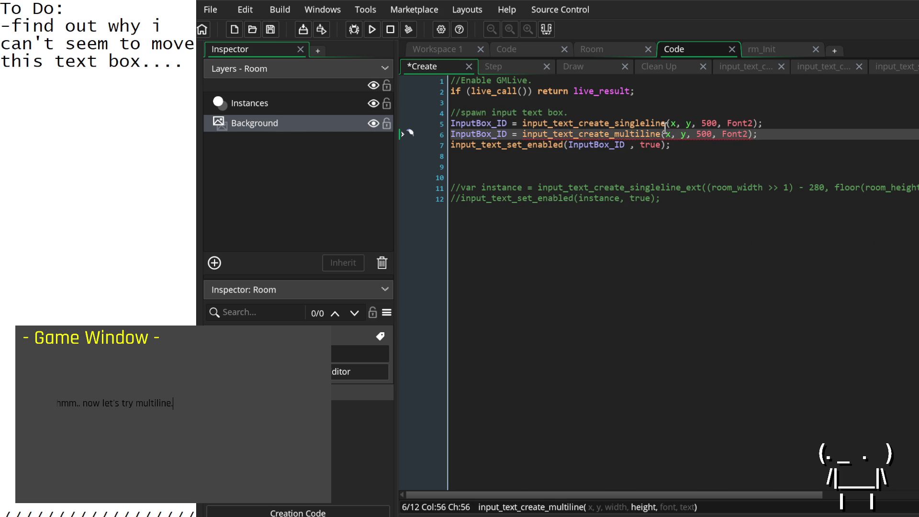
key("Right")
key("Left")
key("Left")
key("Left")
Extend the multiline arguments to x, y, 500, 500, Font2, and open its definition.
key("Right")
type("500,")
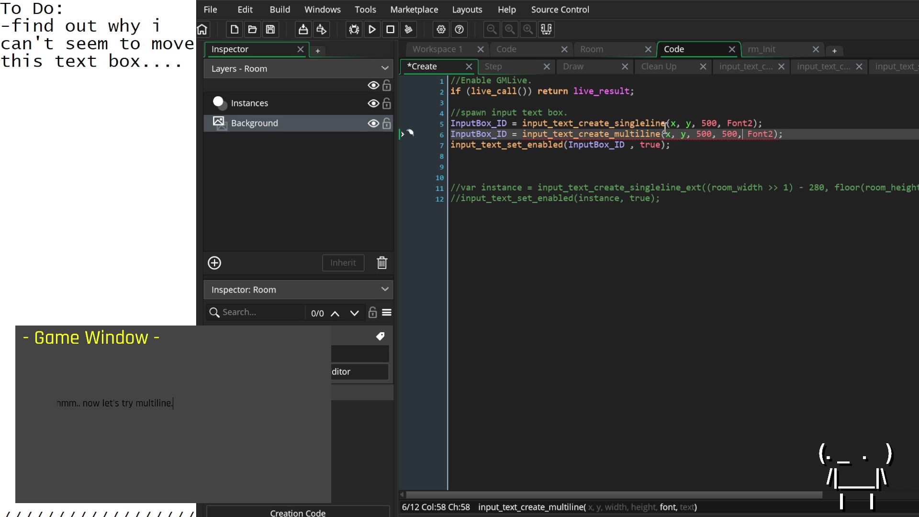
key("Right")
key("Right")
key("Right")
type(",")
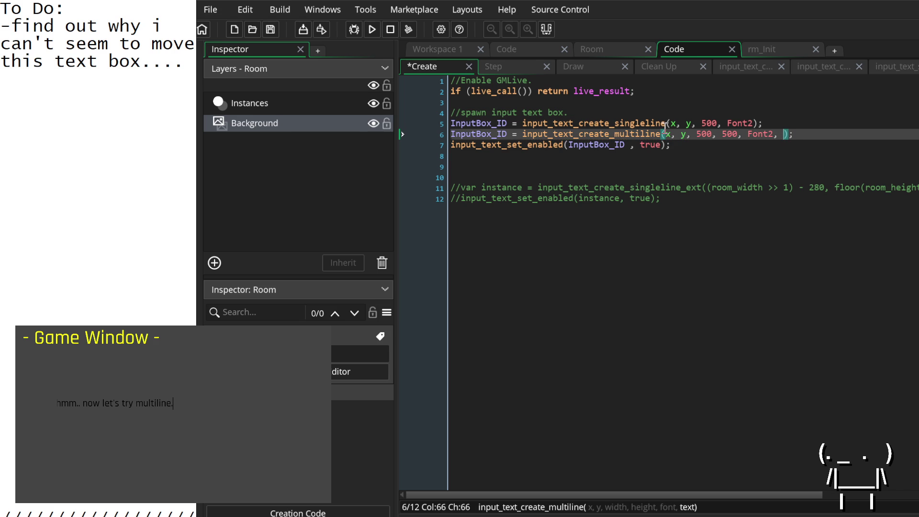
key("Up")
key("Left")
key("Left")
key("Down")
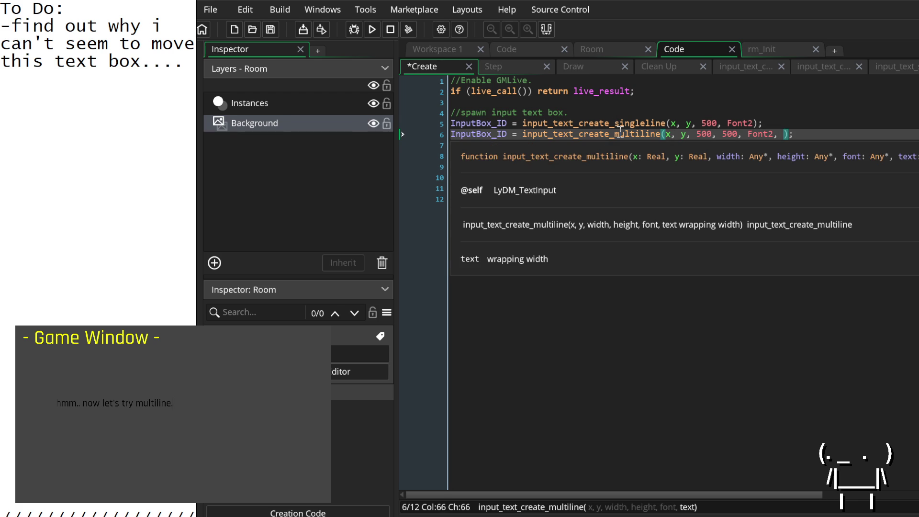
middle_click(619, 133)
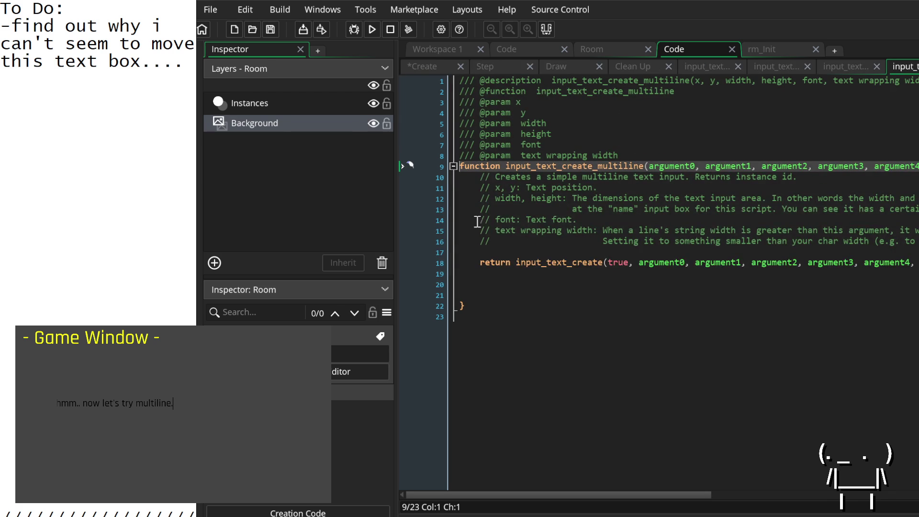
After reading the definition, add -1 as the multiline call's last argument.
scroll(500, 233, "right", 3)
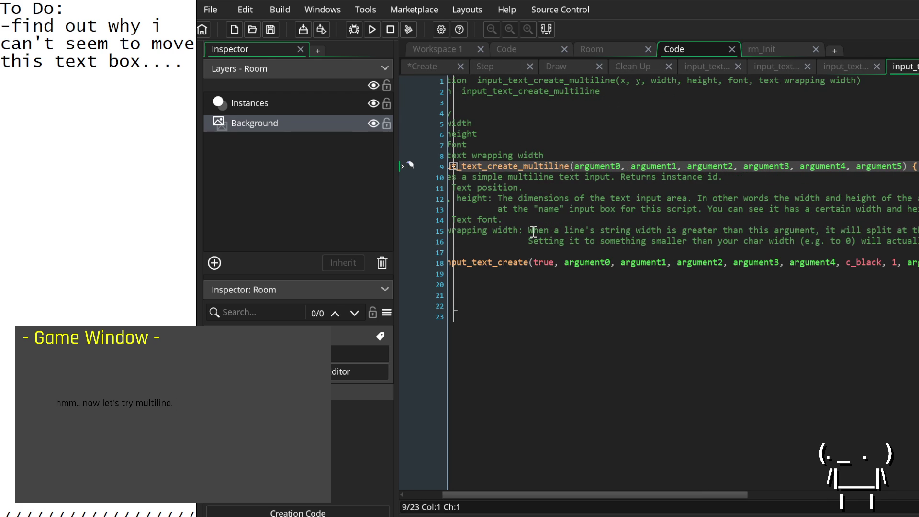
scroll(766, 236, "right", 6)
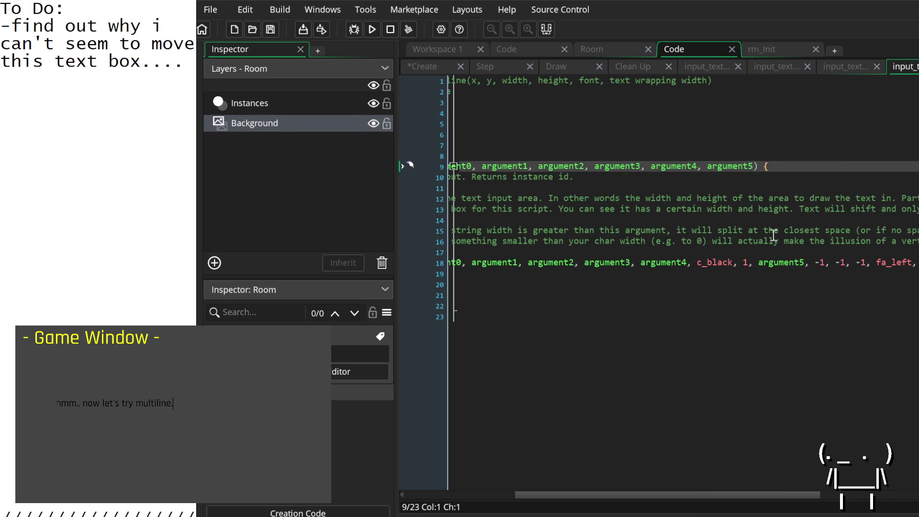
scroll(773, 235, "right", 6)
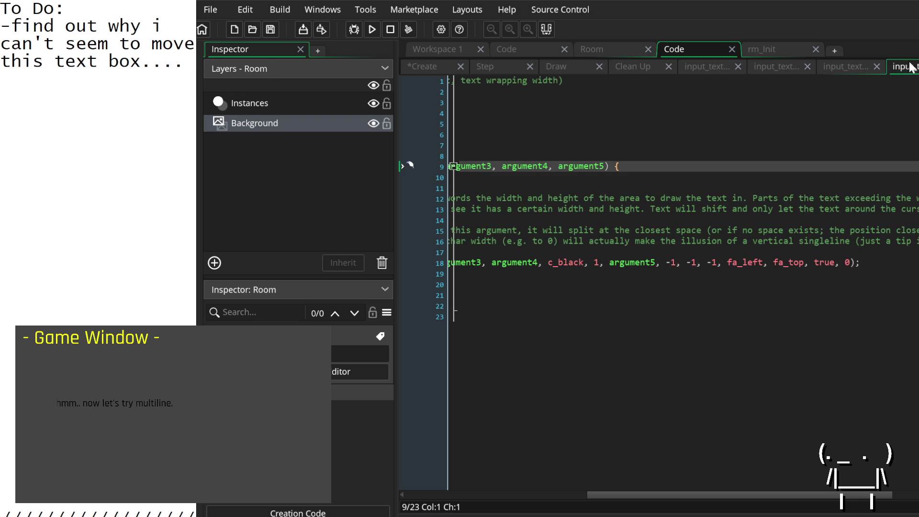
left_click(421, 66)
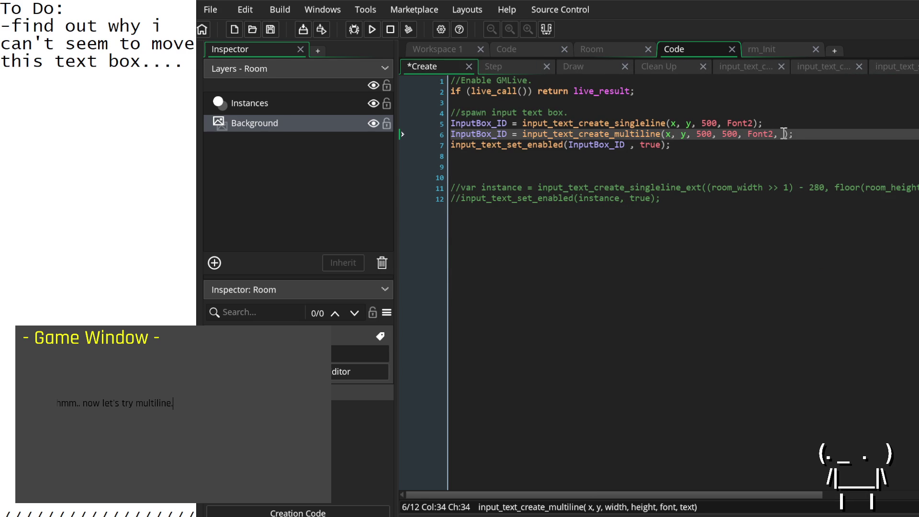
left_click(784, 134)
type("-1")
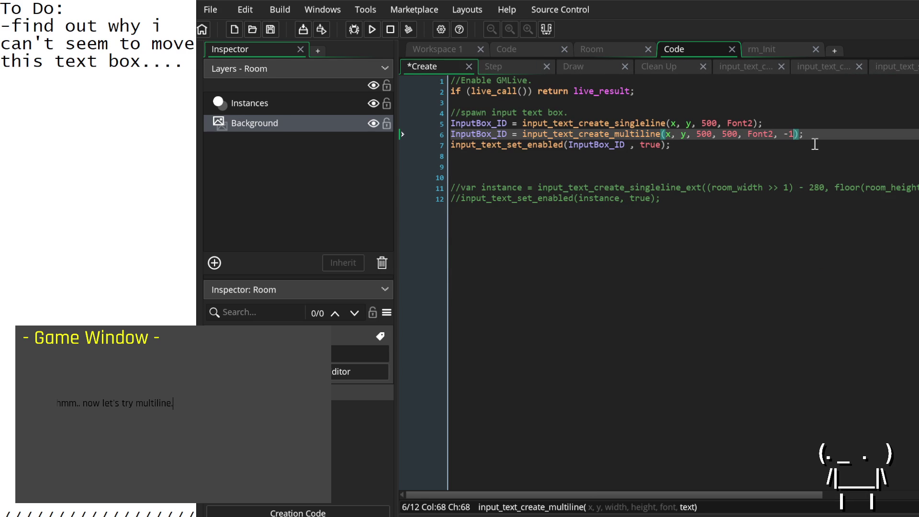
Comment out the singleline line with //, save the Create event and run the game.
key("Home")
key("Up")
type("//")
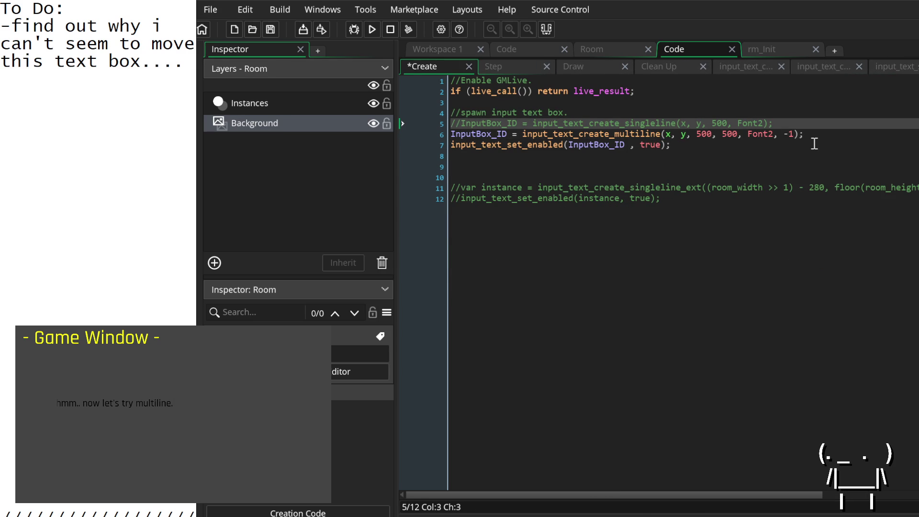
left_click(372, 29)
key("ctrl+s")
left_click(74, 411)
type("test")
Type two lines of test text into the game's multiline box.
left_click(170, 414)
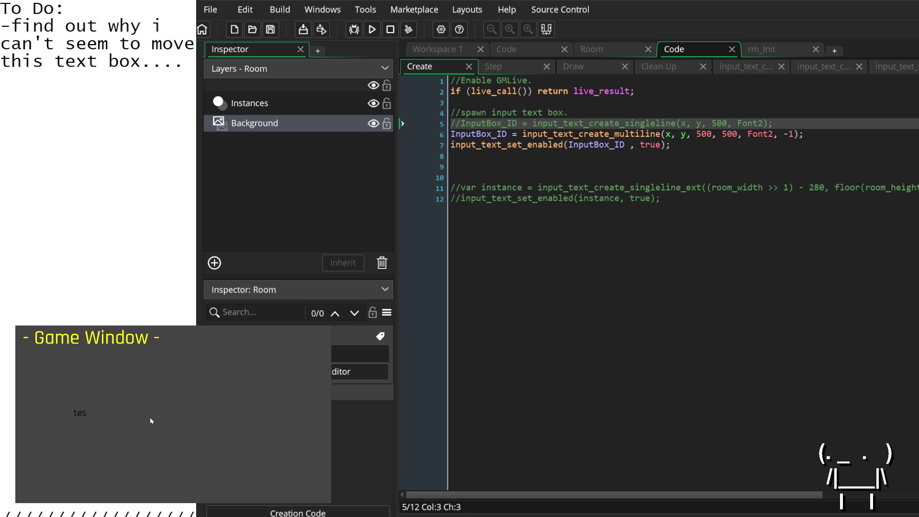
type("t multiline")
type(" baybayyyy")
type("okay it'")
type("s working.")
type("that's good.")
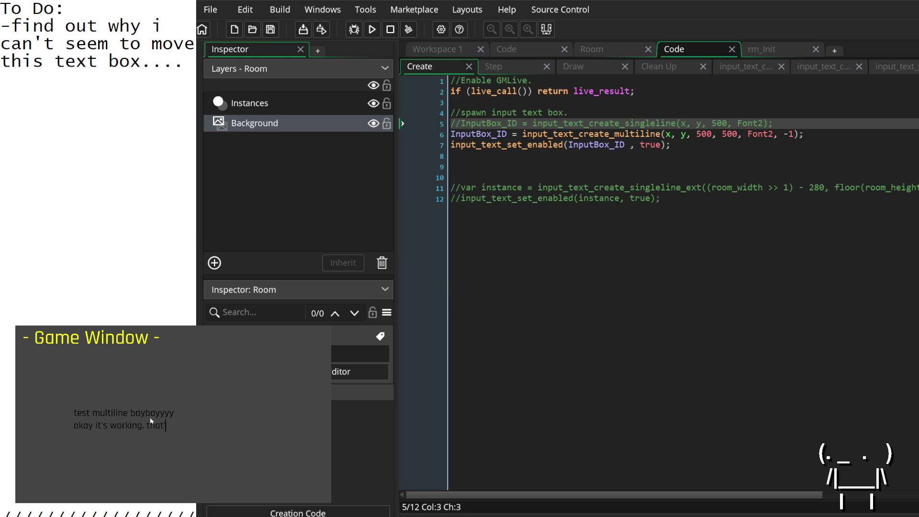
key("Return")
type("tes")
type("he mit")
type("ssssssssssssssssssssssssssssss")
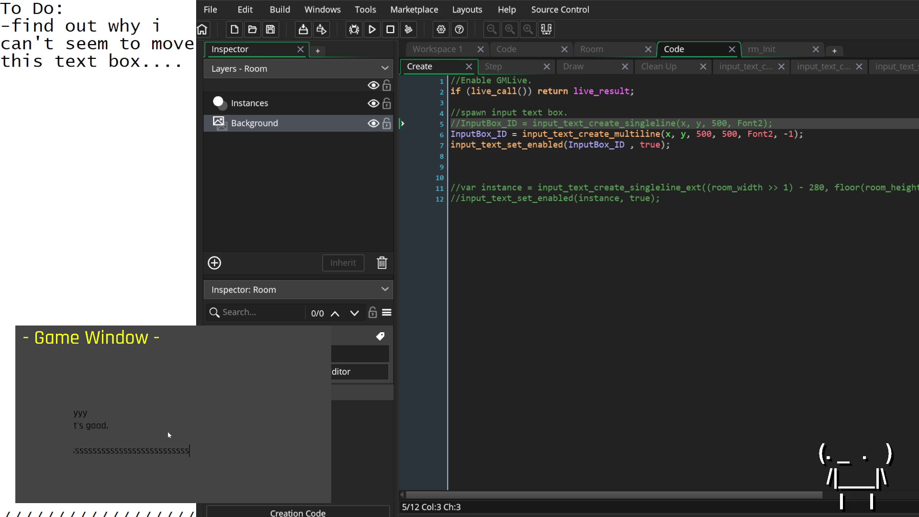
Clear the box and replace its contents with a single row of o characters.
key("BackSpace")
key("BackSpace")
key("BackSpace")
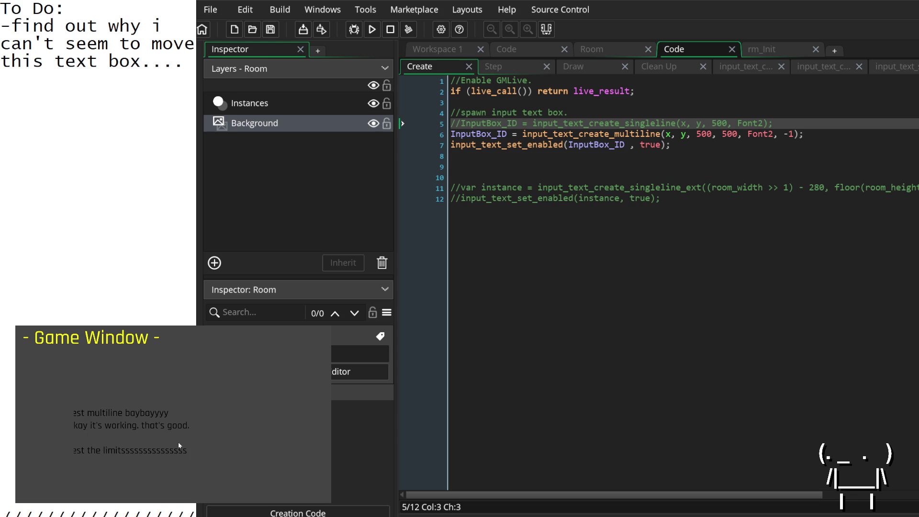
key("BackSpace")
key("BackSpace")
key("BackSpace")
key("Up")
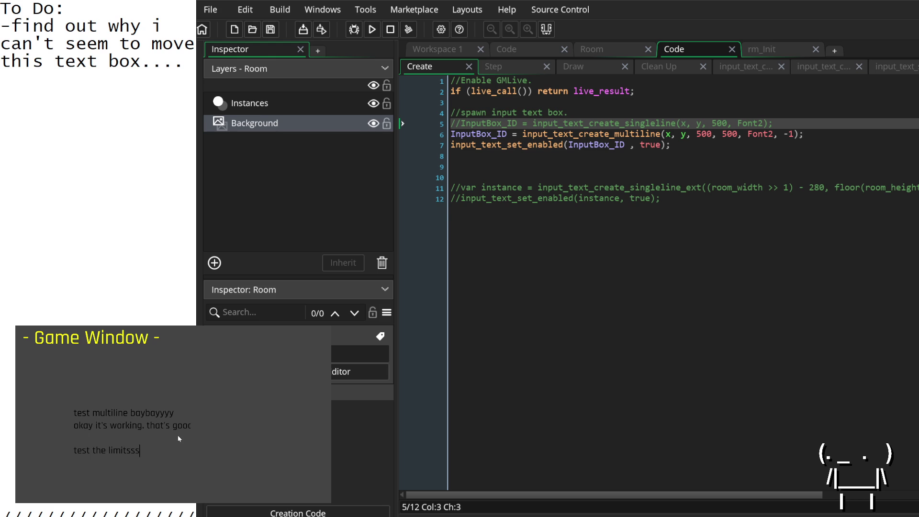
key("ctrl+End")
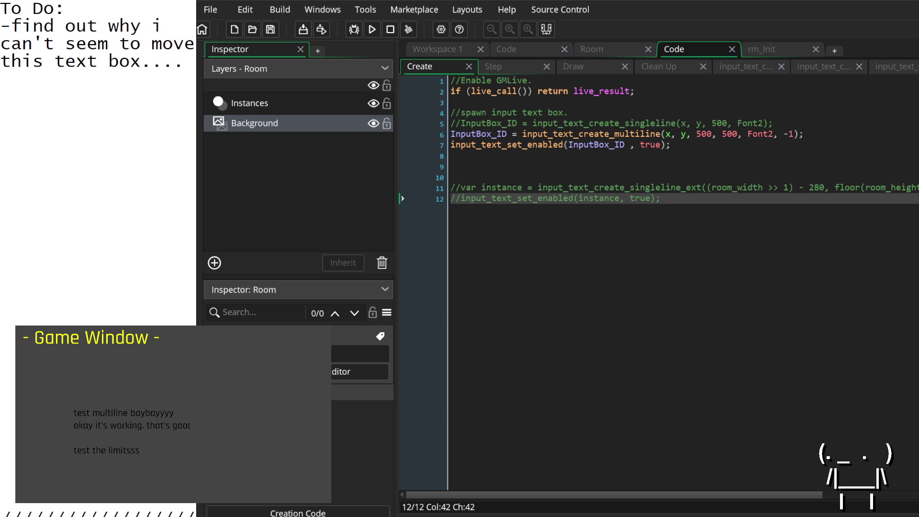
left_click_drag(160, 454, 37, 370)
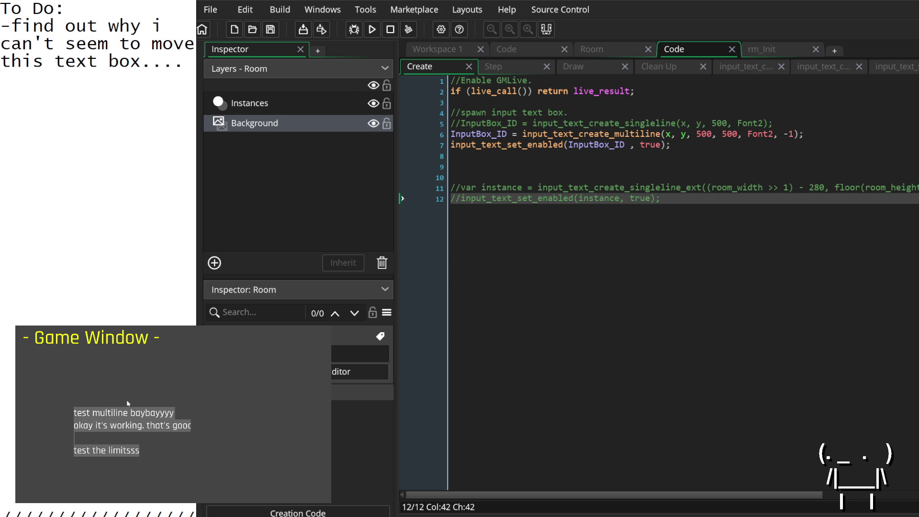
key("BackSpace")
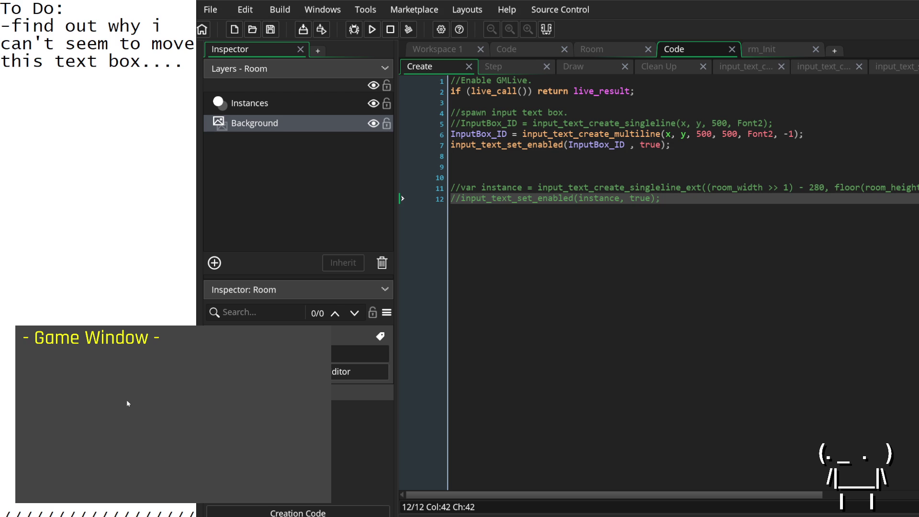
type("oooooooooooooooooooooooo")
key("BackSpace")
key("BackSpace")
type("oo")
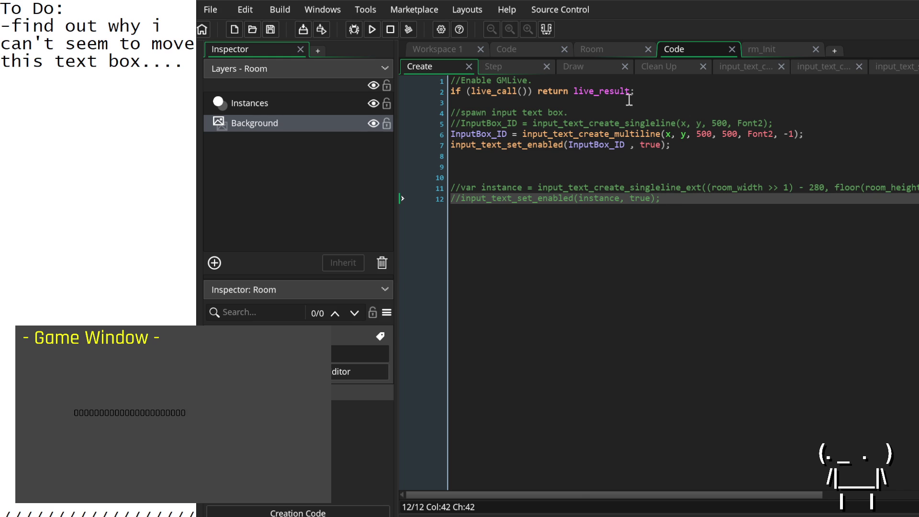
Change the multiline call's width from 500 to -1, keep height 500, and save.
left_click(726, 134)
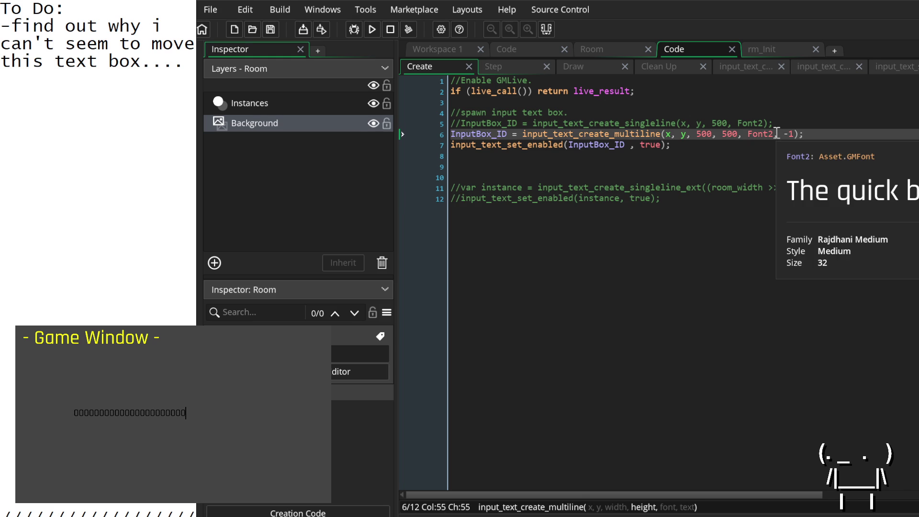
double_click(728, 134)
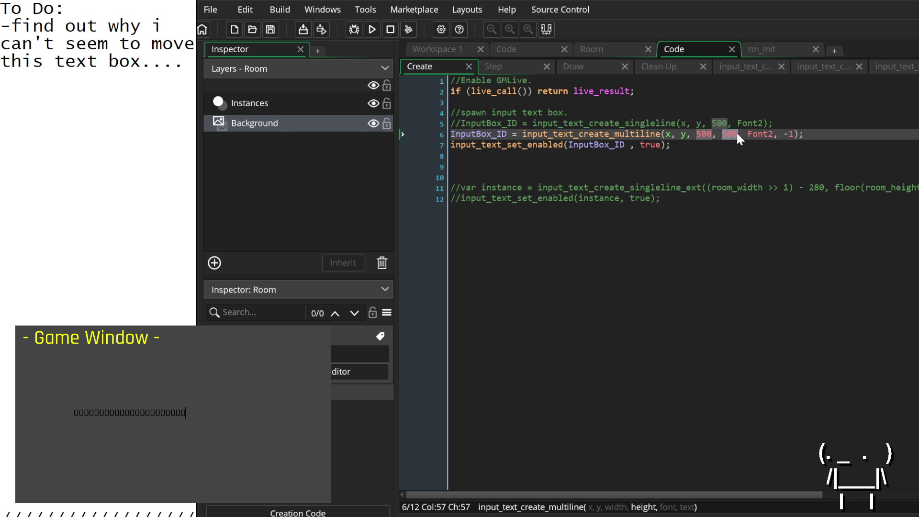
type("-1")
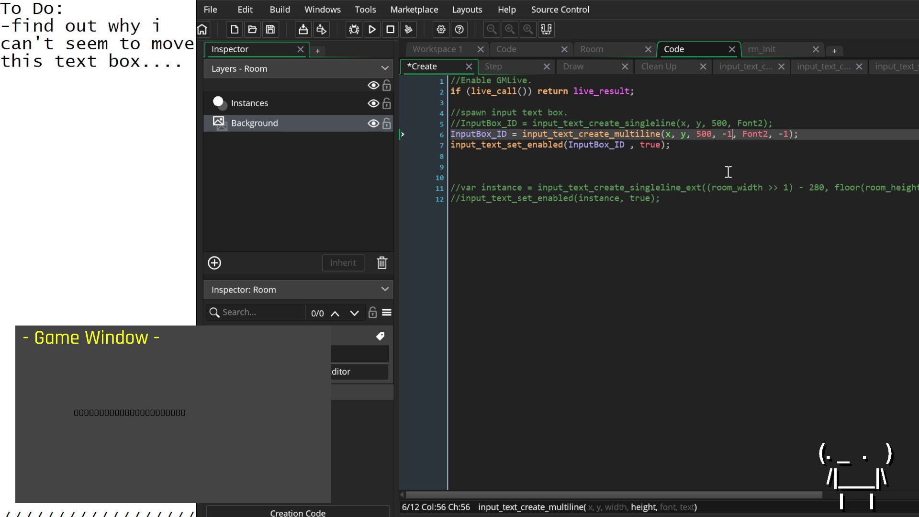
key("ctrl+z")
left_click(706, 134)
double_click(704, 134)
type("-1,")
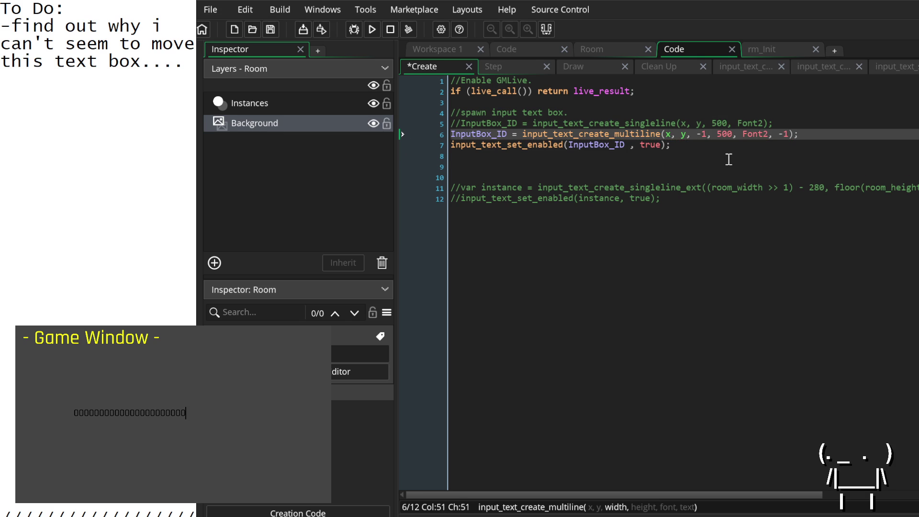
left_click(724, 158)
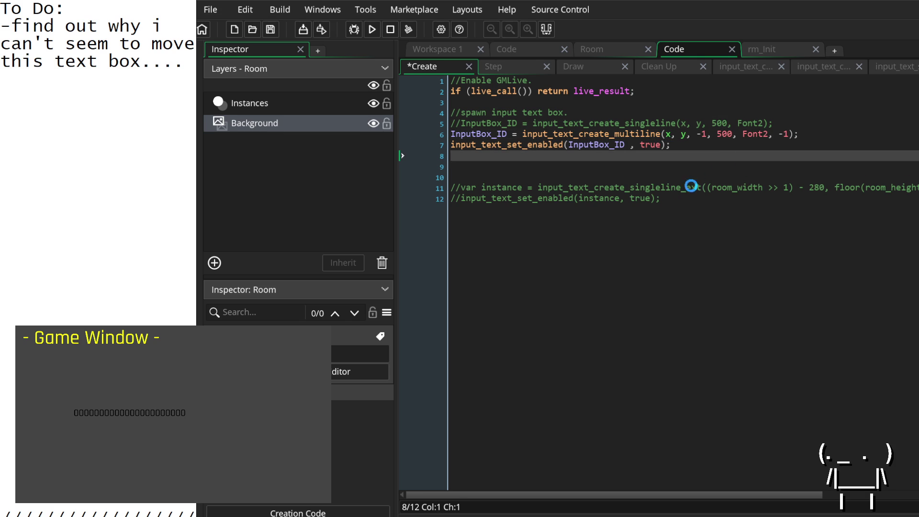
key("ctrl+s")
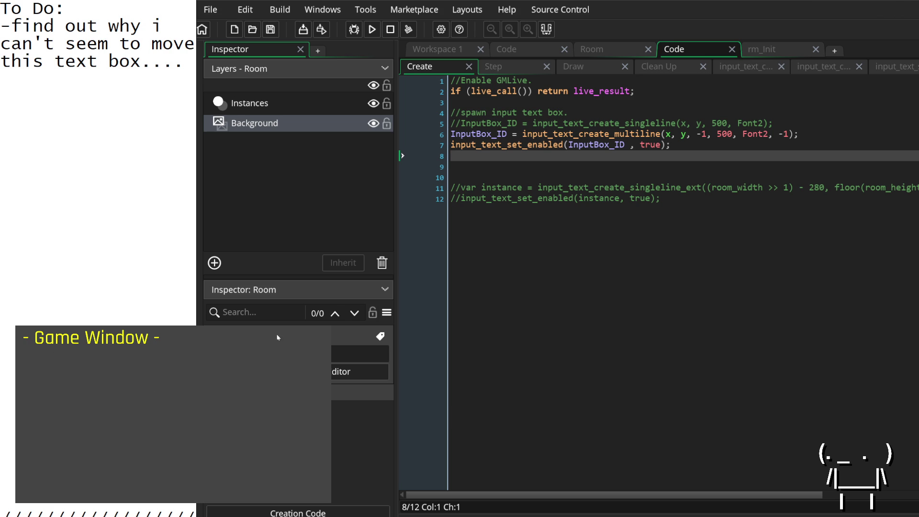
left_click(660, 198)
left_click(708, 134)
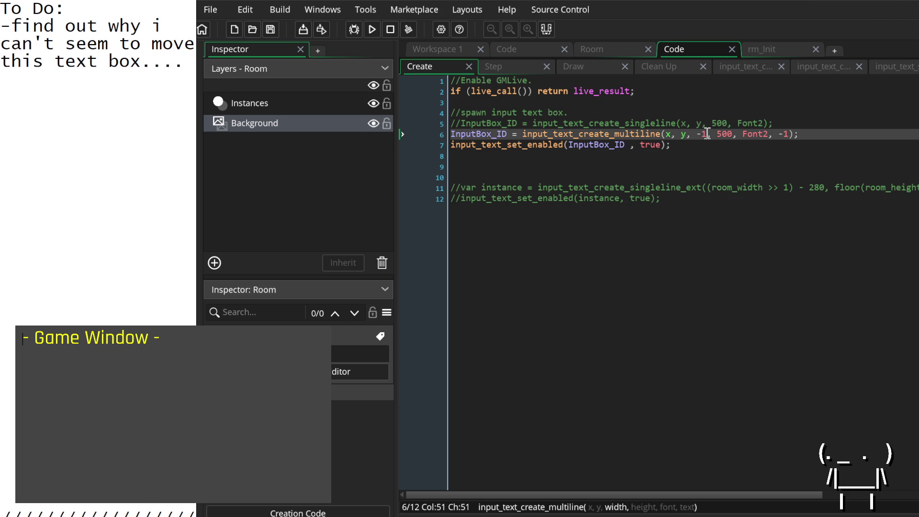
left_click(563, 124)
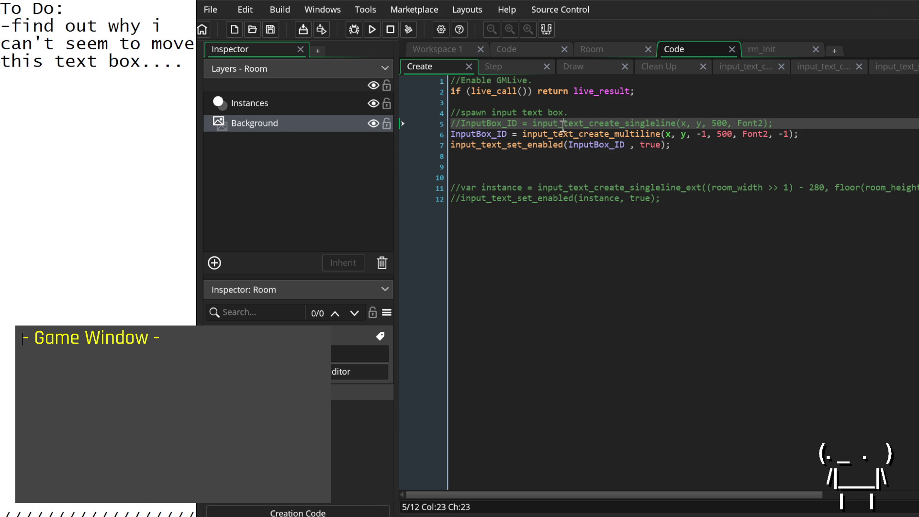
Open the input_text_create_multiline script and read how it calls input_text_create.
middle_click(560, 135)
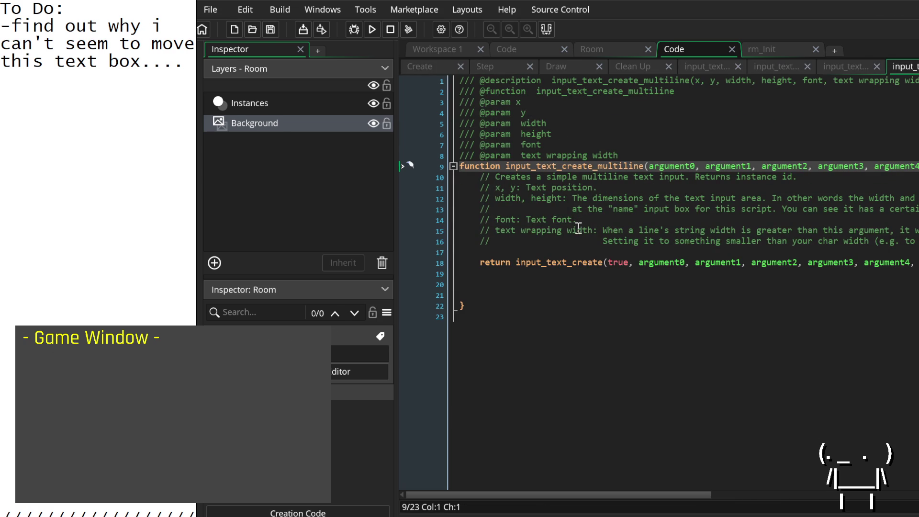
scroll(573, 231, "right", 2)
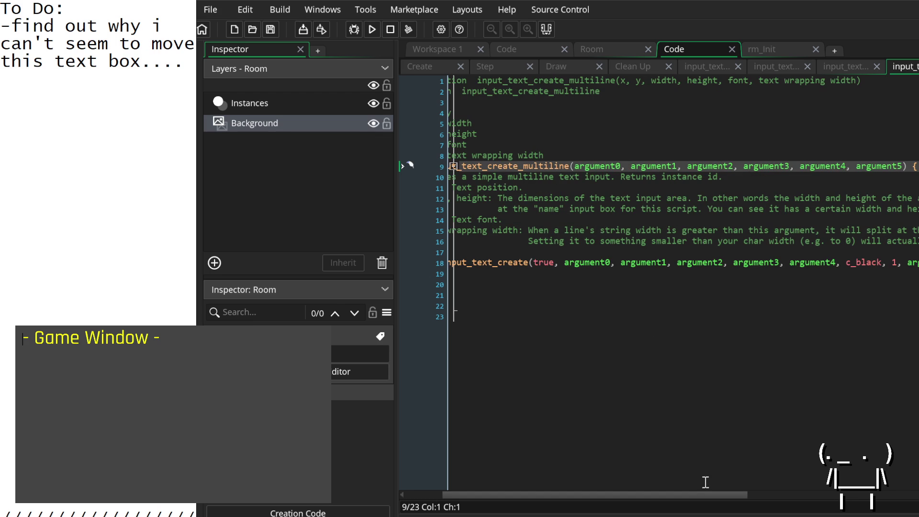
mouse_move(694, 493)
left_mouse_down()
mouse_move(918, 471)
mouse_move(533, 466)
left_mouse_up()
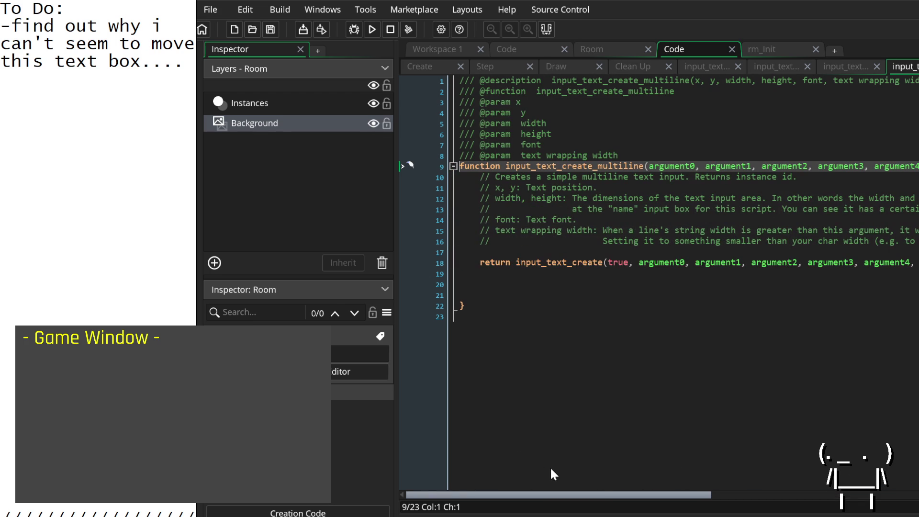
mouse_move(613, 473)
left_mouse_down()
mouse_move(918, 495)
mouse_move(551, 483)
left_mouse_up()
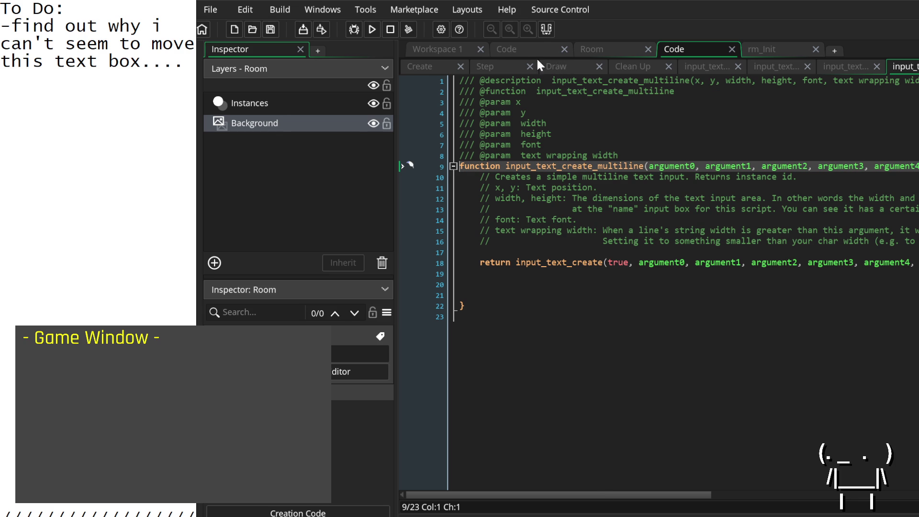
left_click(516, 48)
left_click(620, 50)
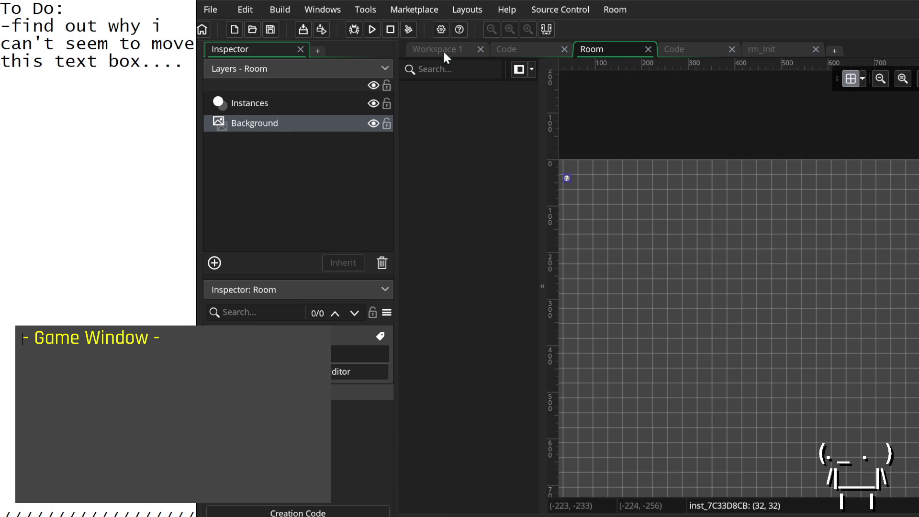
left_click(443, 50)
left_click(668, 49)
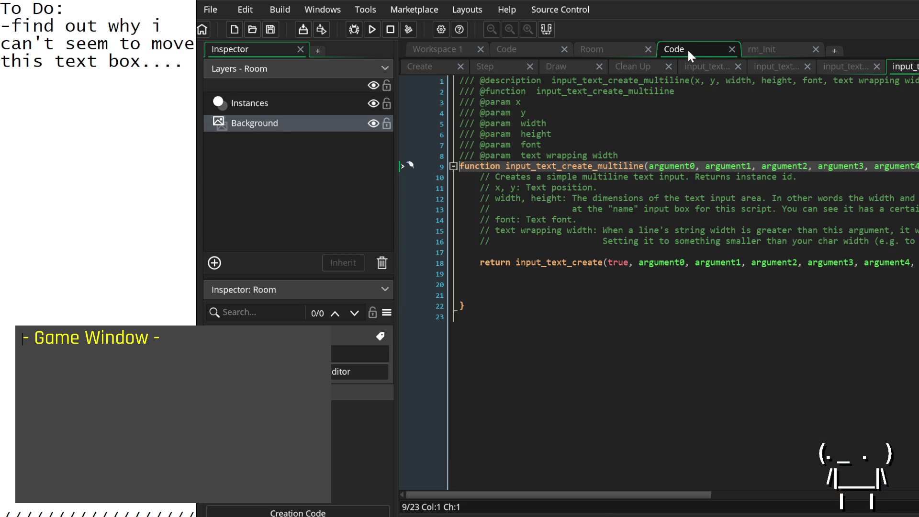
Change the multiline box width from -1 to 1000 in the Create event and run.
left_click(787, 66)
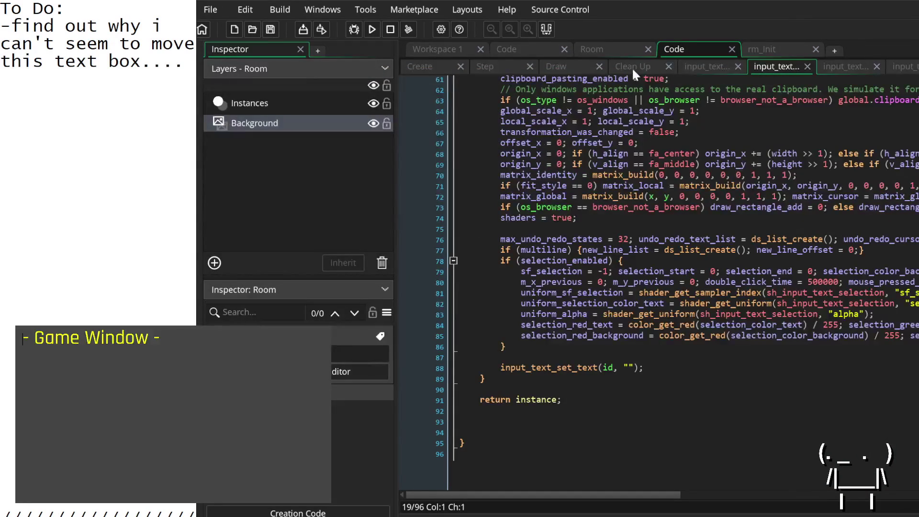
left_click(486, 67)
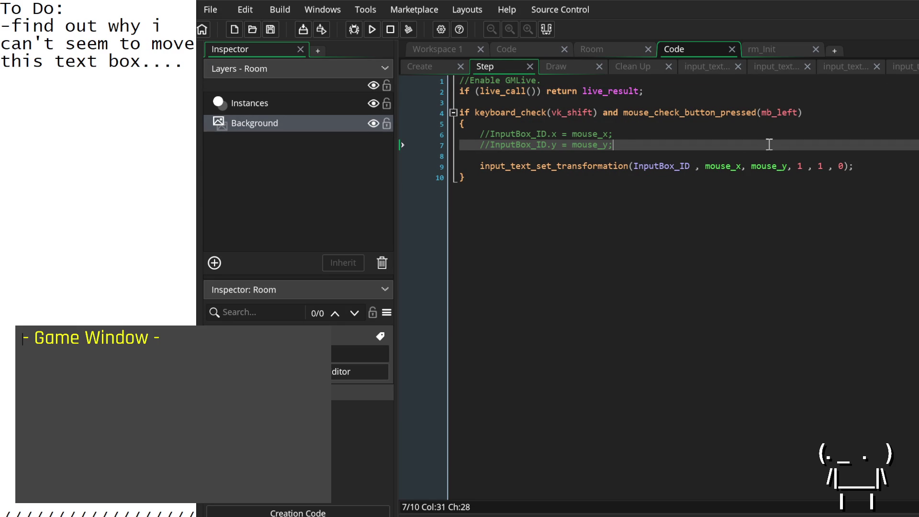
left_click(444, 71)
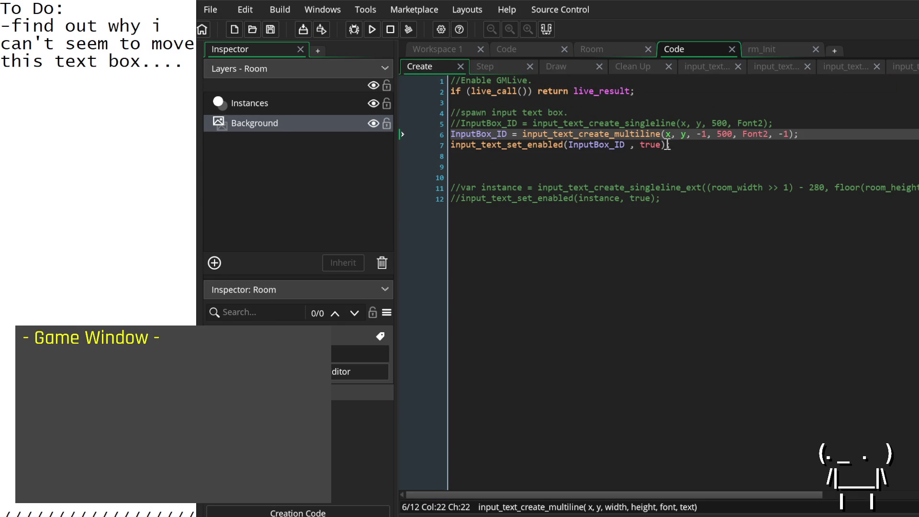
double_click(703, 135)
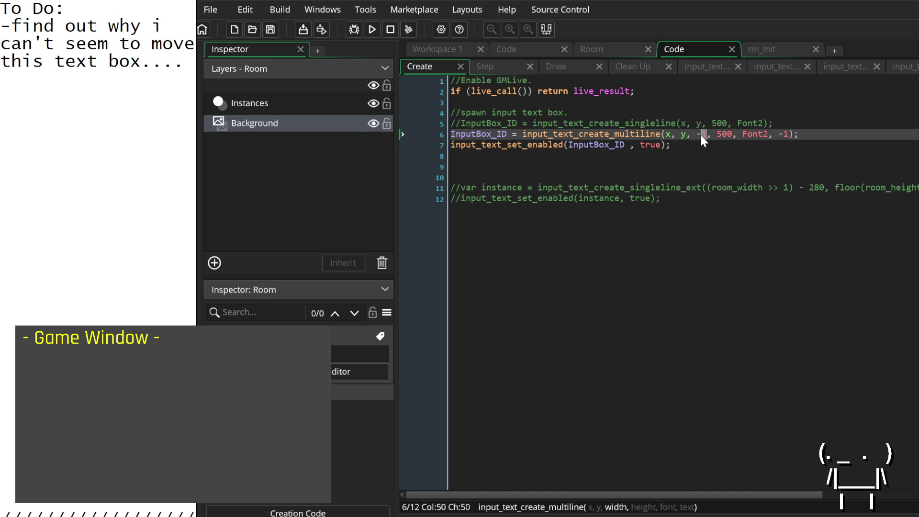
key("BackSpace")
type("000")
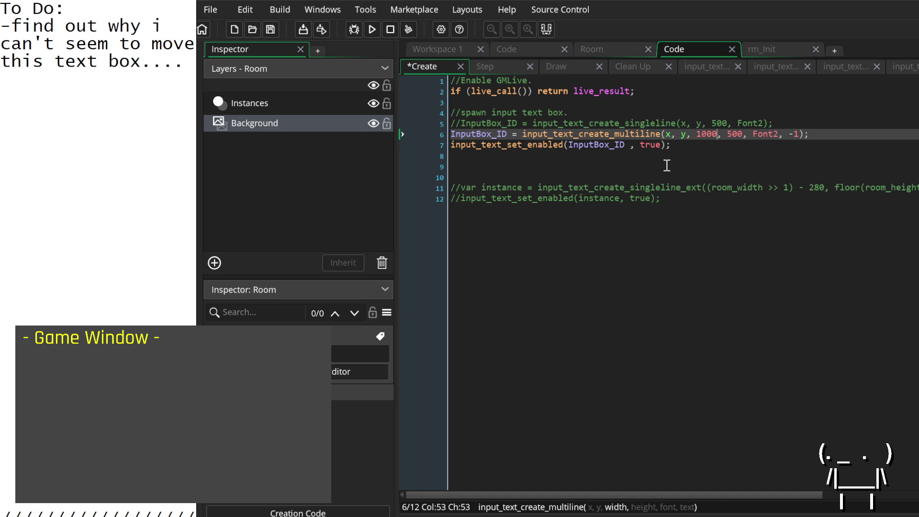
left_click(378, 32)
Confirm stopping the project, then type 'test' and a line of 1s in the relaunched box.
left_click(687, 375)
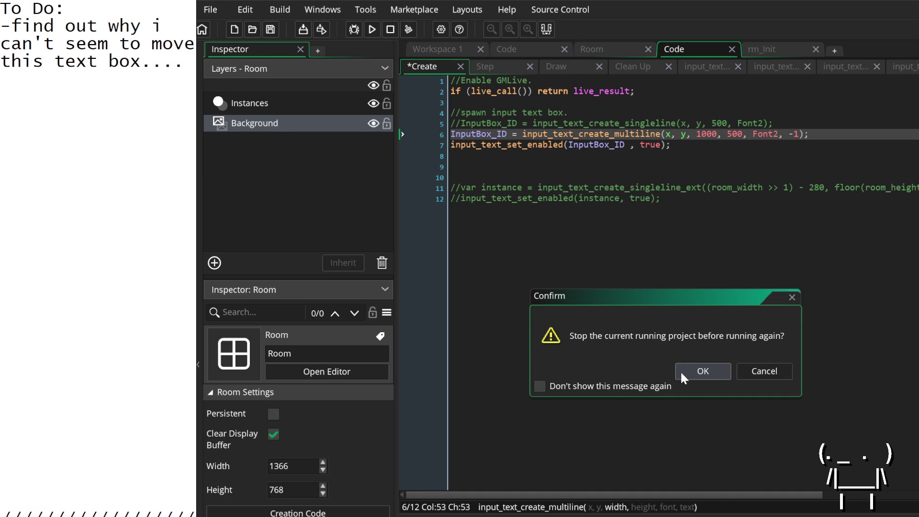
key("Return")
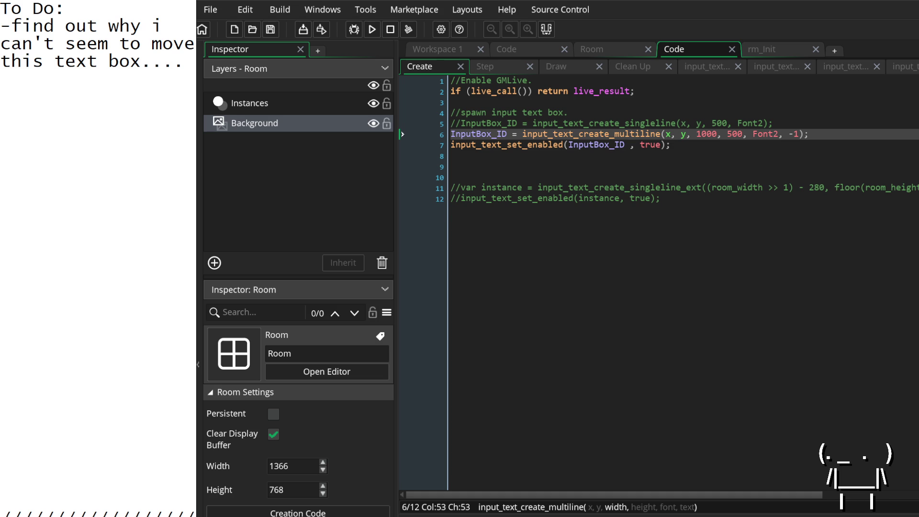
left_click_drag(309, 423, 257, 426)
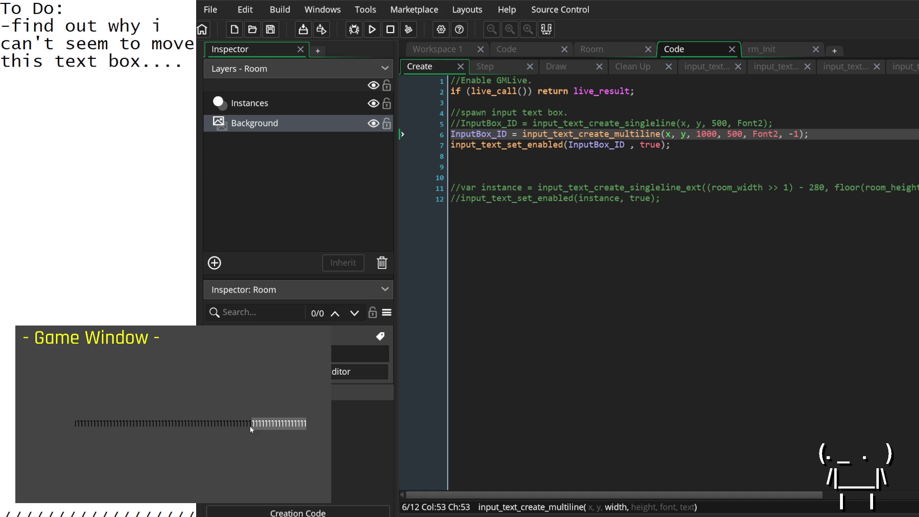
key("Right")
type("test")
key("Return")
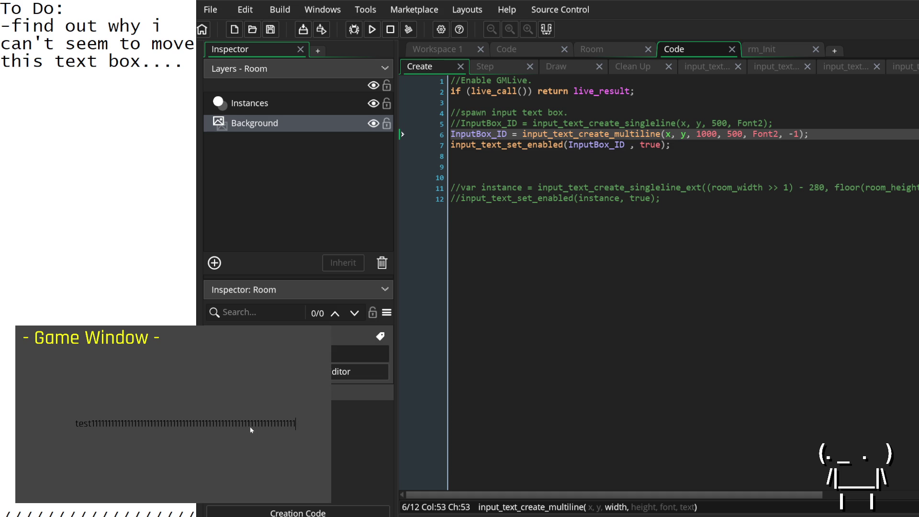
type("1 1 1 1 1 1")
type(" 1")
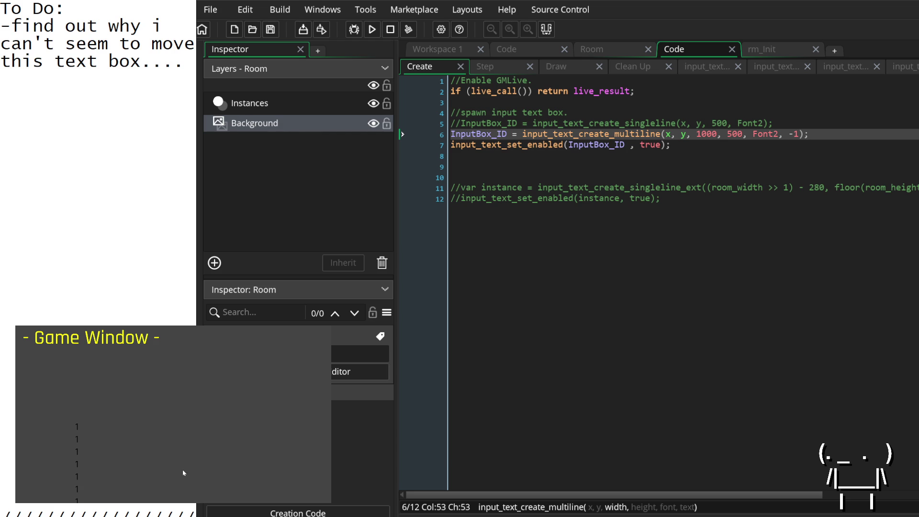
Delete the extra lines of 1s and try select-all in the text box.
mouse_move(123, 484)
left_mouse_down()
mouse_move(61, 381)
mouse_move(76, 393)
mouse_move(77, 459)
mouse_move(78, 444)
left_mouse_up()
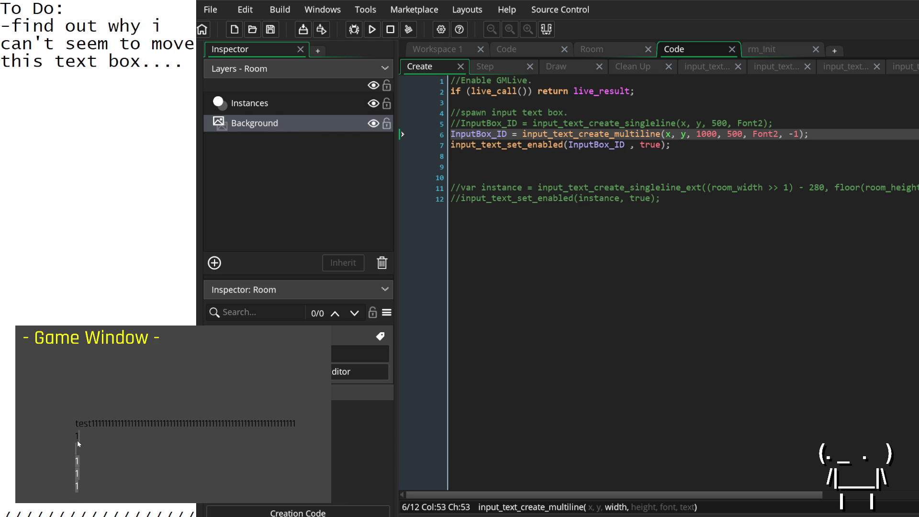
key("BackSpace")
key("ctrl+a")
left_click(111, 445)
left_click(690, 144)
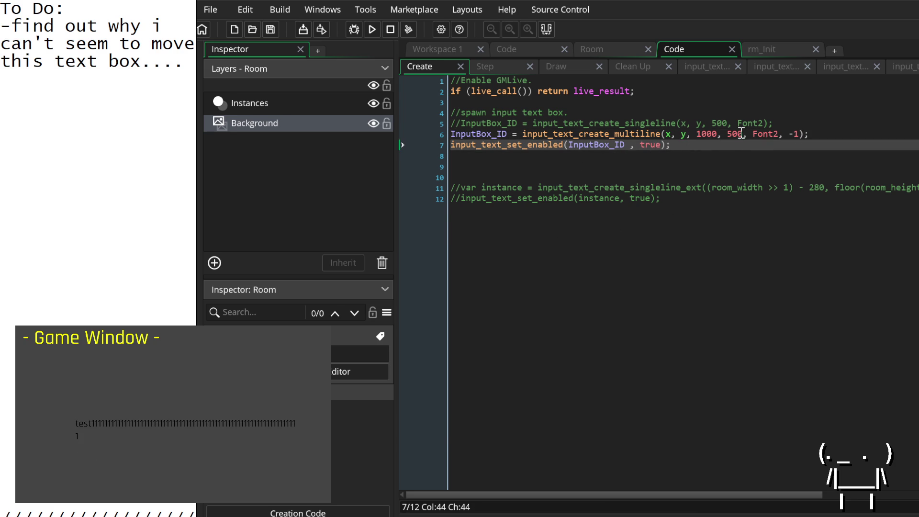
Delete the commented-out singleline creation line.
left_click_drag(794, 124, 420, 124)
key("Delete")
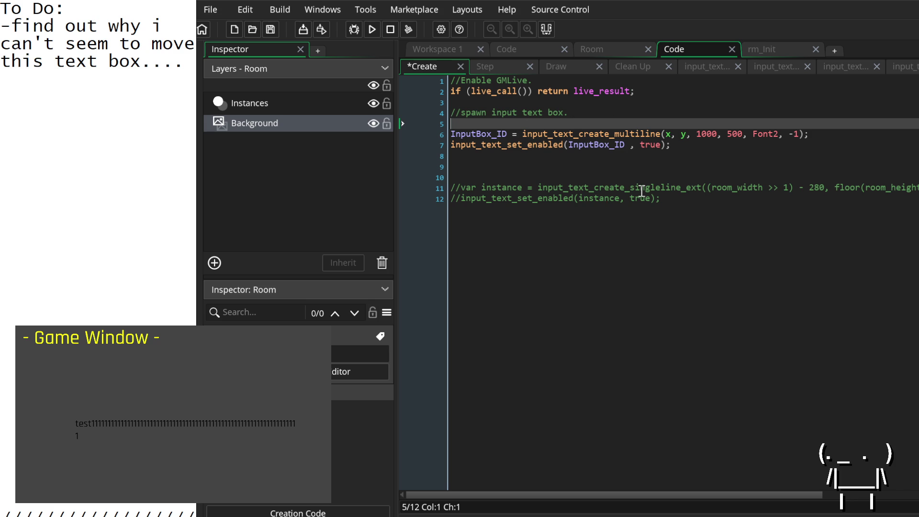
scroll(644, 190, "right", 3)
scroll(644, 190, "left", 3)
Start a new line below the multiline call with input_text_create_multiline_ext(.
left_click(815, 133)
key("Return")
type("in")
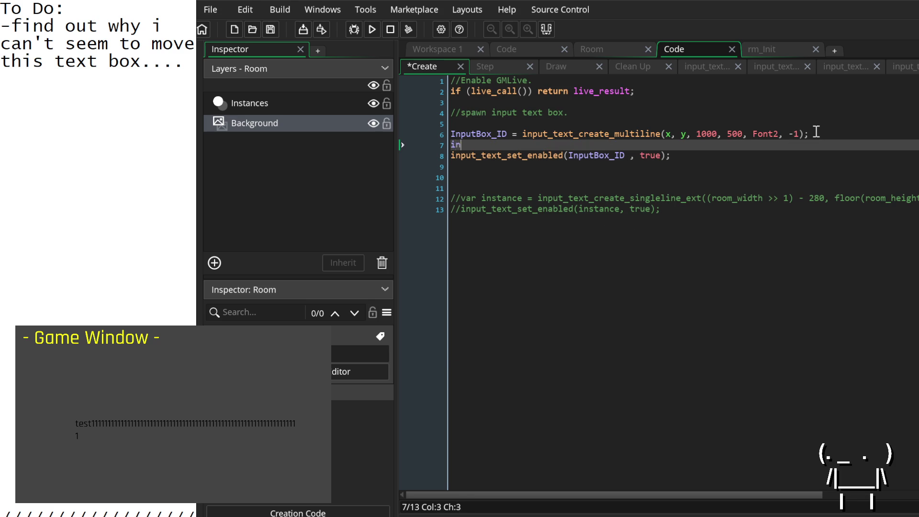
type("put_text_")
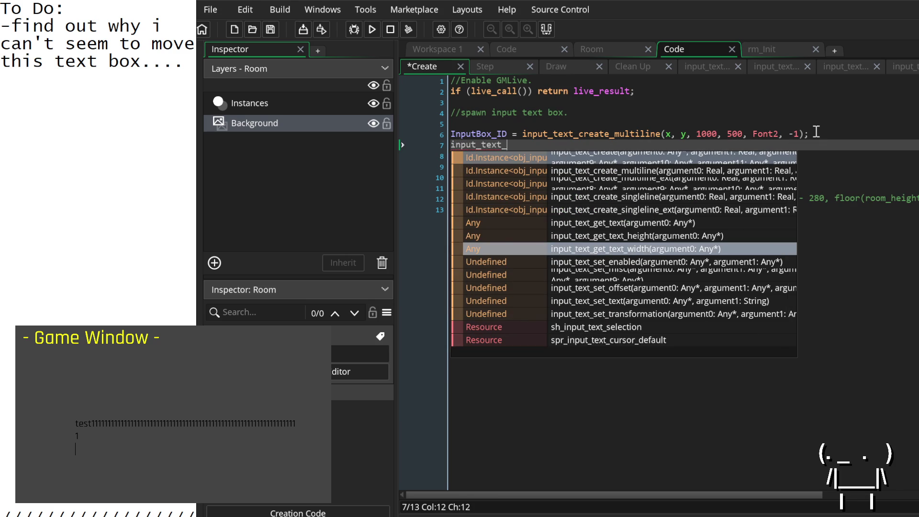
type("create_multi")
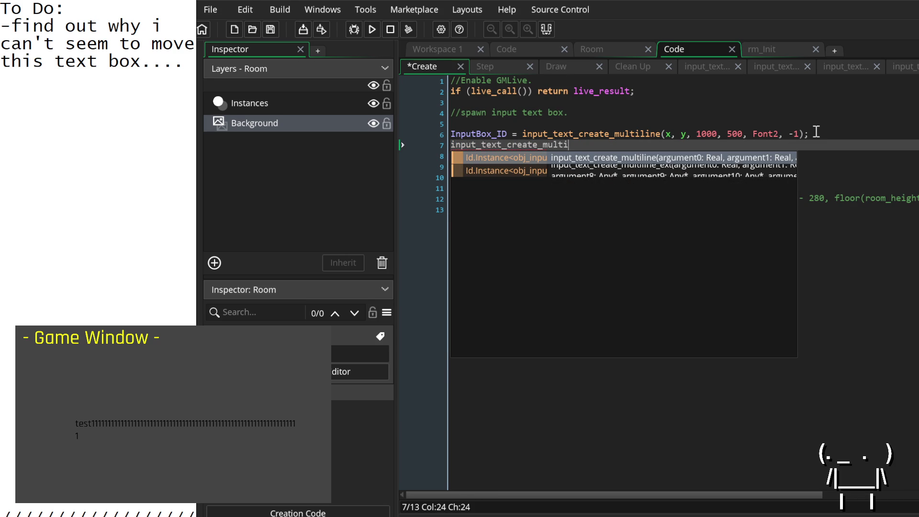
type("line_ext(")
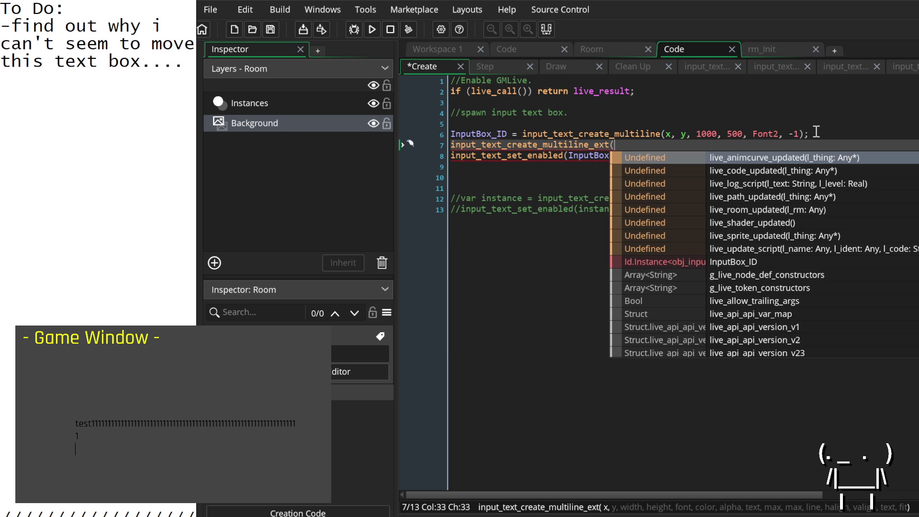
key("Escape")
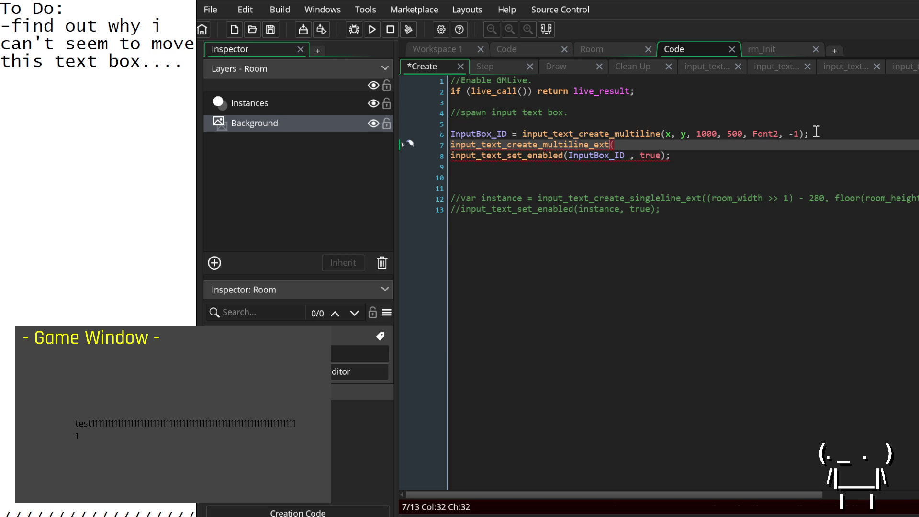
key("Up")
key("Right")
key("Down")
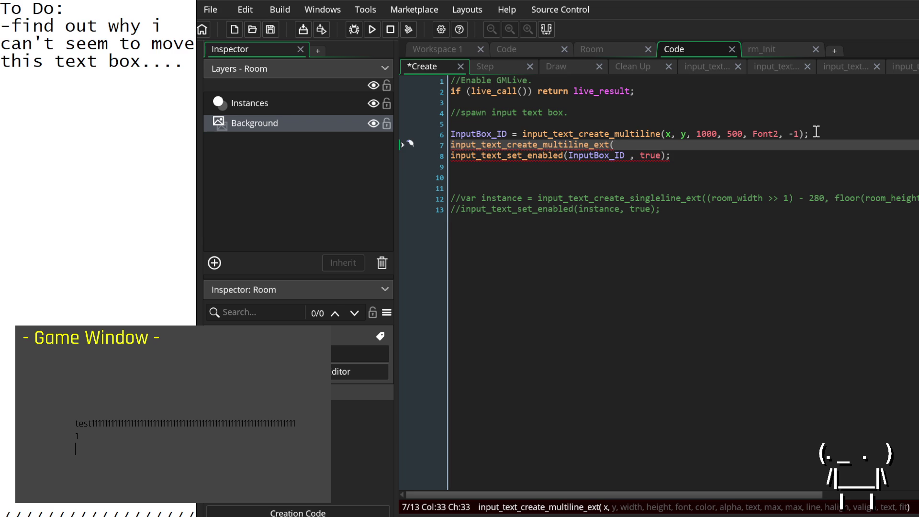
scroll(792, 392, "right", 5)
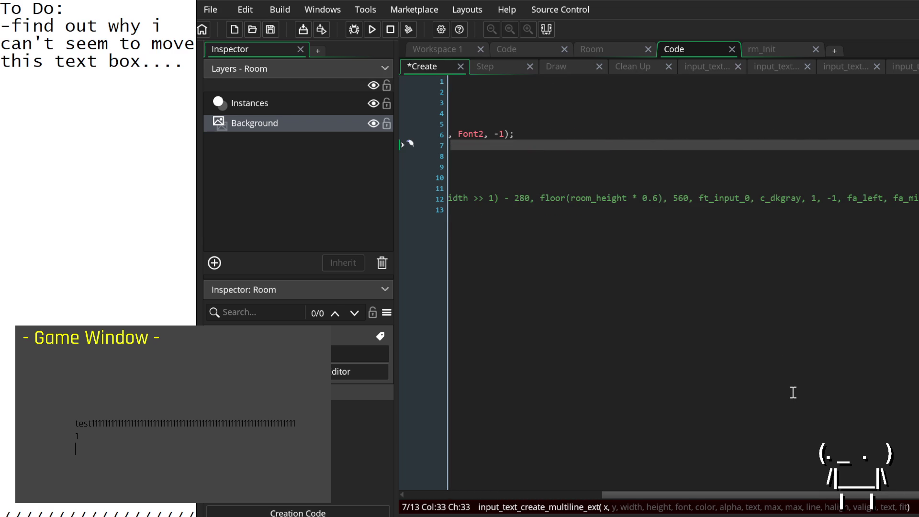
scroll(795, 390, "left", 5)
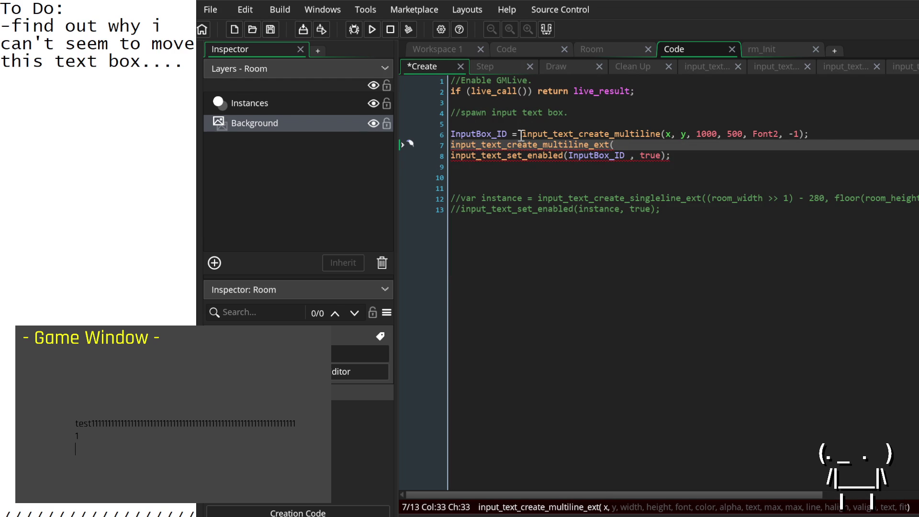
Prefix the ext call with InputBox_ID = and give it x, y arguments.
left_click(504, 132)
left_click_drag(504, 132, 447, 134)
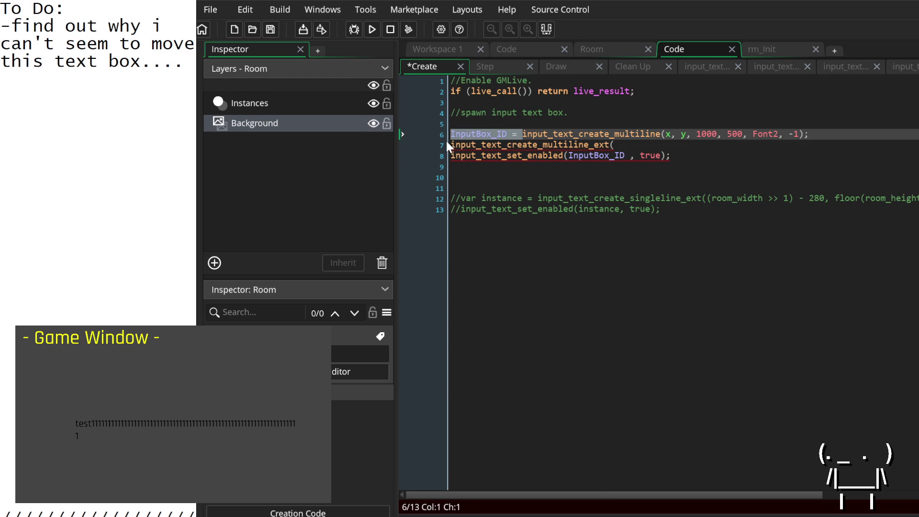
key("ctrl+d")
key("ctrl+z")
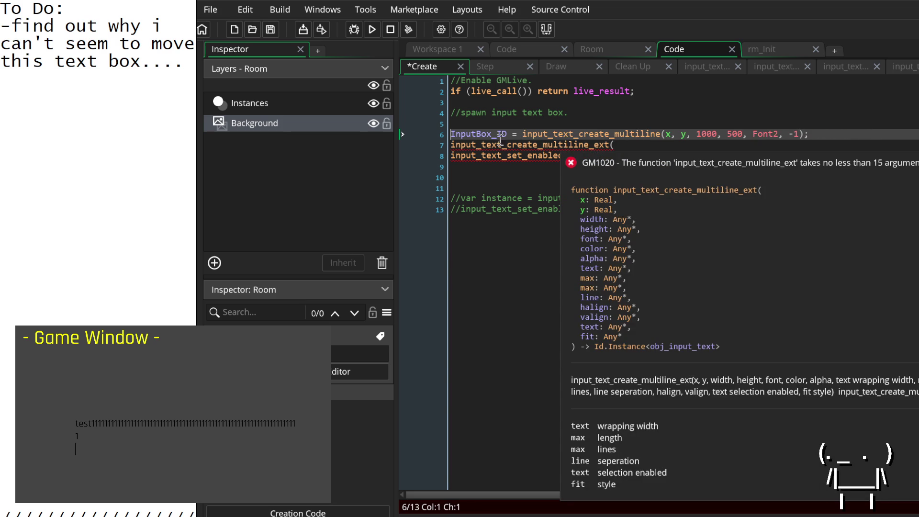
left_click(453, 144)
type("InputBox_ID =")
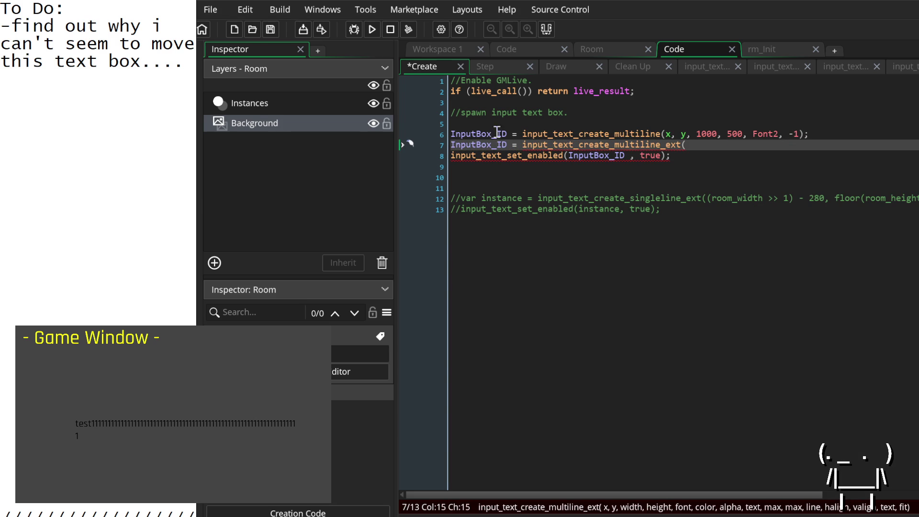
left_click(698, 144)
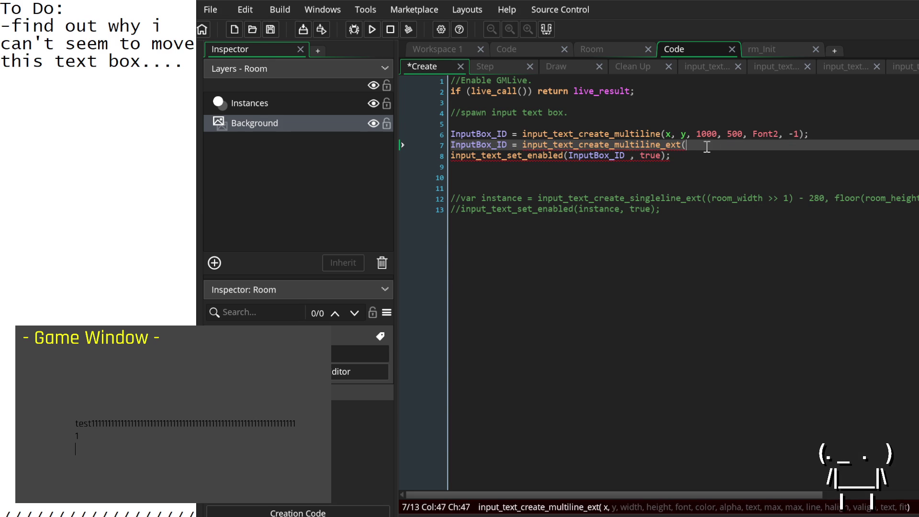
type("x, y ,")
Insert blank lines above the creation calls.
key("Up")
key("Up")
key("Down")
key("Up")
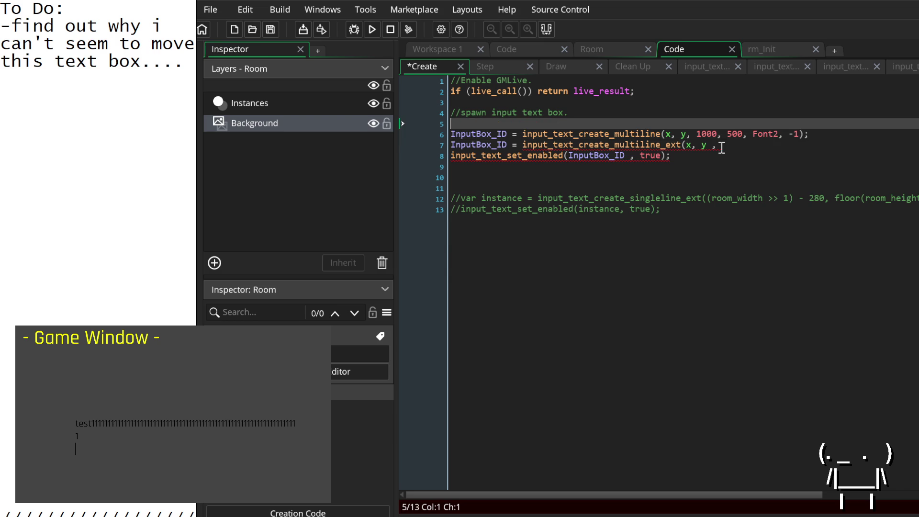
key("Return")
key("Return")
key("Return")
key("Up")
key("Up")
key("Up")
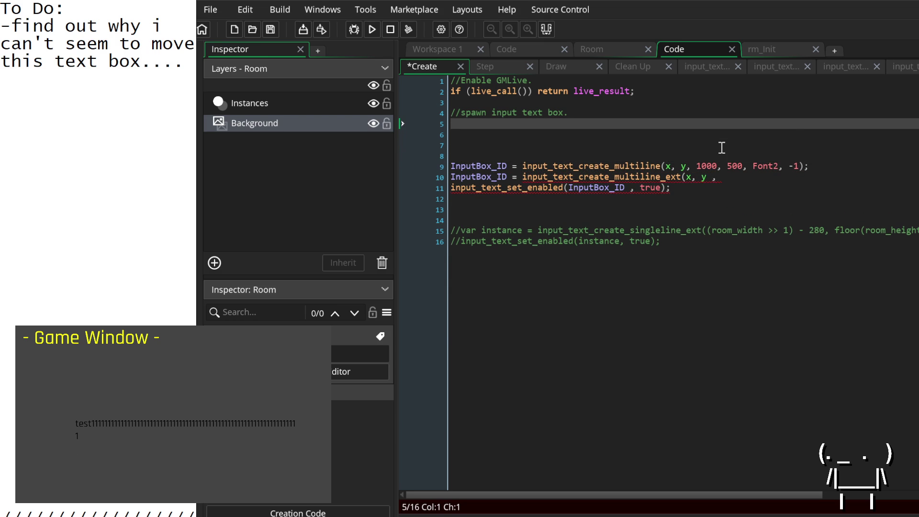
Type InputBox_Width = 800; and InputBox_Height = 300;, correcting the height from 400.
type("InputBox_Width")
type(" = ")
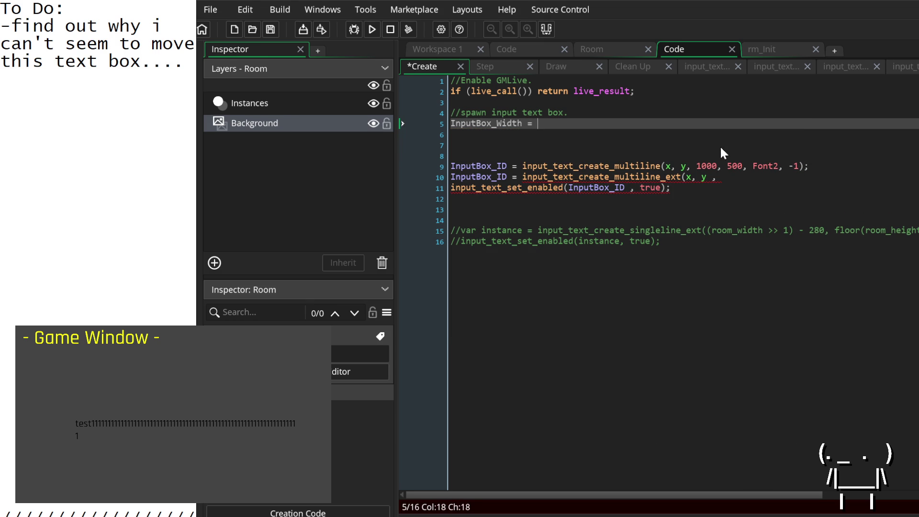
type("800;;")
key("Return")
type("In")
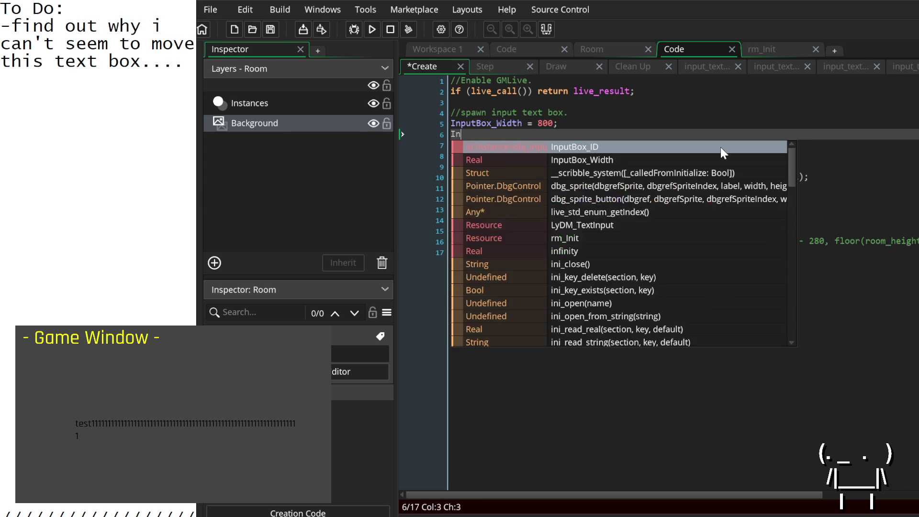
type("putBox_Heig")
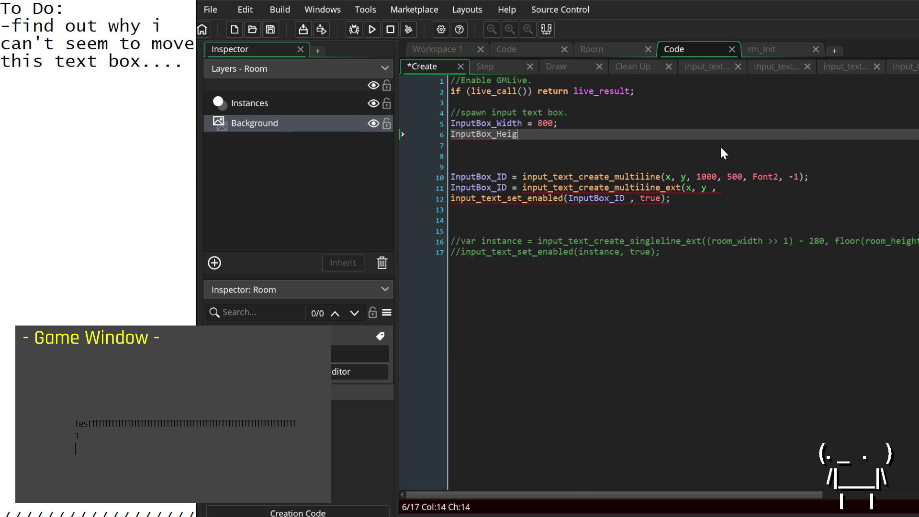
type("ht=")
type(" 400;")
left_click_drag(553, 134, 538, 134)
type("00;")
left_click(600, 156)
mouse_move(586, 181)
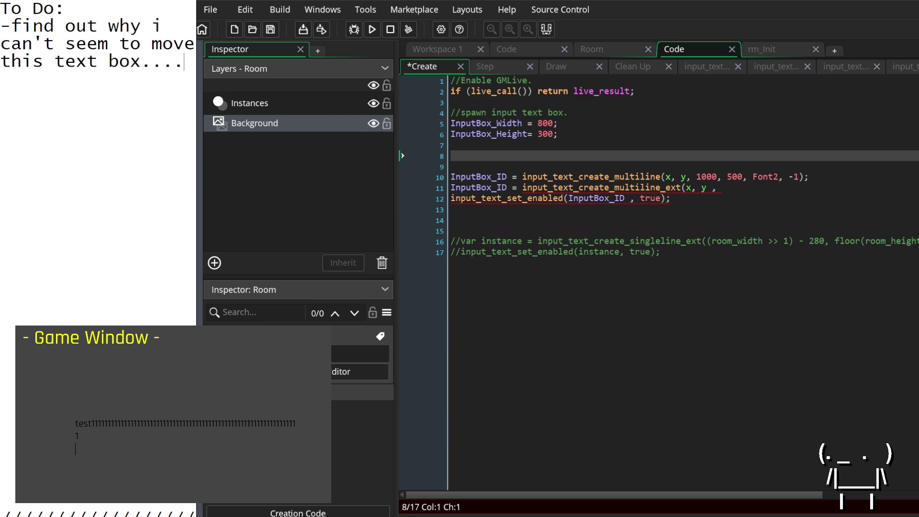
Swap the to-do note's text-box-moving item for '-actually implement this text box now.'.
mouse_move(189, 64)
left_mouse_down()
mouse_move(36, 46)
mouse_move(9, 30)
left_mouse_up()
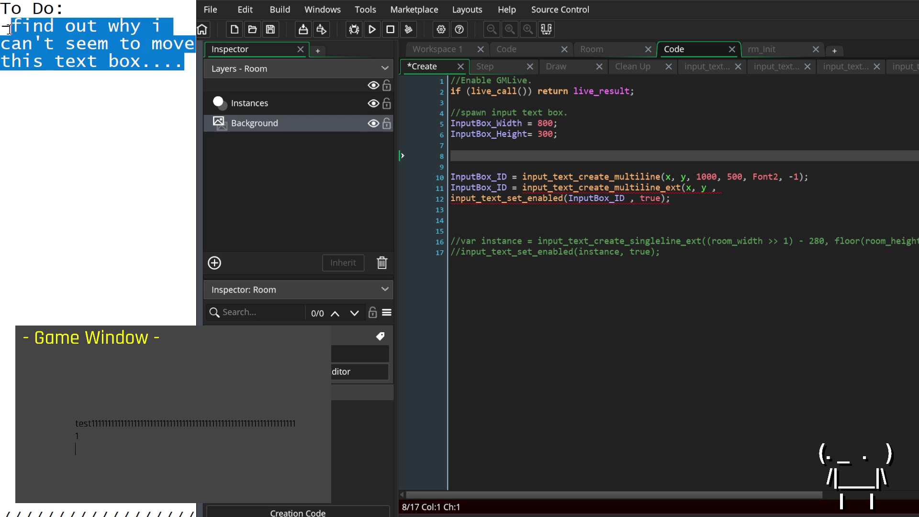
key("BackSpace")
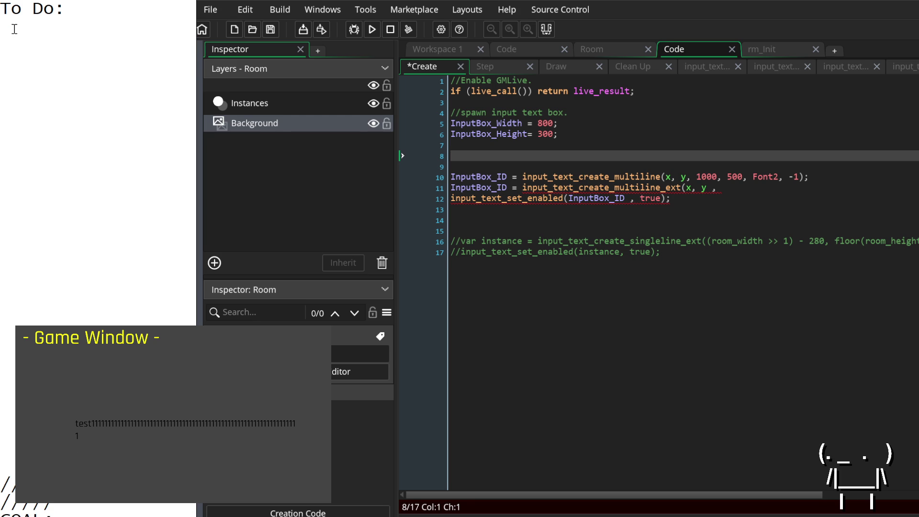
type("-")
type("actually")
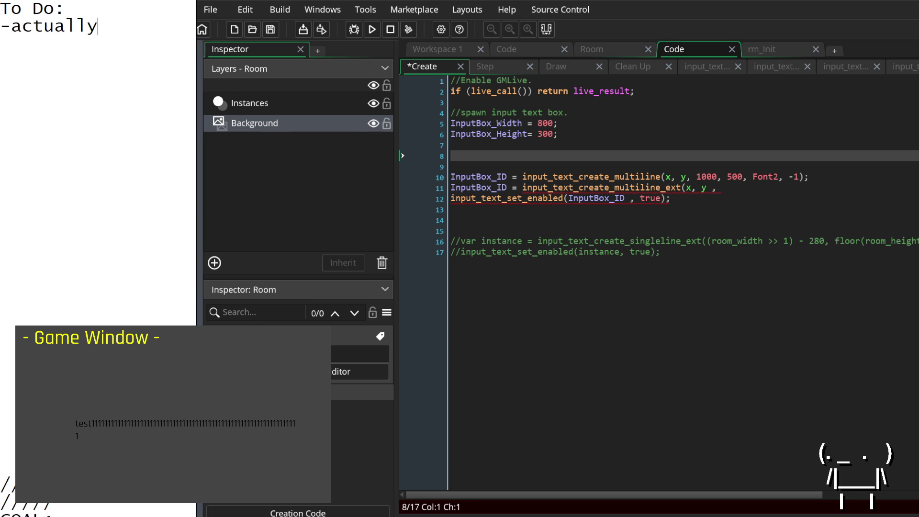
type(" implement th")
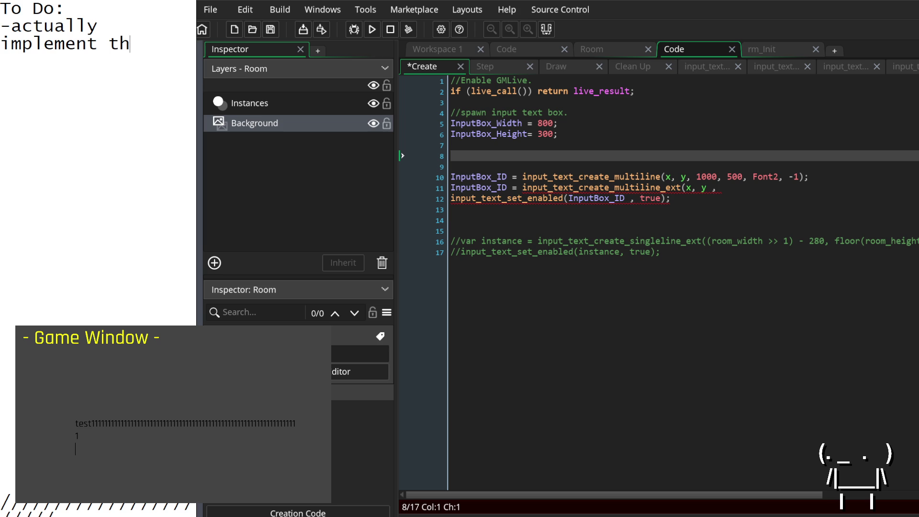
type("is text box now.")
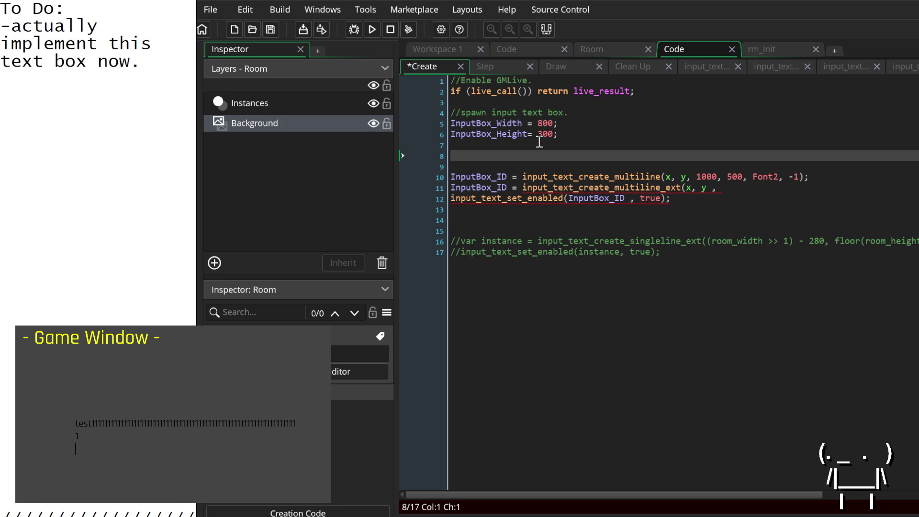
Add InputBox_Width and InputBox_Height after x and y in the input_text_create_multiline_ext call.
left_click(733, 187)
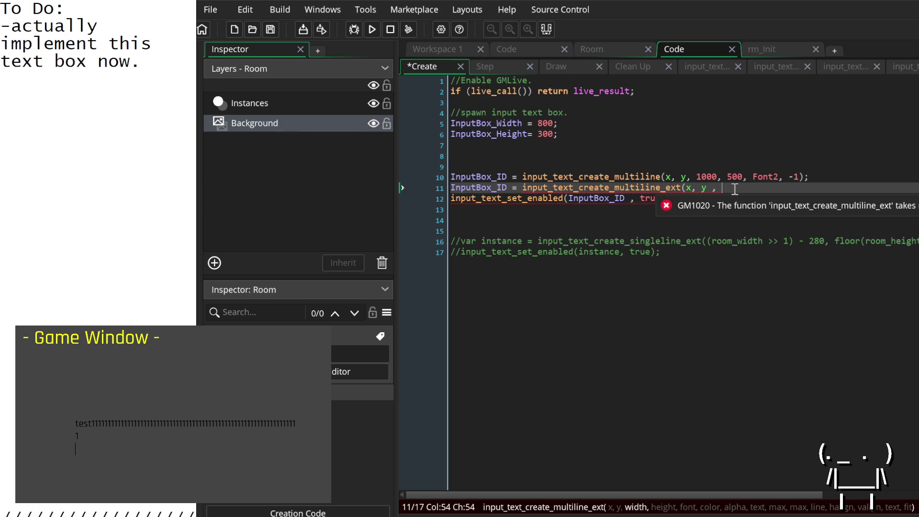
type("Input")
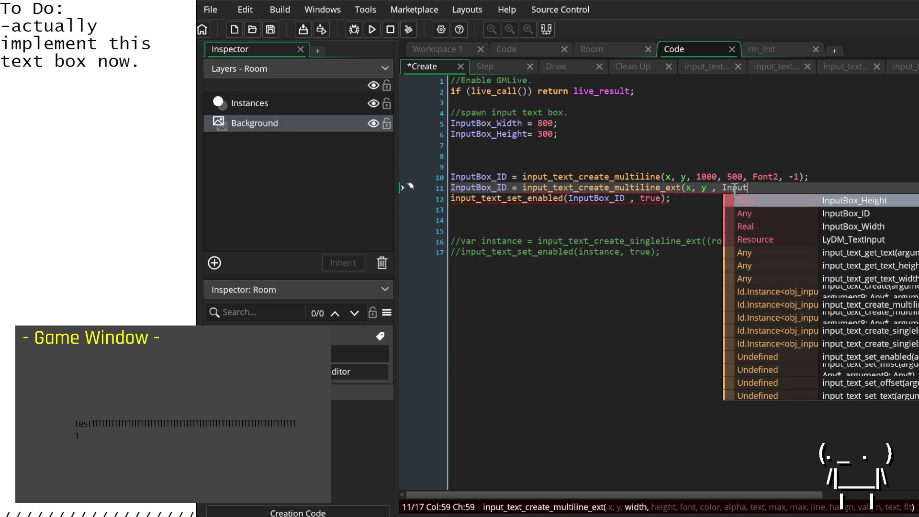
key("Down")
key("Down")
key("Return")
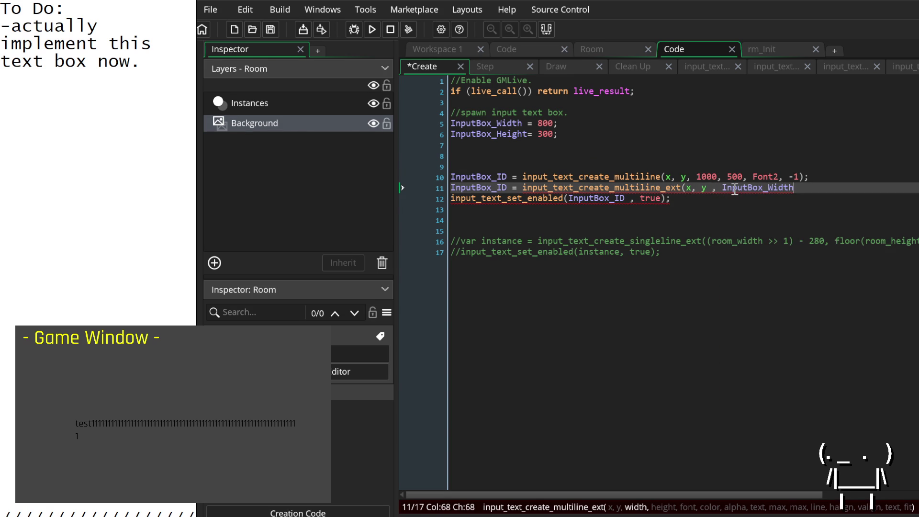
type(", Input")
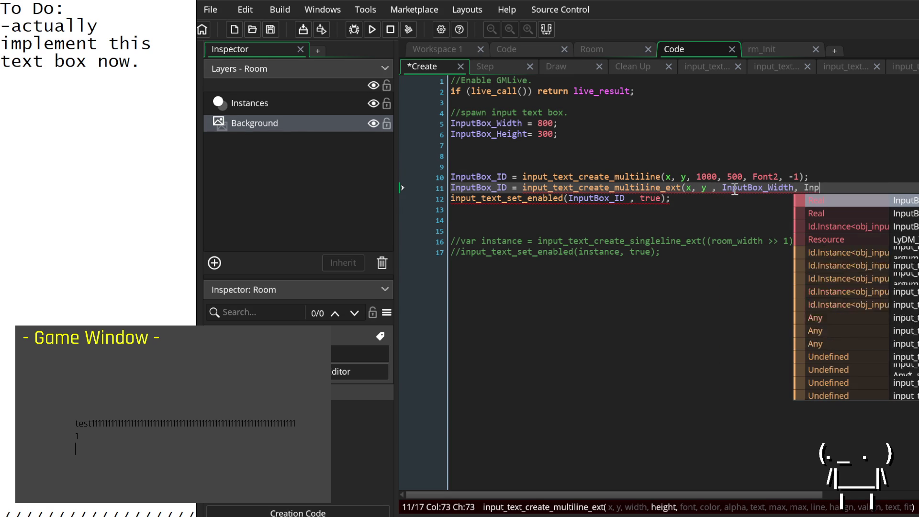
key("Down")
key("Return")
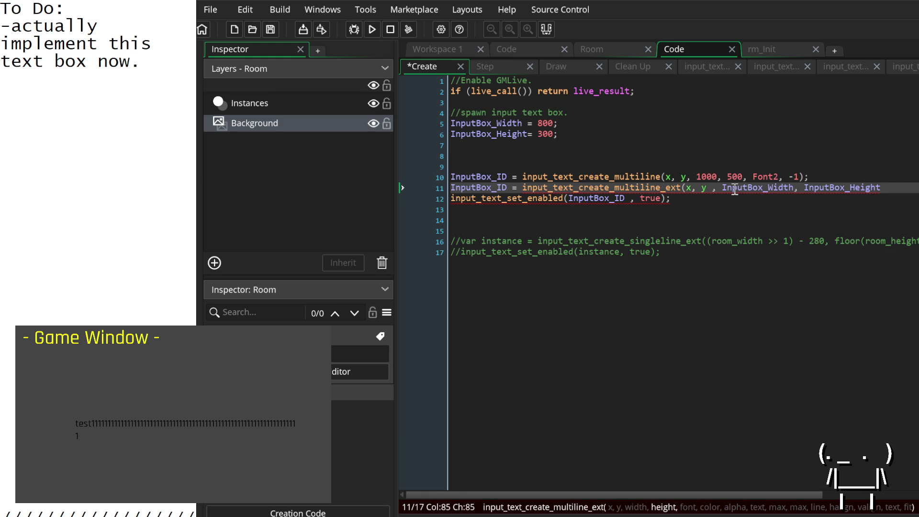
Add the line InputBox_Font = Font2 under the spawn comment.
type(",")
key("Up")
key("Up")
key("Up")
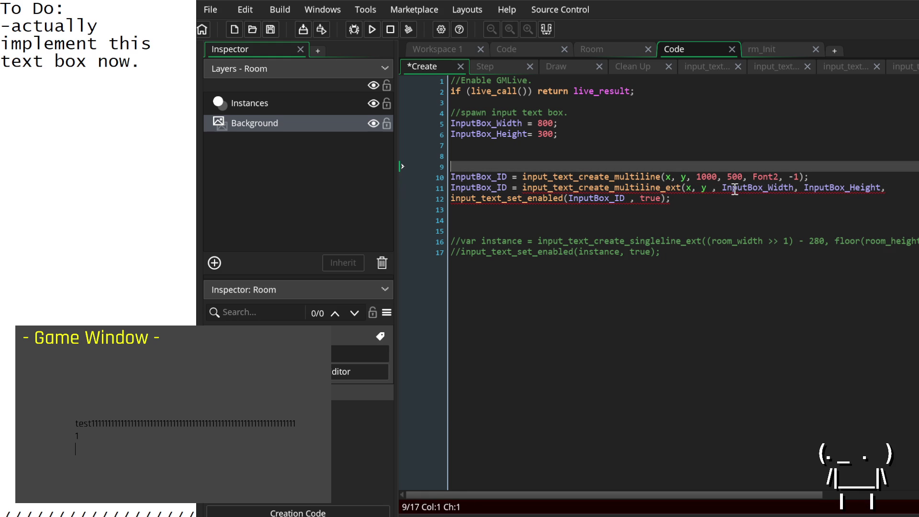
key("Return")
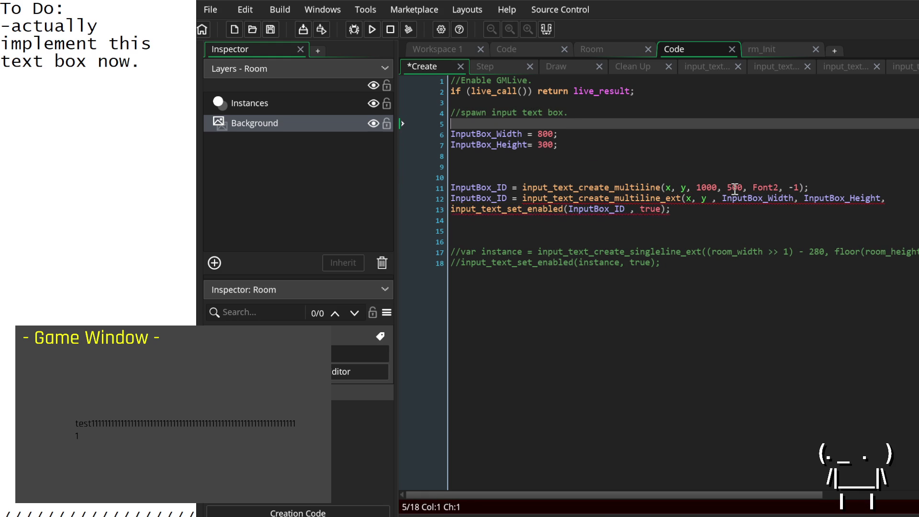
type("Input")
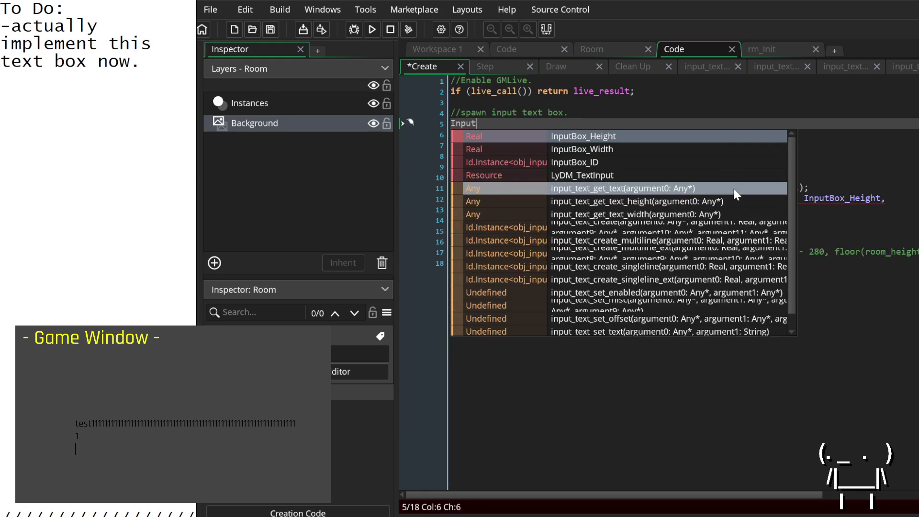
type("Box_Font")
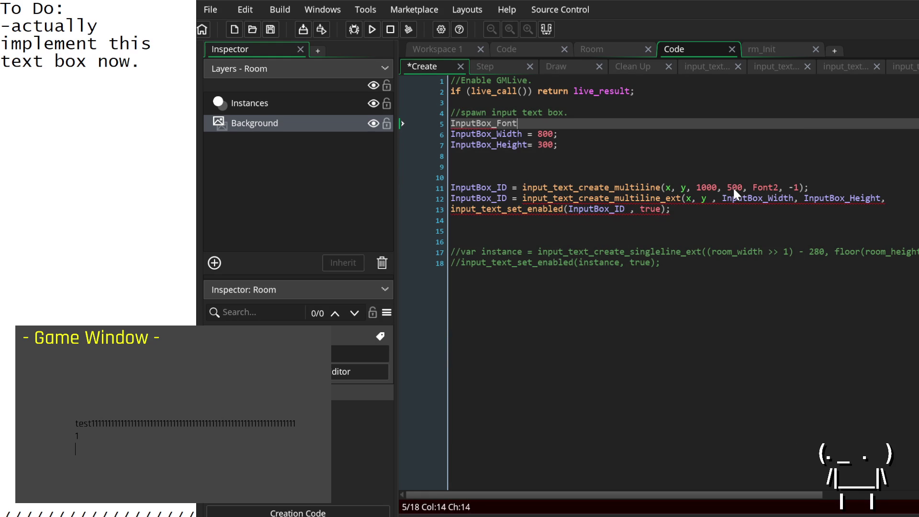
type(" = Font2")
Append InputBox_Font as the font argument of the multiline_ext call.
left_click(887, 198)
type("InputBox")
key("Down")
key("Down")
key("Return")
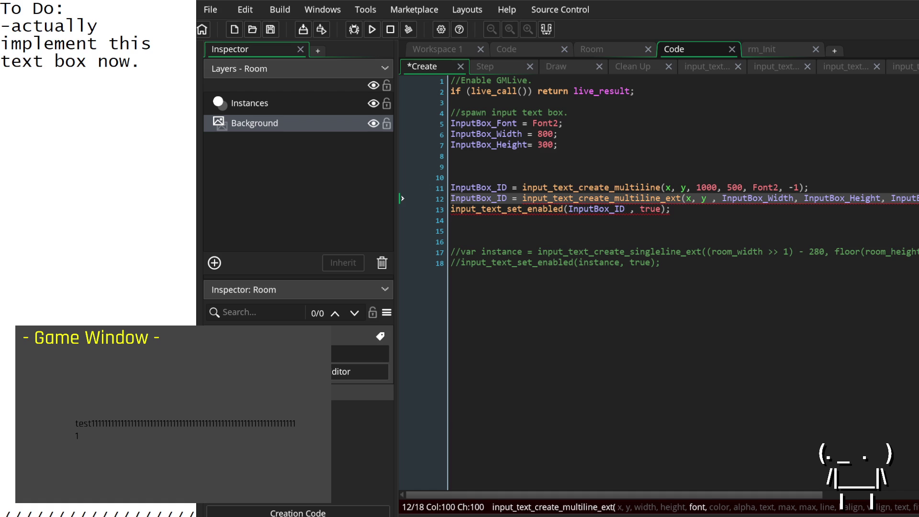
Add InputBox_Color = c_green; on a new line below the font variable.
key("Up")
key("Up")
key("Up")
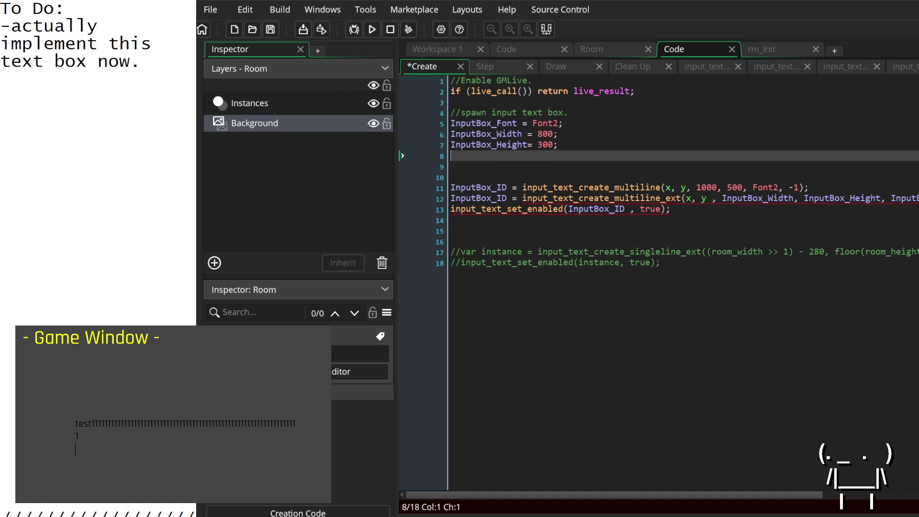
key("Return")
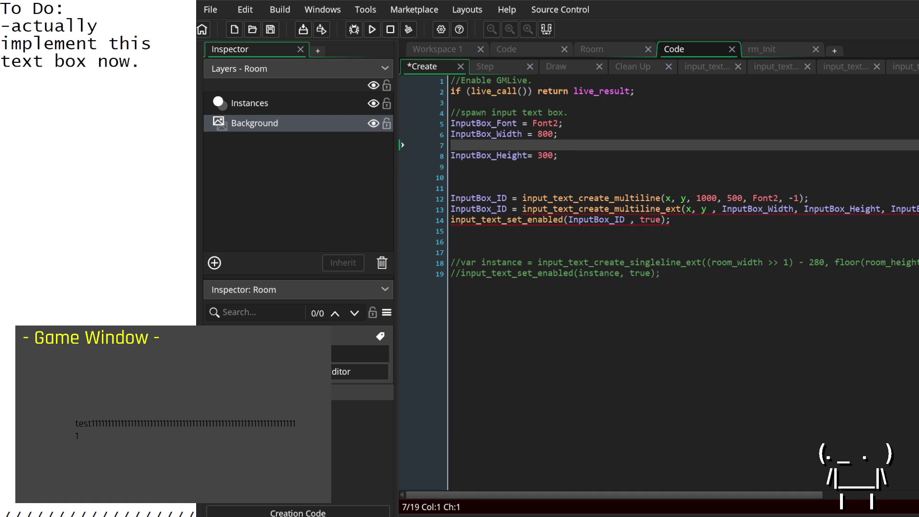
key("BackSpace")
key("Up")
key("Return")
type("InputBox_Color")
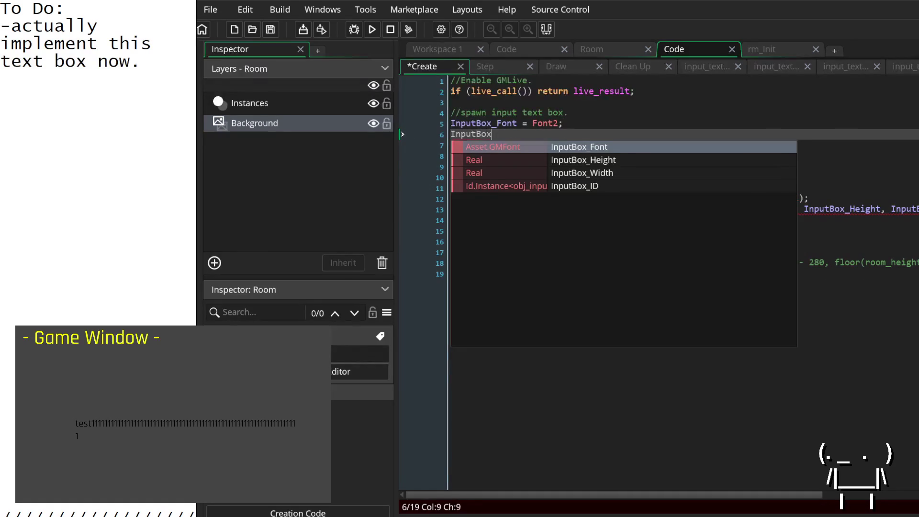
type(" = ")
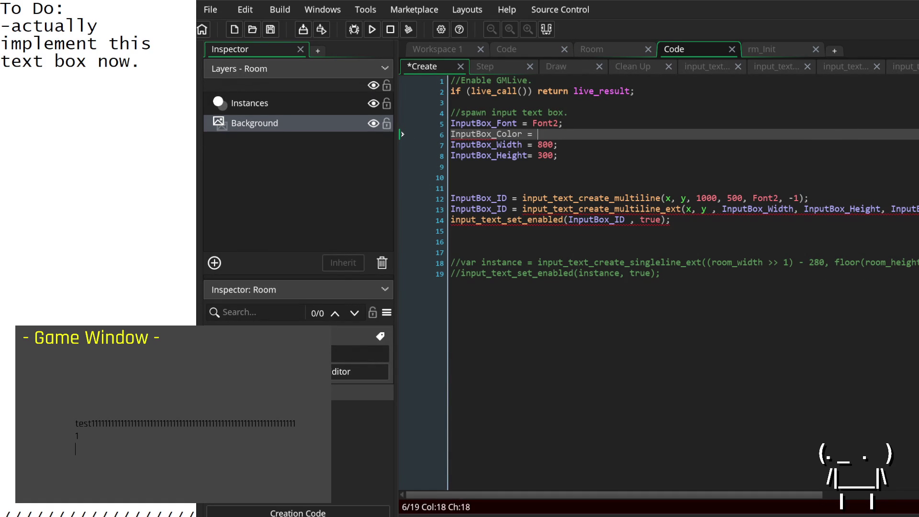
type("c")
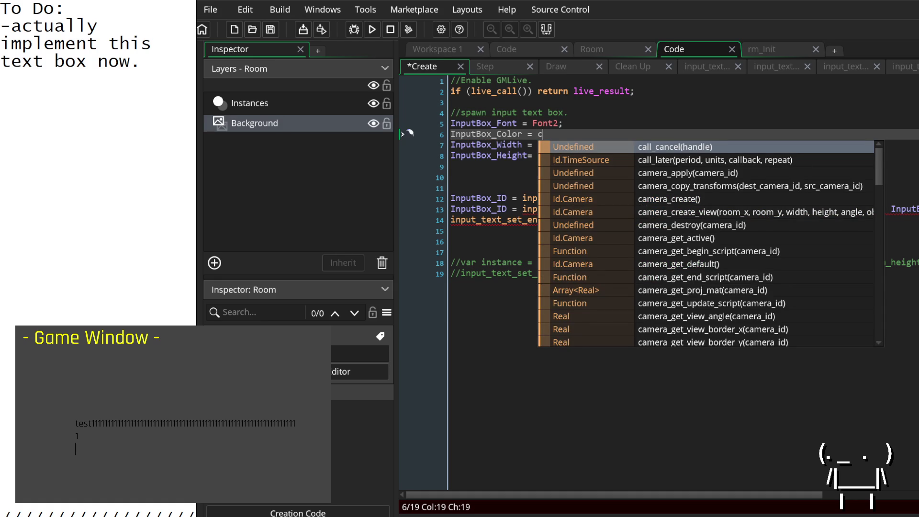
type("_")
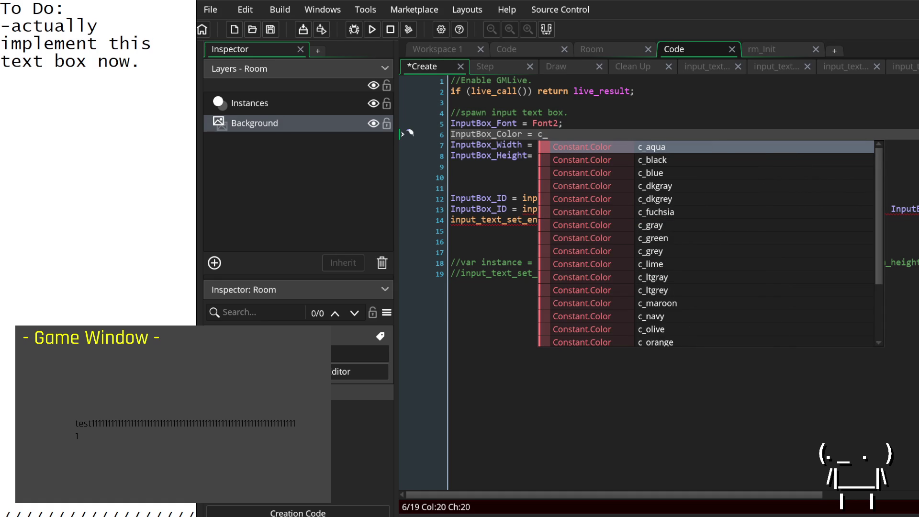
type("green;")
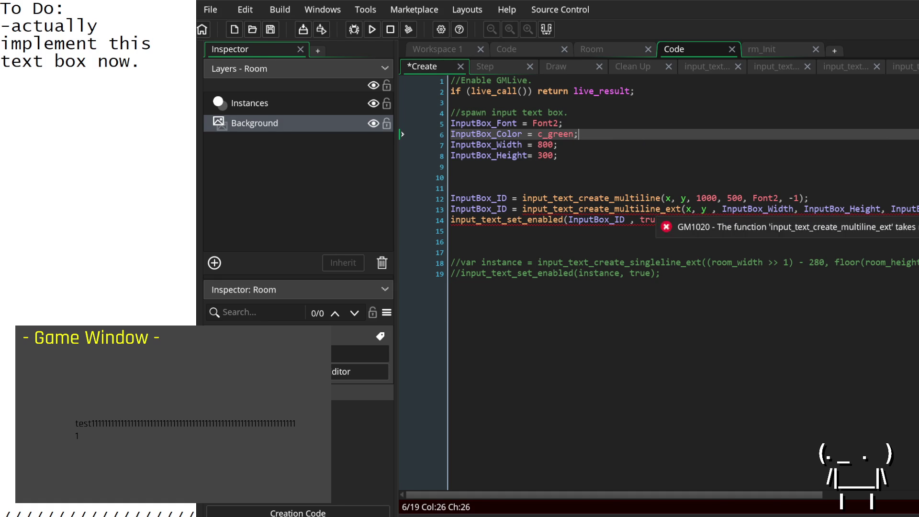
Paste InputBox_Color after InputBox_Font as the colour argument of the multiline_ext call.
left_click(669, 209)
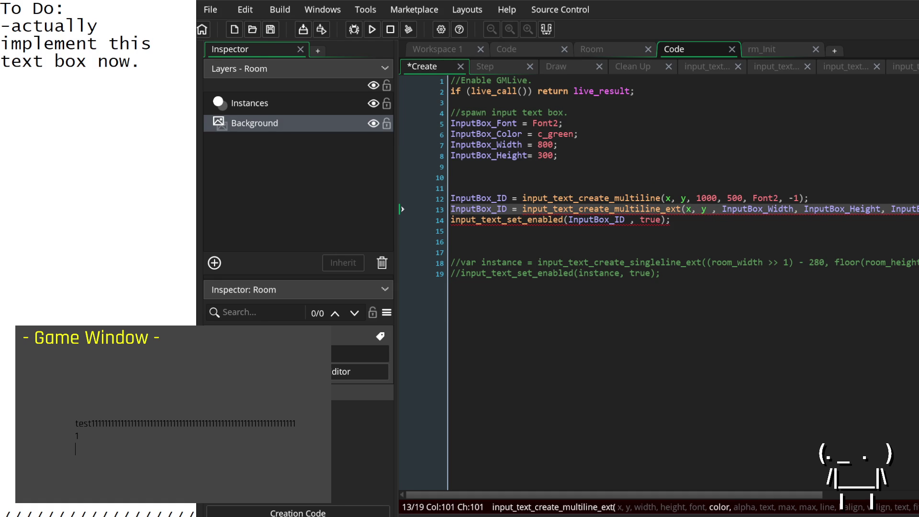
double_click(481, 134)
key("ctrl+c")
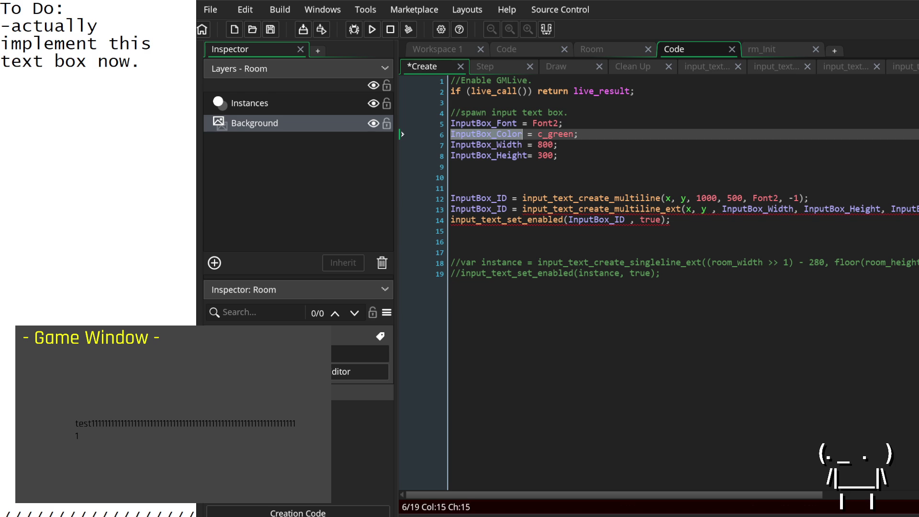
left_click(887, 211)
key("End")
key("ctrl+v")
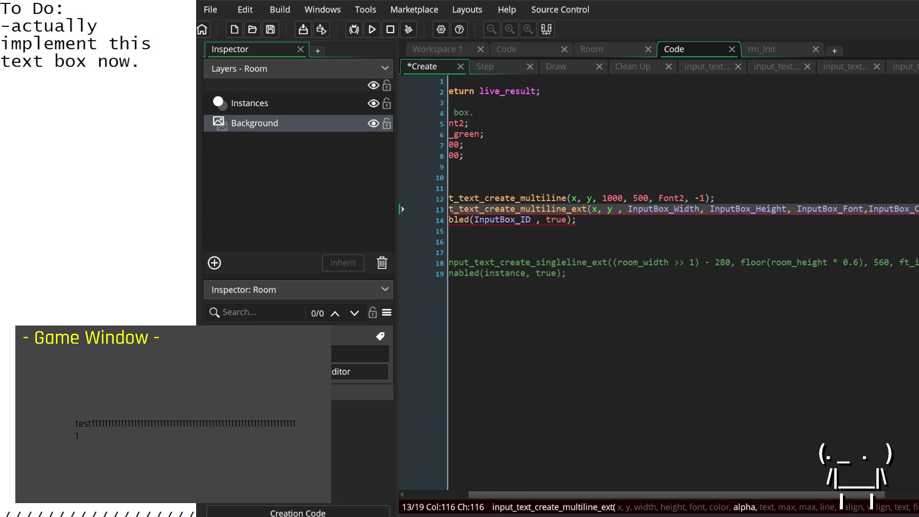
scroll(574, 124, "left", 5)
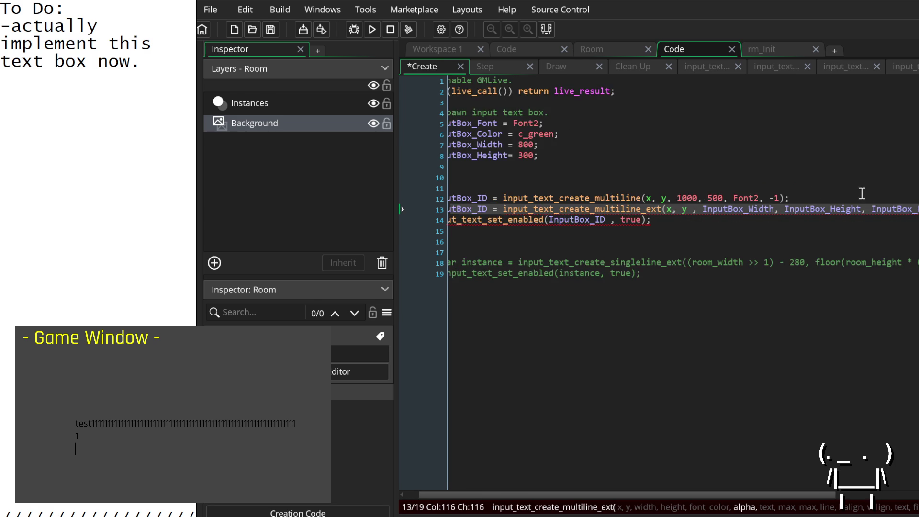
left_click(595, 135)
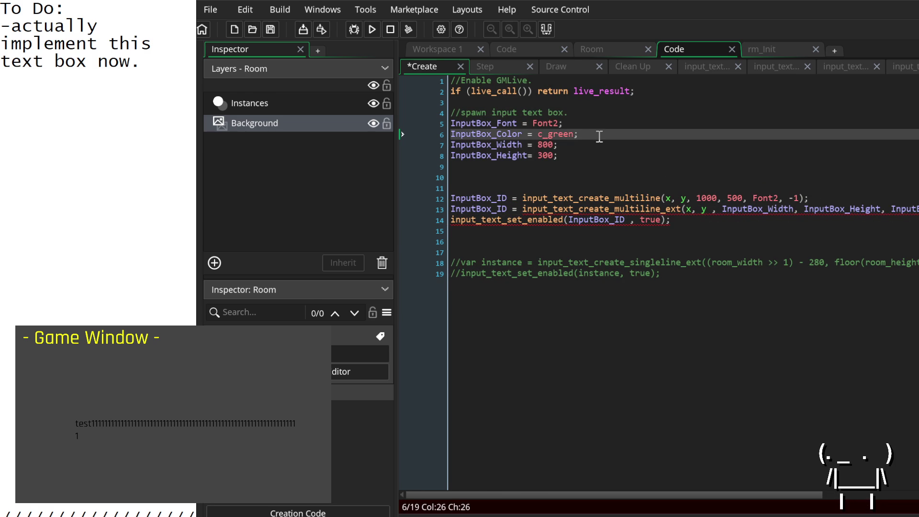
key("Return")
type("I")
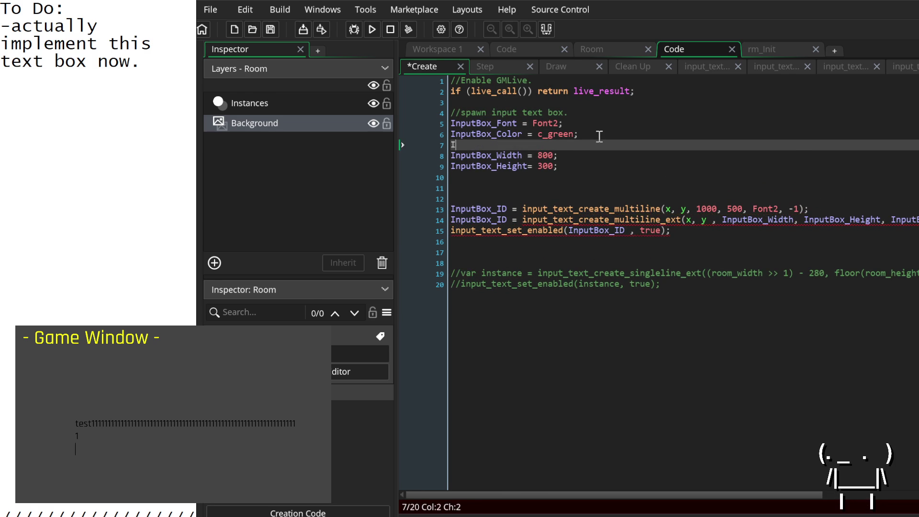
type("nputBox_")
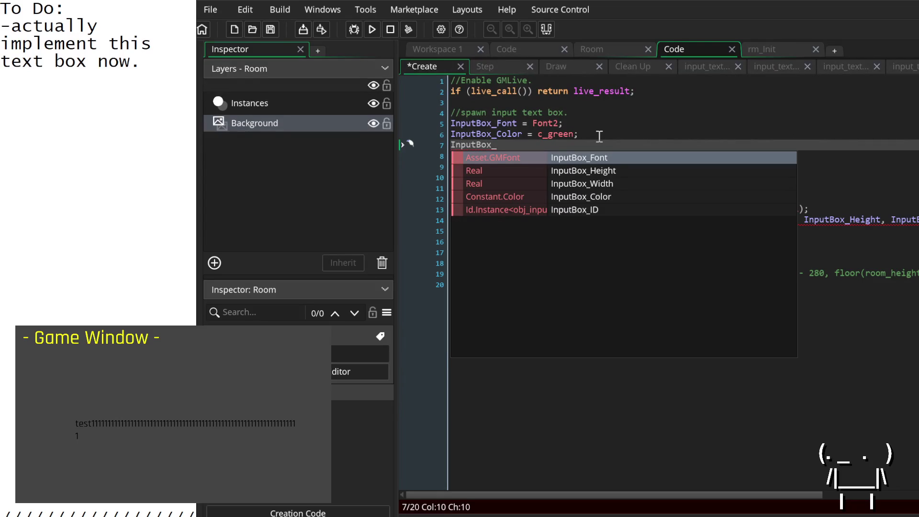
type("Alpha ")
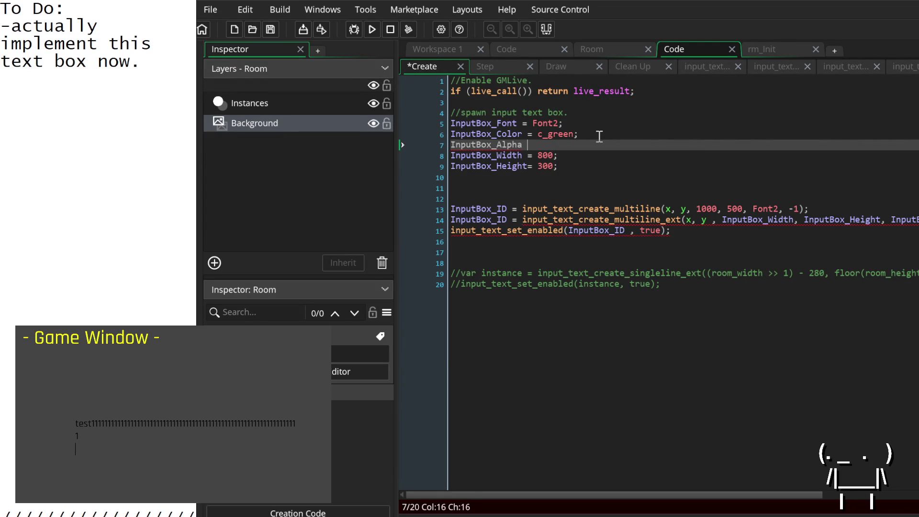
type("= 0.5;")
double_click(479, 145)
scroll(579, 239, "right", 3)
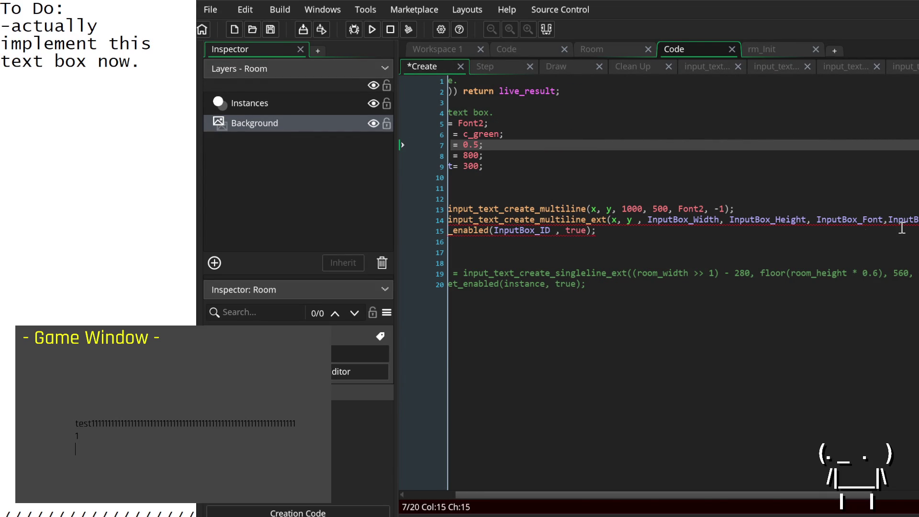
left_click(861, 222)
key("Right")
key("Right")
key("Right")
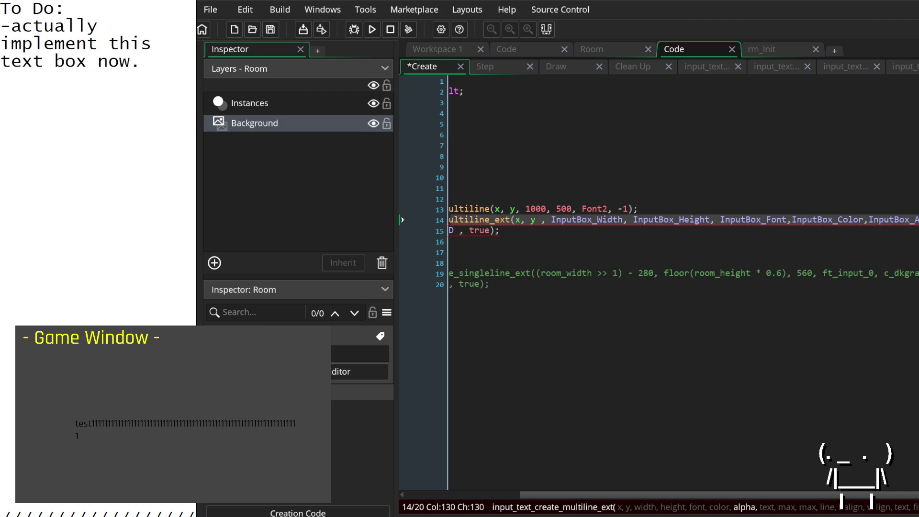
key("Right")
key("Up")
key("Down")
key("Right")
key("Right")
key("Right")
key("Down")
key("Down")
key("Down")
Uncomment the singleline example on line 19 and review its argument values.
scroll(646, 275, "left", 3)
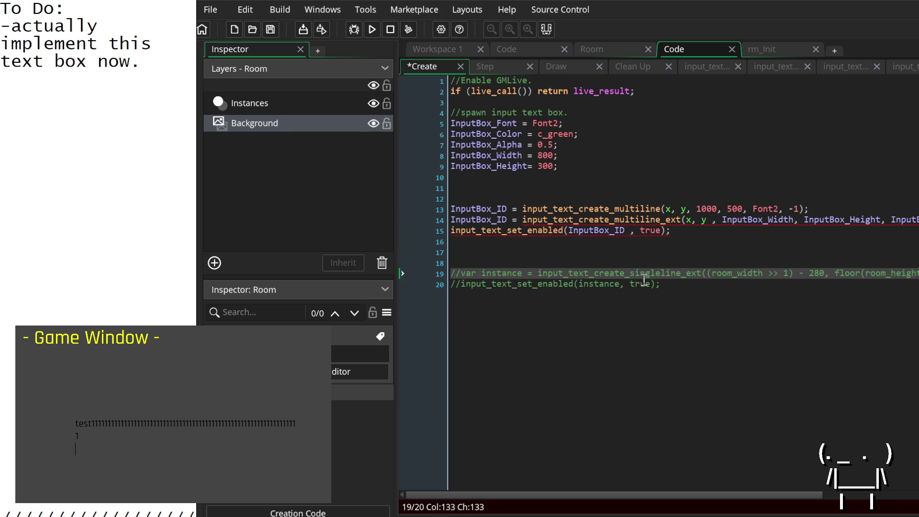
left_click(461, 275)
key("BackSpace")
key("BackSpace")
scroll(554, 287, "right", 3)
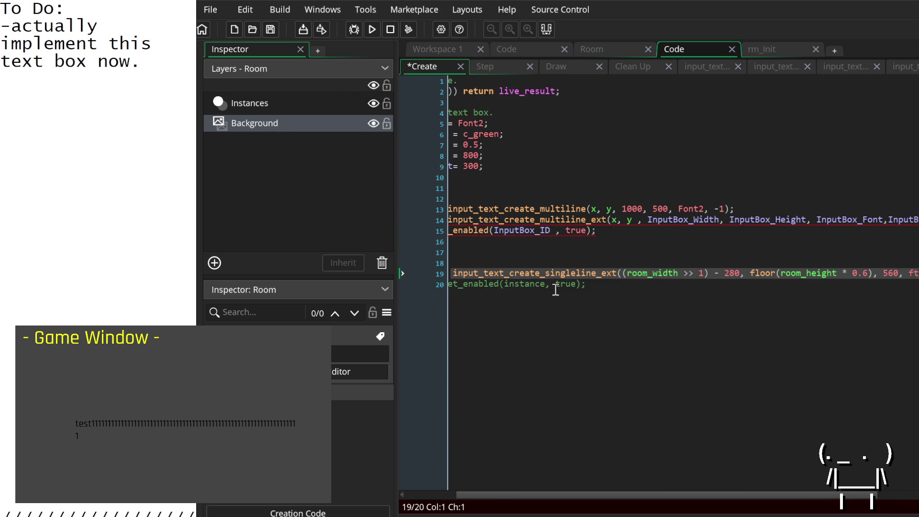
left_click(893, 277)
left_click(895, 281)
scroll(894, 281, "right", 3)
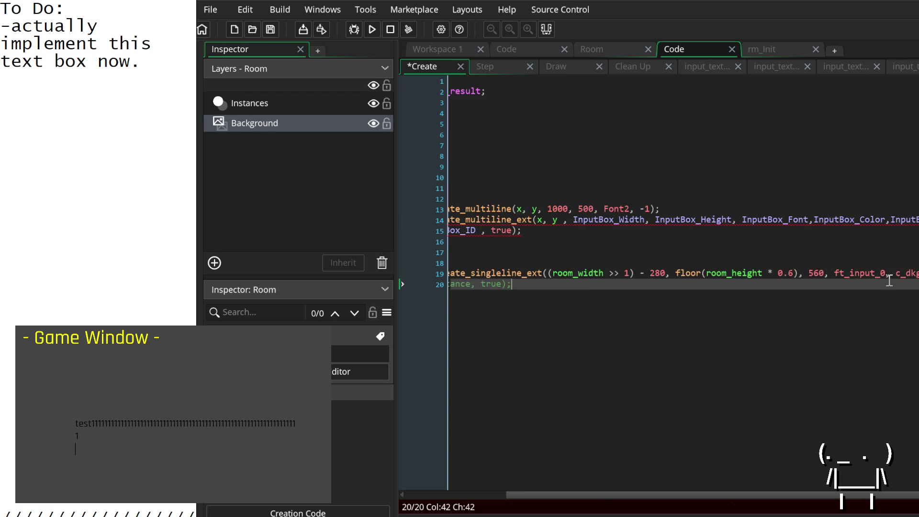
left_click(838, 273)
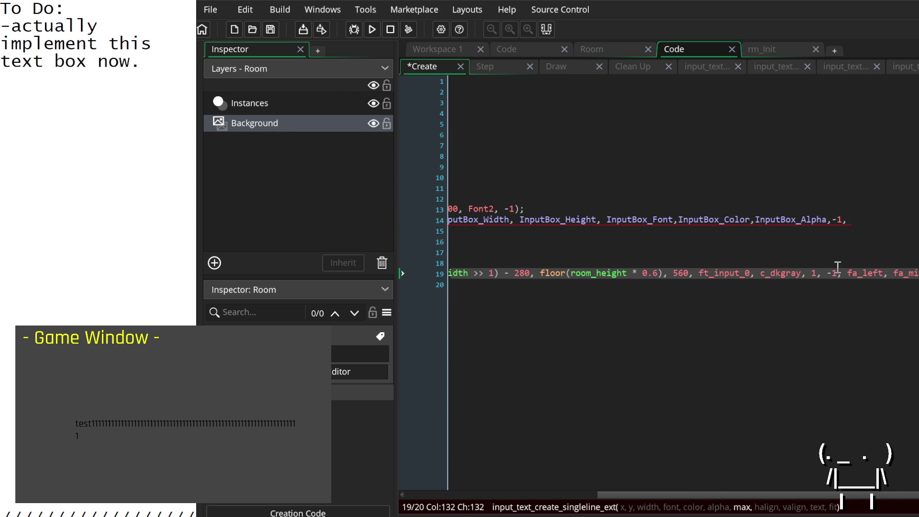
Type -1 defaults and alignment constants after InputBox_Alpha on line 14.
left_click(864, 219)
type("-1")
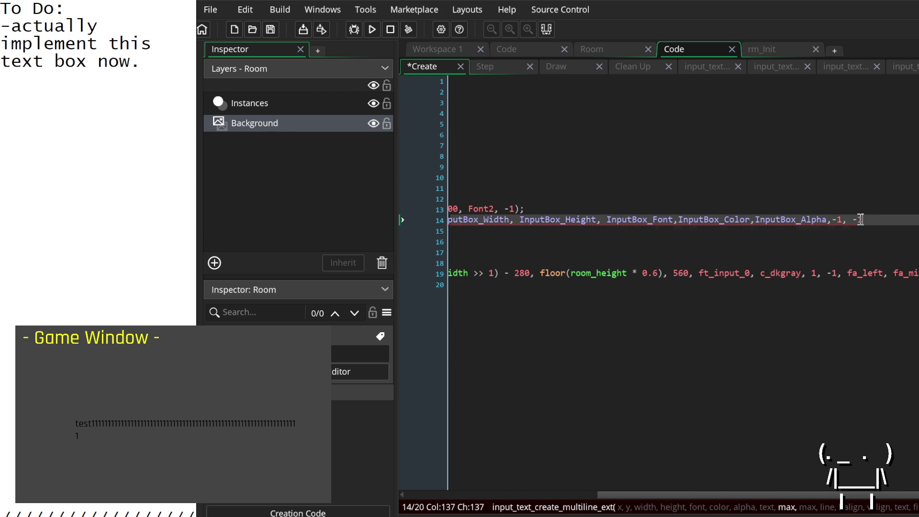
type(",f")
type("a")
key("BackSpace")
key("BackSpace")
left_click(834, 273)
left_click(879, 219)
type("-1, ")
type("_left")
type(",")
type(" fa_le")
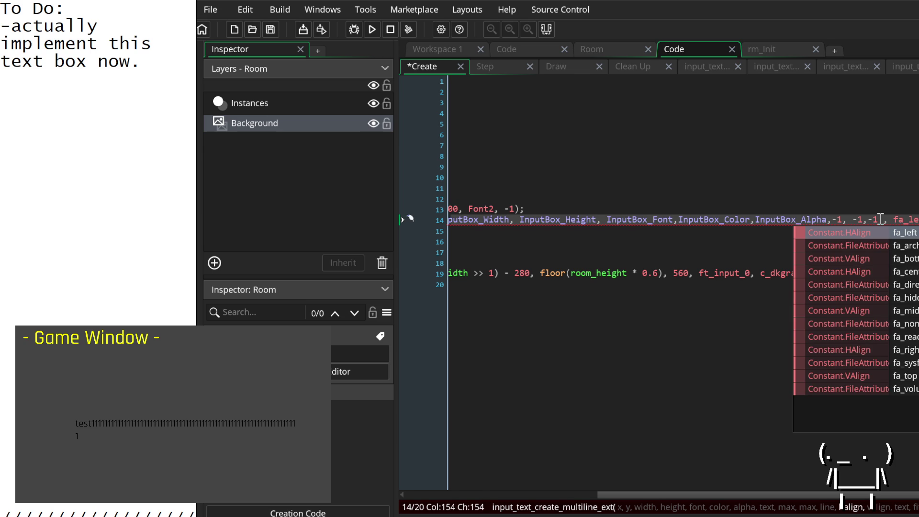
type("me,")
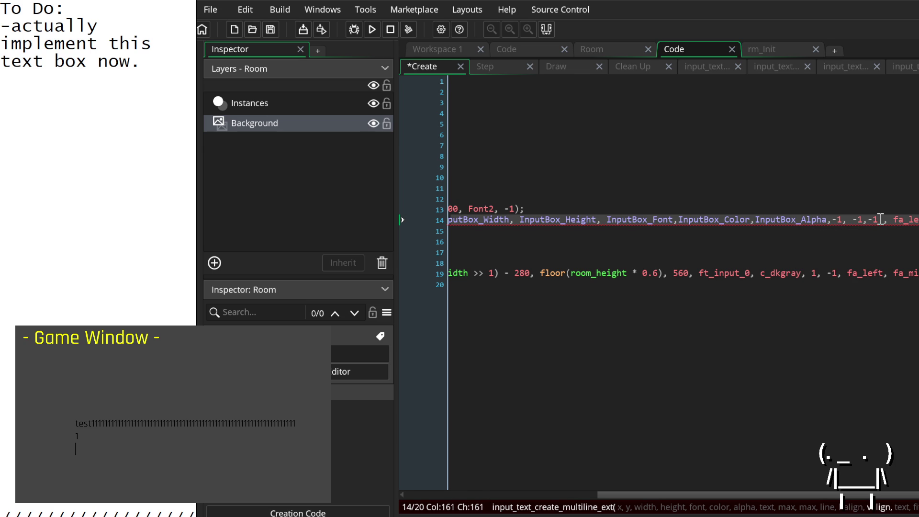
Replace the misplaced fa_left argument on line 14 with -1.
left_click(916, 272)
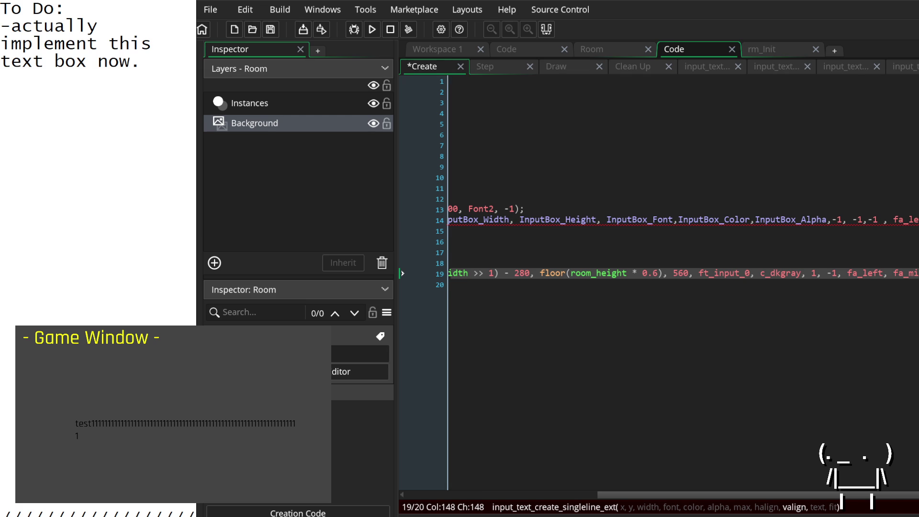
key("Up")
key("Up")
key("Up")
key("Left")
key("Left")
key("Left")
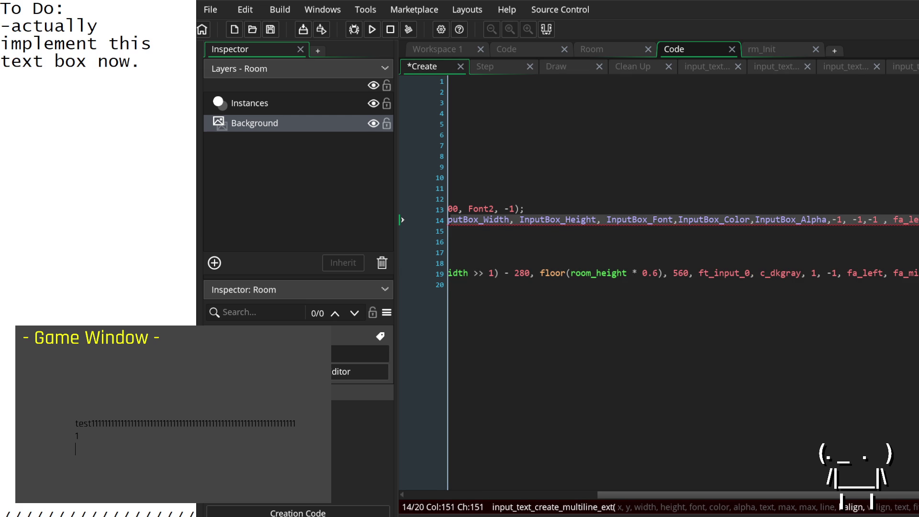
key("Left")
key("BackSpace")
key("BackSpace")
key("BackSpace")
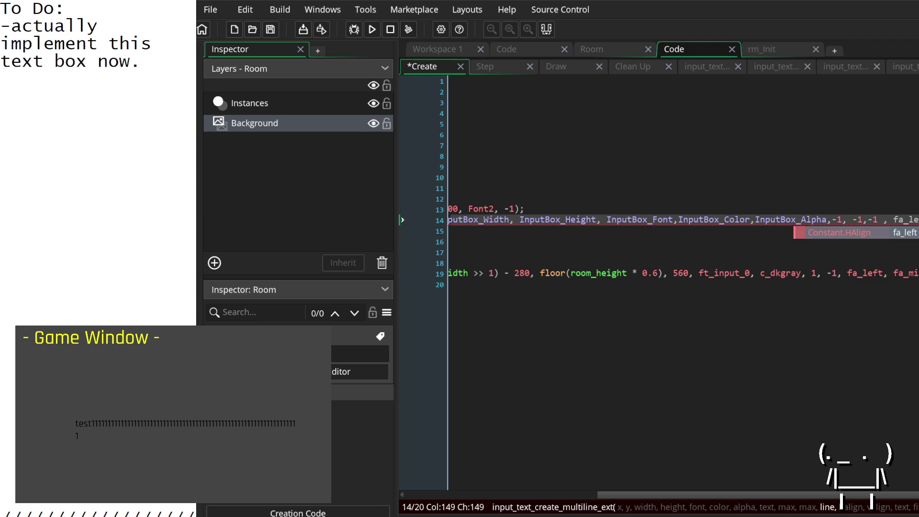
type("-1,,")
scroll(601, 221, "left", 5)
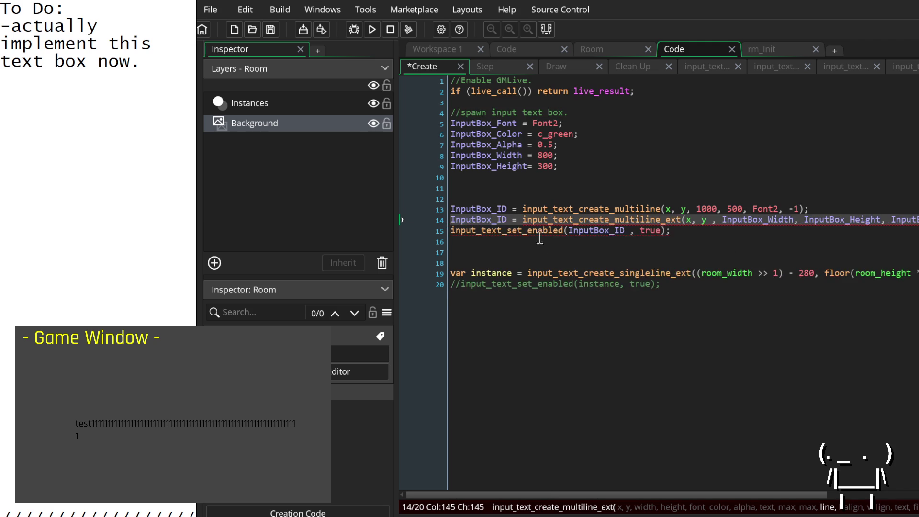
middle_click(601, 221)
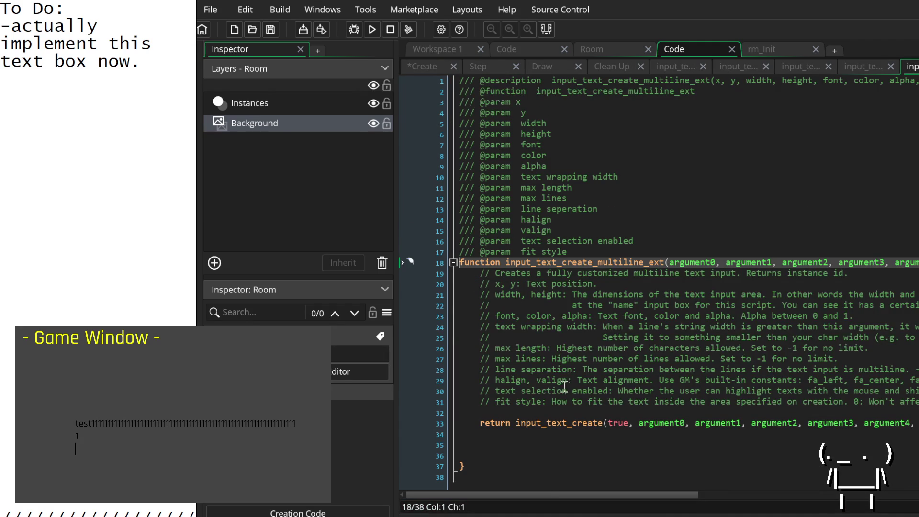
Close the multiline_ext definition script and go back to the Create event.
scroll(549, 369, "right", 3)
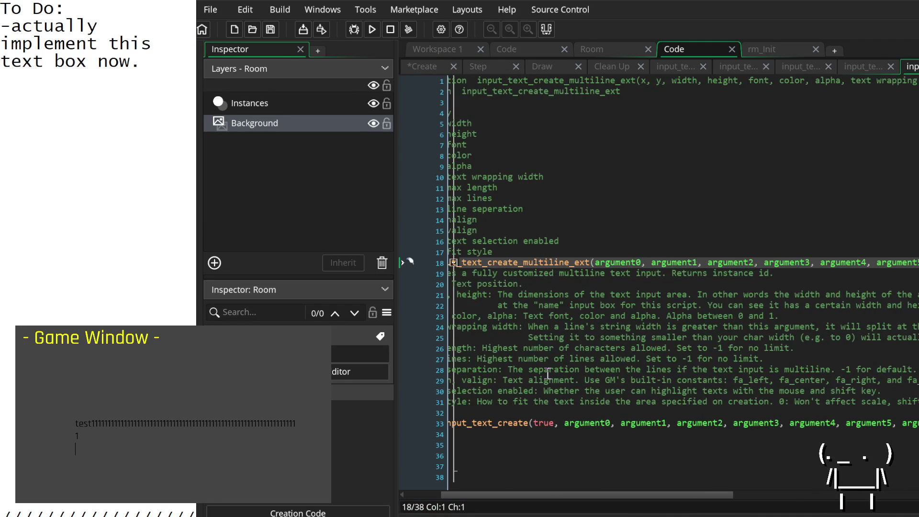
scroll(563, 375, "left", 3)
key("ctrl+w")
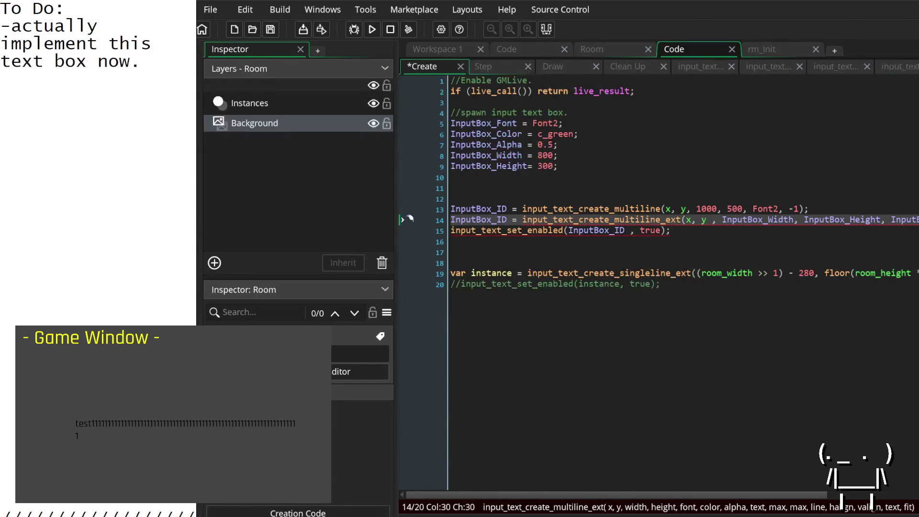
Insert fa_left and fa_middle after the -1 arguments on line 14.
scroll(765, 251, "right", 10)
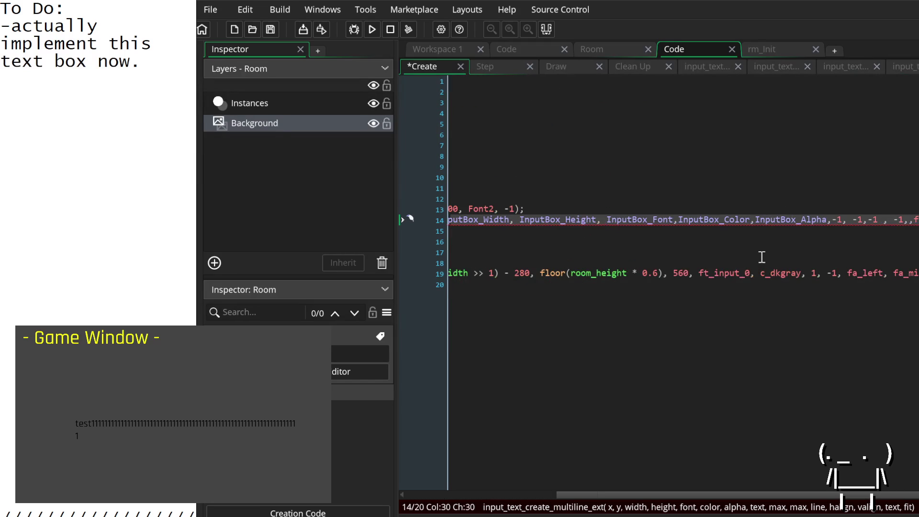
left_click(910, 220)
type("fa_left")
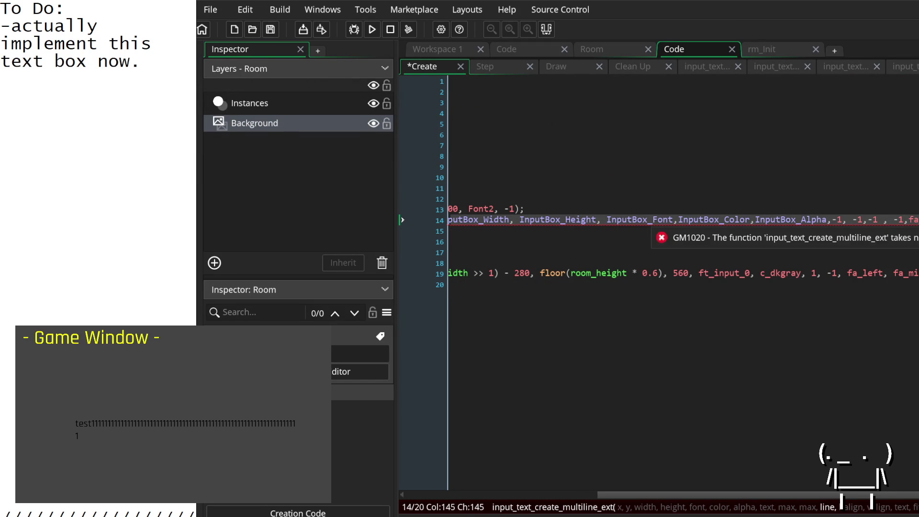
left_click(910, 219)
key("Right")
key("Right")
key("Right")
key("BackSpace")
key("BackSpace")
key("BackSpace")
type("a_")
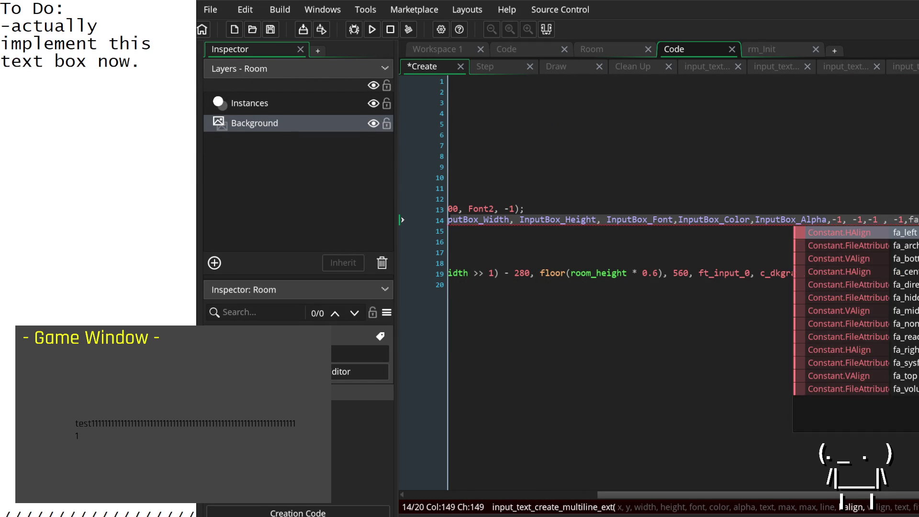
type("left,")
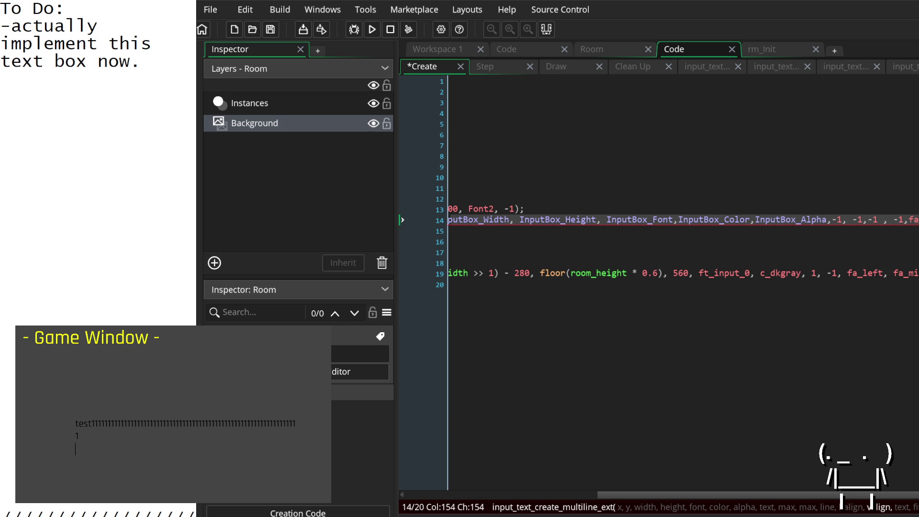
type("fa_middle,")
Add ', -1,' to line 14's multiline call and ', -1' to line 19's singleline call.
scroll(683, 241, "right", 1)
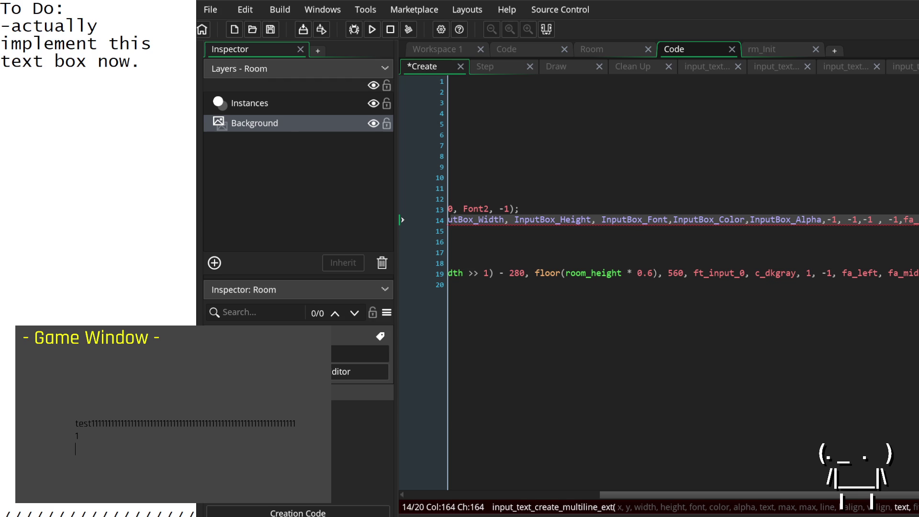
type(", -1,")
left_click(838, 273)
type(", -1")
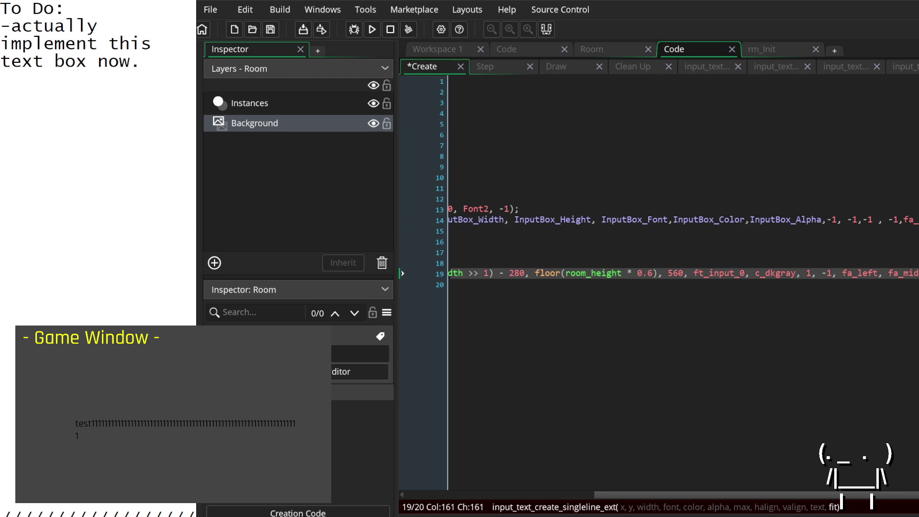
left_click(878, 220)
key("Right")
key("Right")
key("Right")
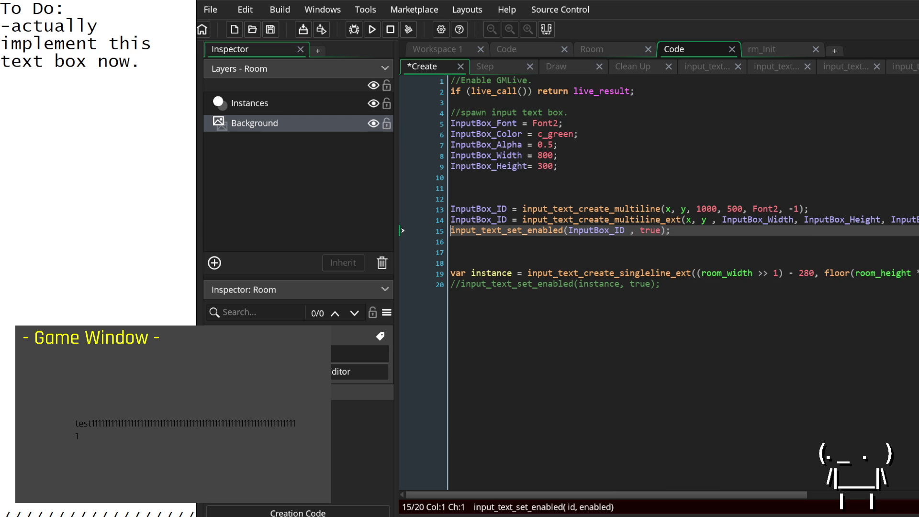
left_click(452, 274)
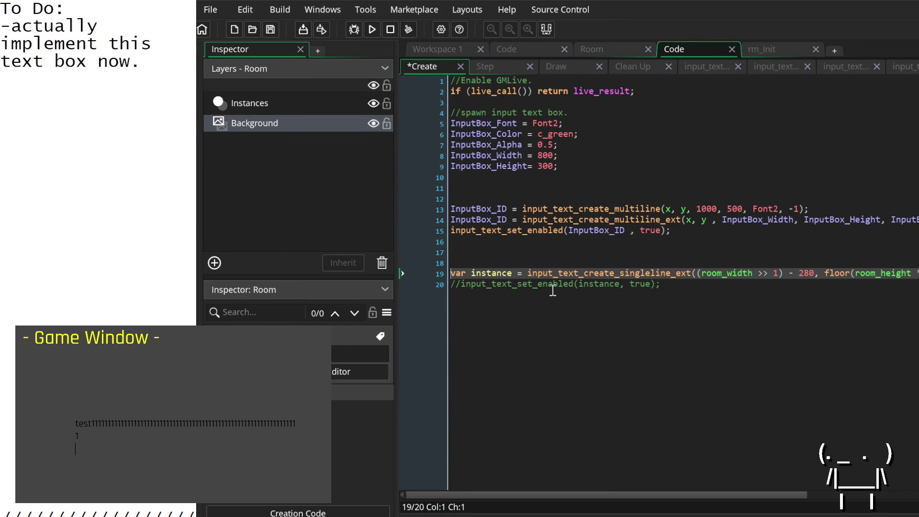
scroll(554, 292, "right", 3)
scroll(554, 292, "right", 3)
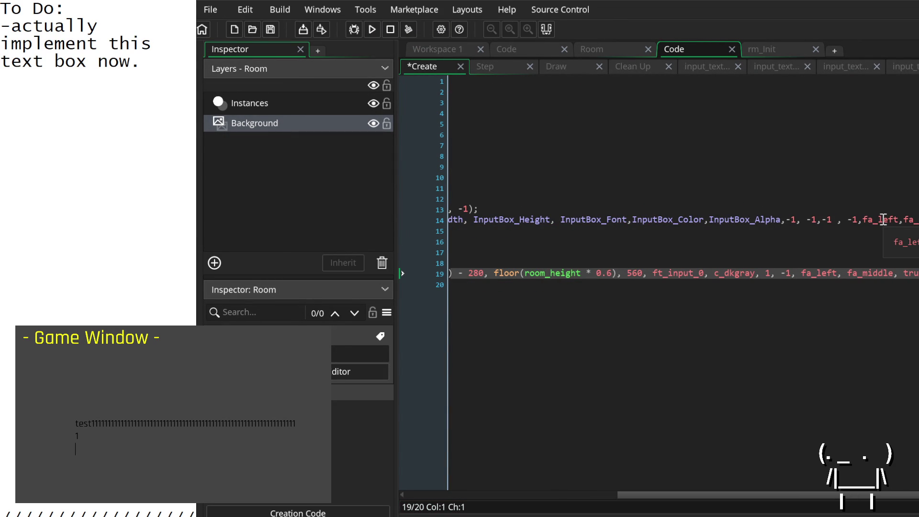
left_click(883, 219)
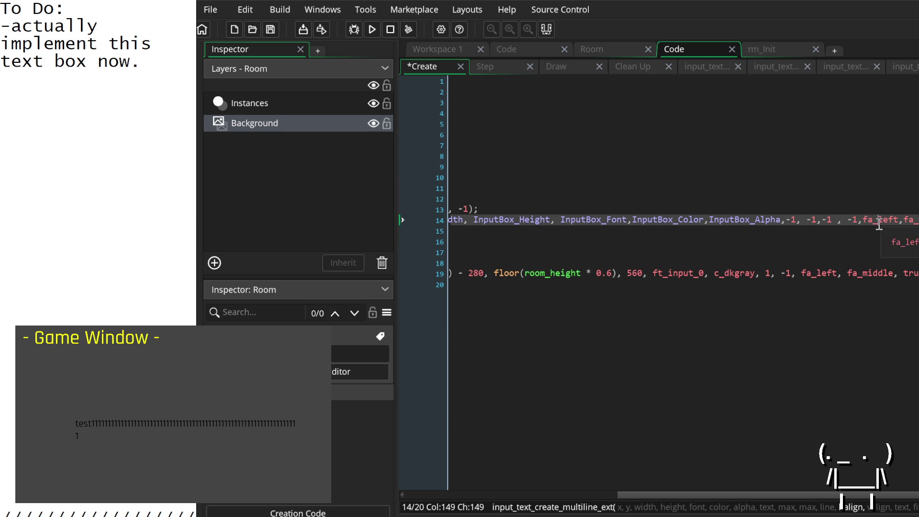
scroll(883, 318, "left", 6)
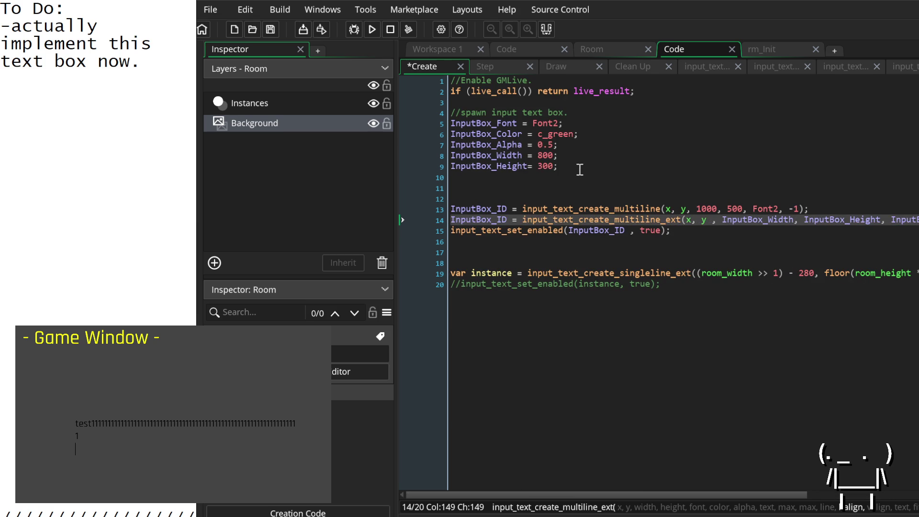
left_click(583, 169)
Add InputBox_Halign = fa_left; and InputBox_Valign = fa_middle; below the height variable.
key("Return")
key("Return")
type("Inp")
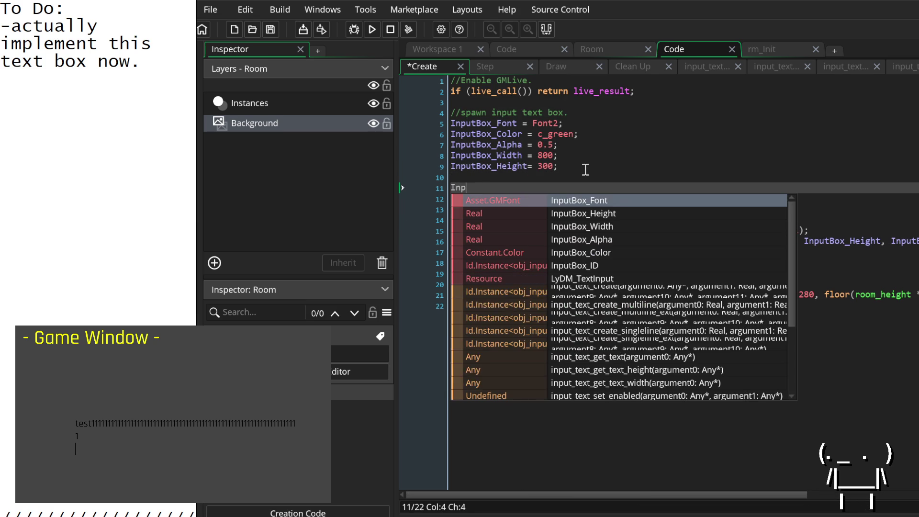
type("utBox_H")
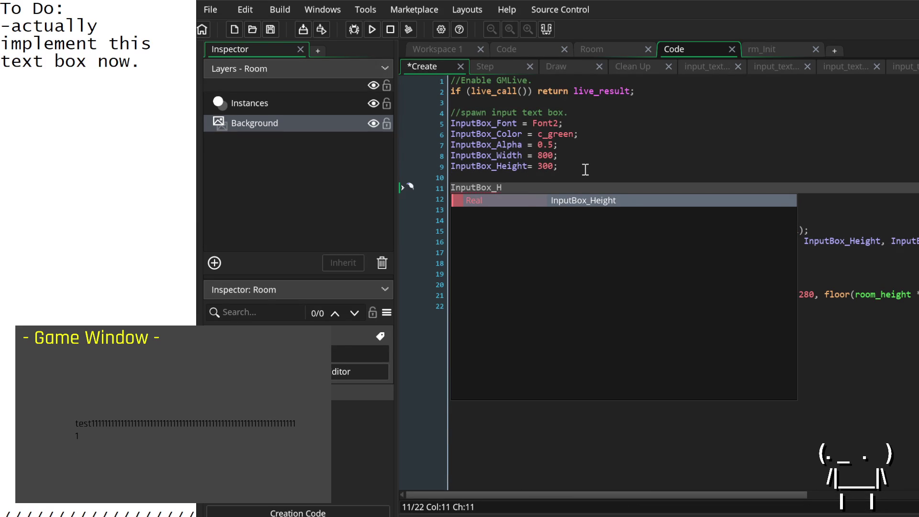
type("align = fa_middle;")
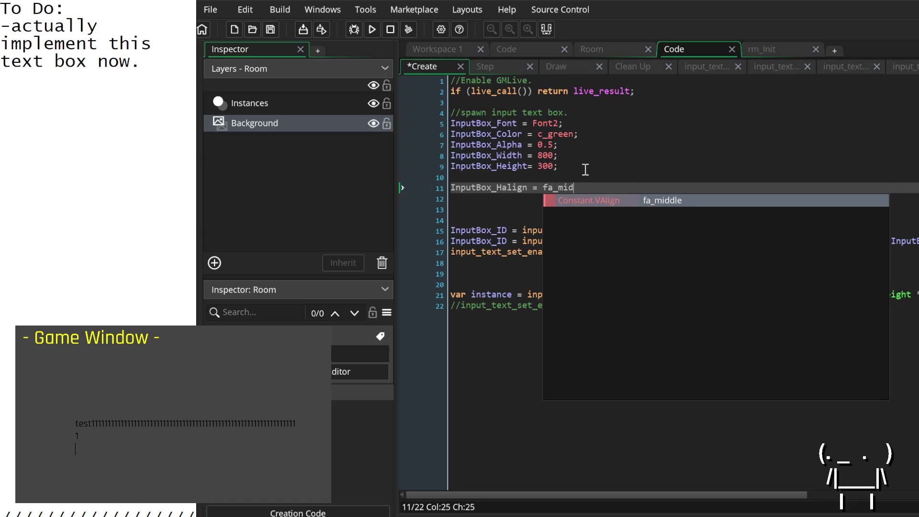
key("Return")
type("Inp")
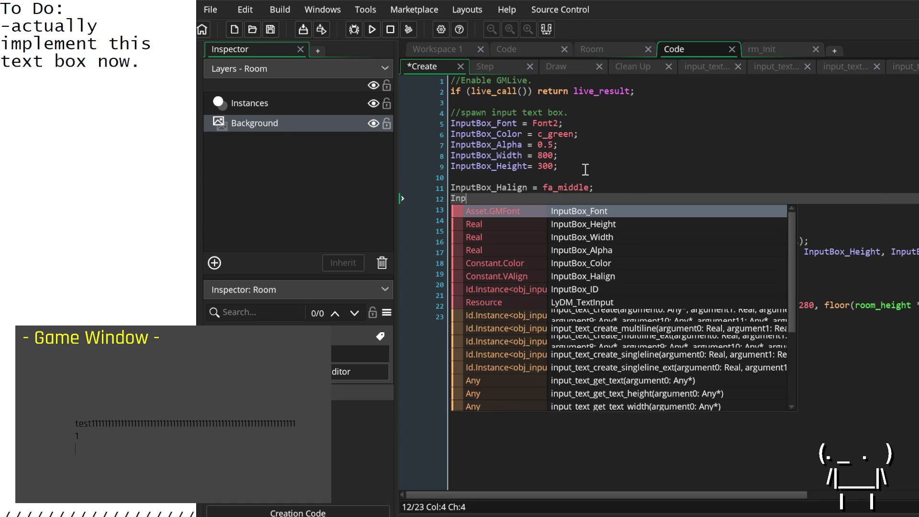
type("utBox_Valign = fa_")
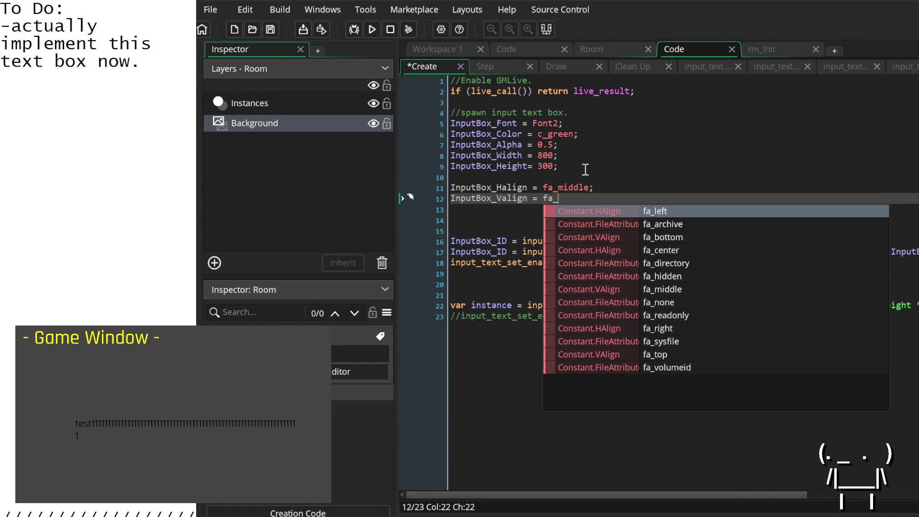
type("mi")
key("Return")
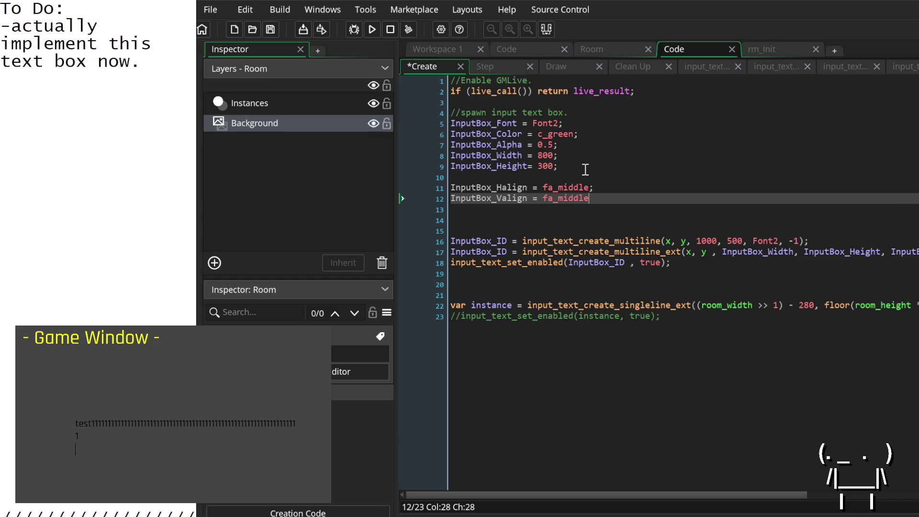
key("Up")
key("BackSpace")
key("BackSpace")
key("BackSpace")
key("BackSpace")
key("BackSpace")
key("BackSpace")
type("l")
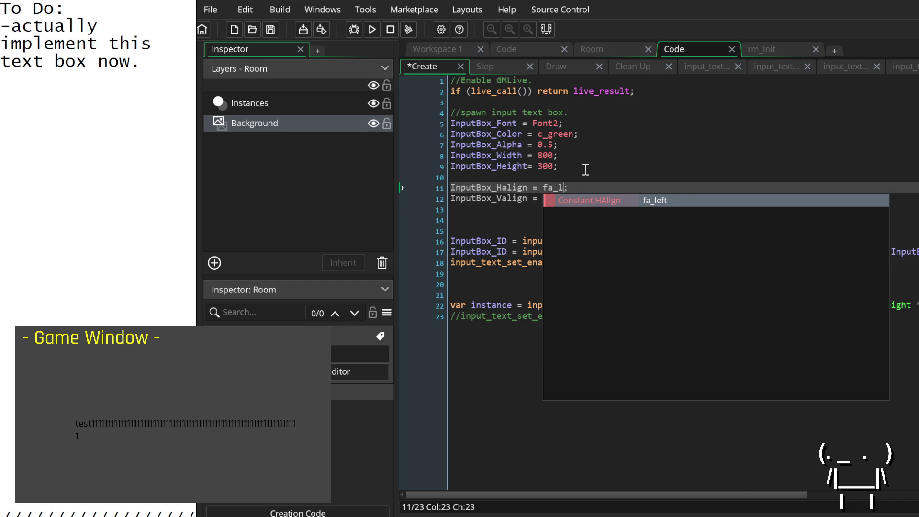
key("Return")
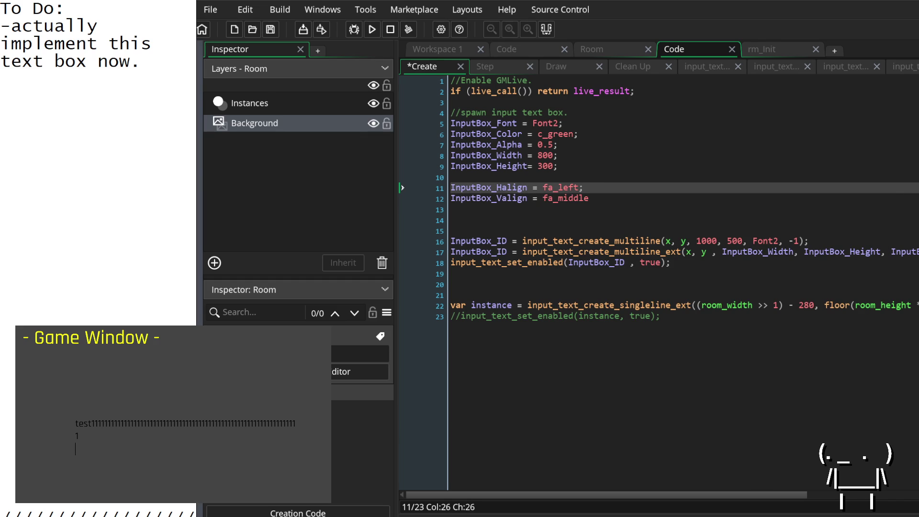
Replace fa_left on line 17 with InputBox_Halign.
scroll(545, 388, "right", 5)
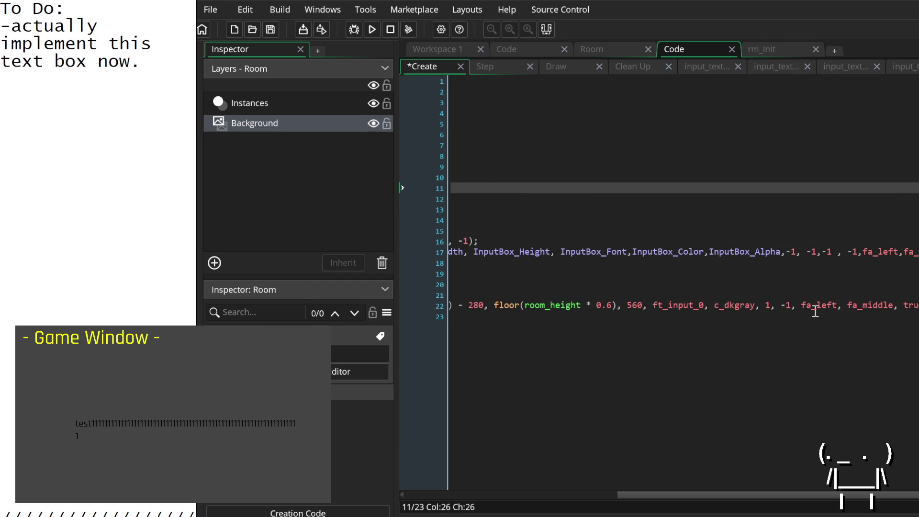
left_click(895, 251)
scroll(896, 250, "left", 5)
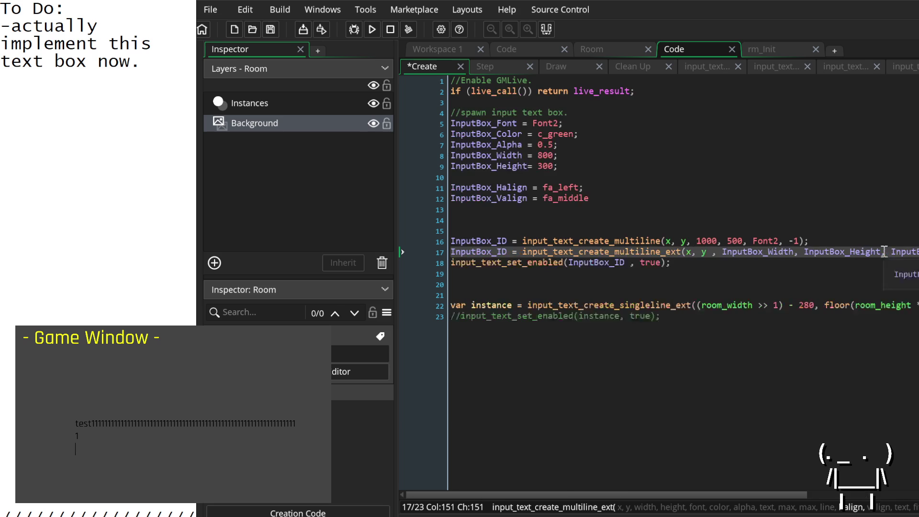
double_click(508, 188)
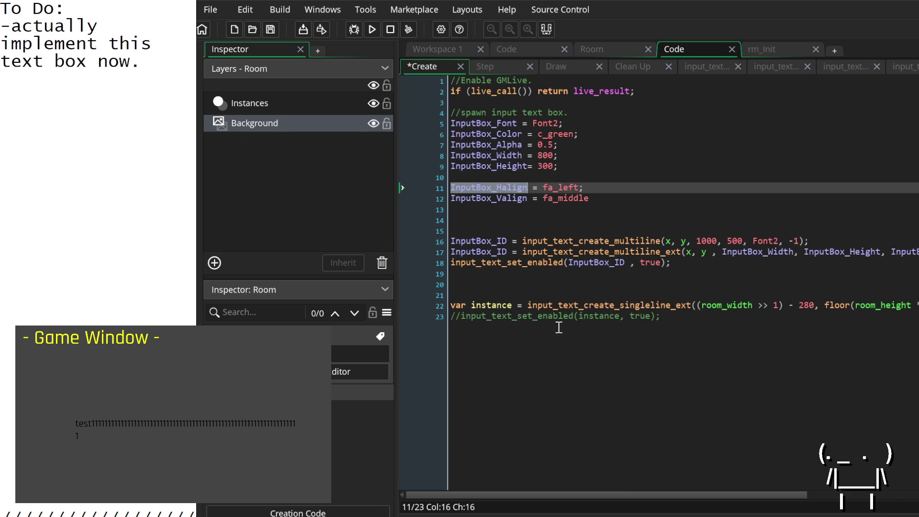
scroll(566, 329, "right", 3)
scroll(566, 329, "right", 10)
double_click(883, 252)
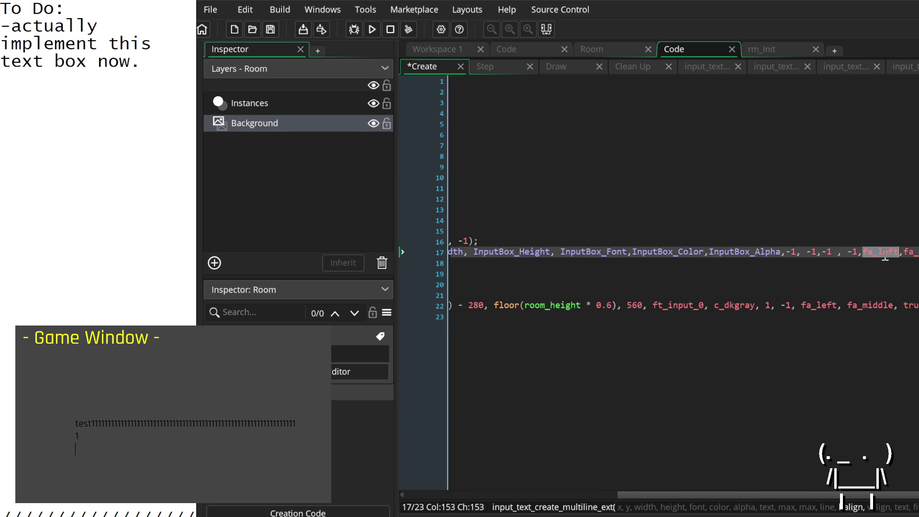
Replace fa_middle on line 17 with InputBox_Valign.
scroll(884, 258, "left", 12)
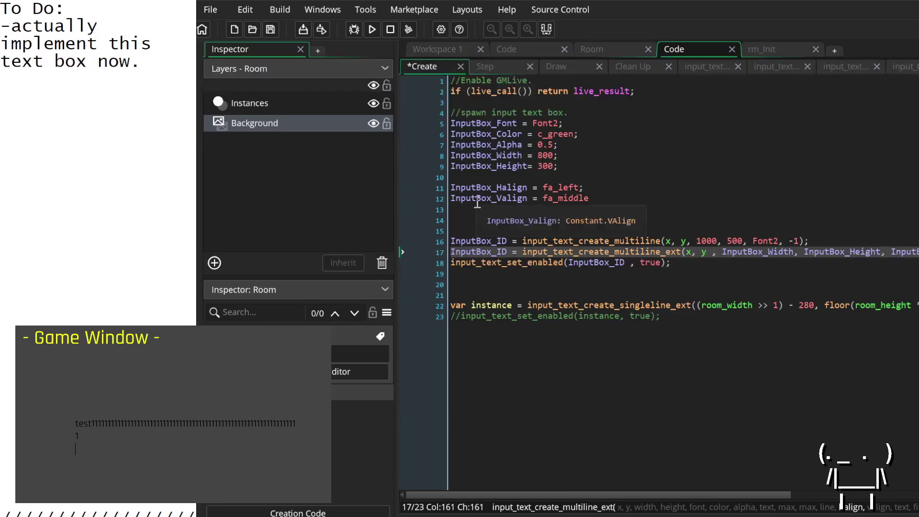
double_click(478, 198)
scroll(511, 254, "right", 15)
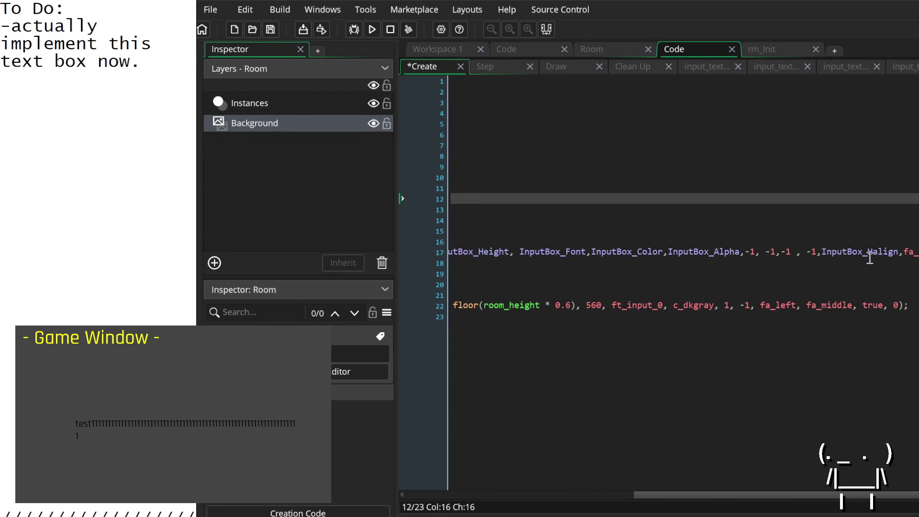
double_click(912, 253)
key("ctrl+v")
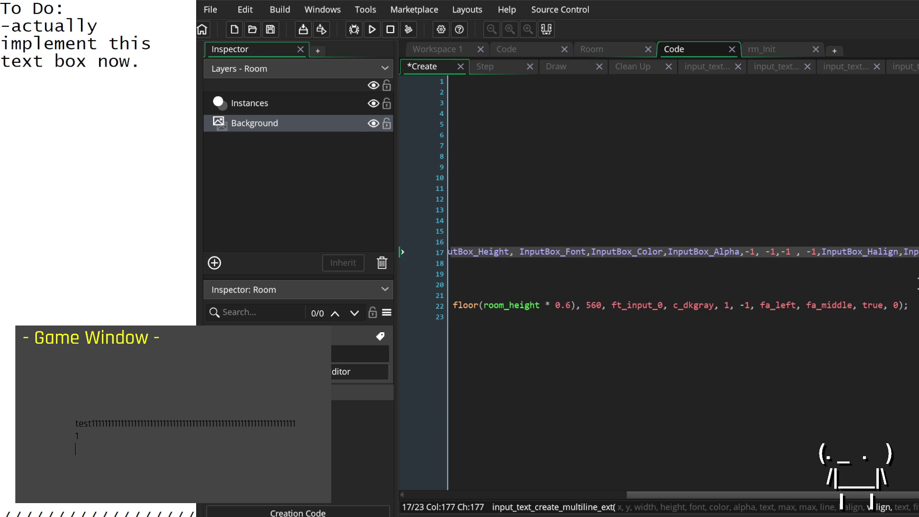
scroll(906, 287, "left", 15)
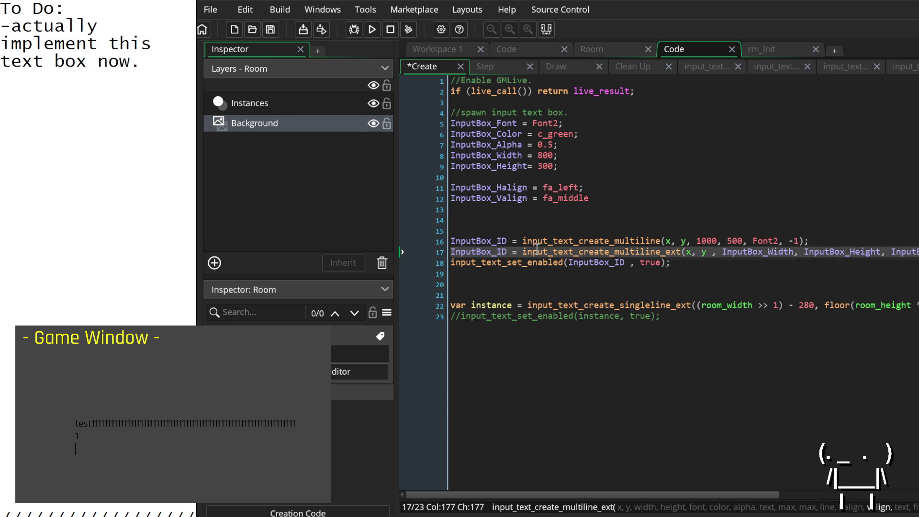
middle_click(536, 252)
scroll(683, 353, "down", 1)
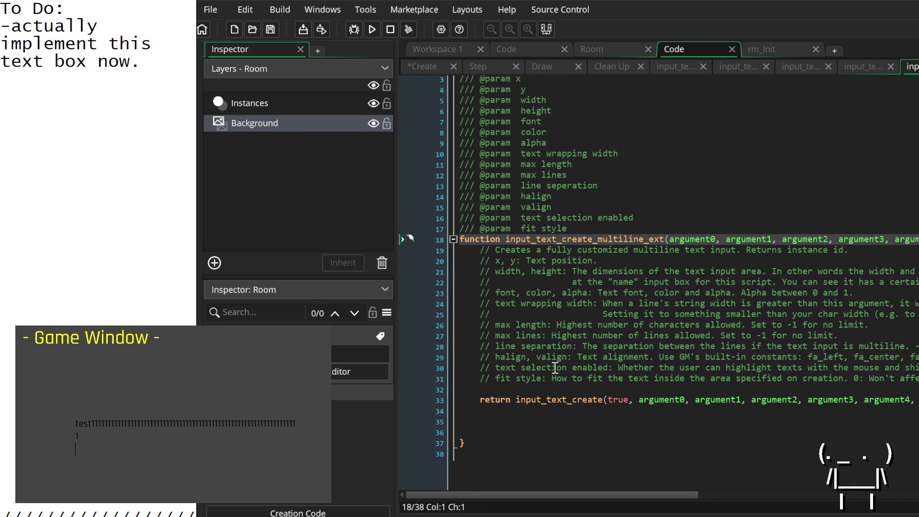
Read the fit style parameter note in input_text_create_multiline_ext's comments, then return to Create.
scroll(565, 370, "right", 5)
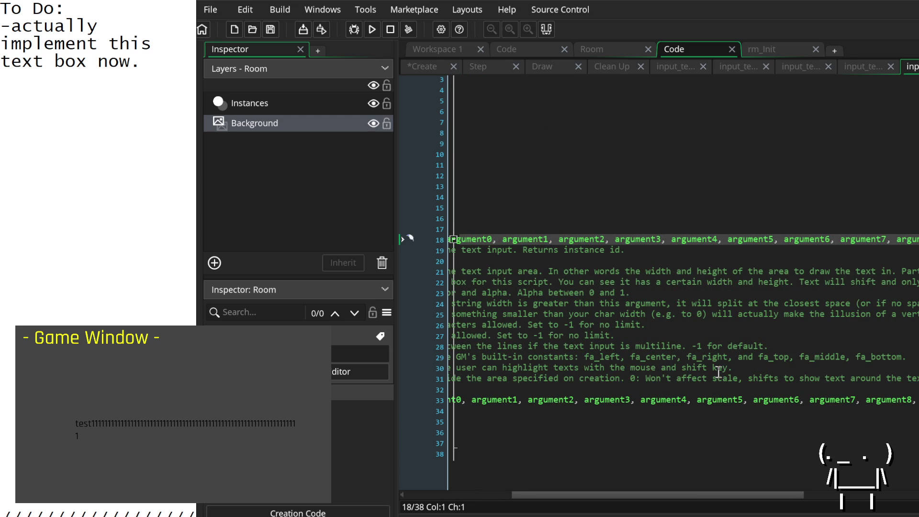
scroll(706, 371, "left", 5)
mouse_move(565, 383)
left_mouse_down()
mouse_move(586, 375)
mouse_move(599, 387)
left_mouse_up()
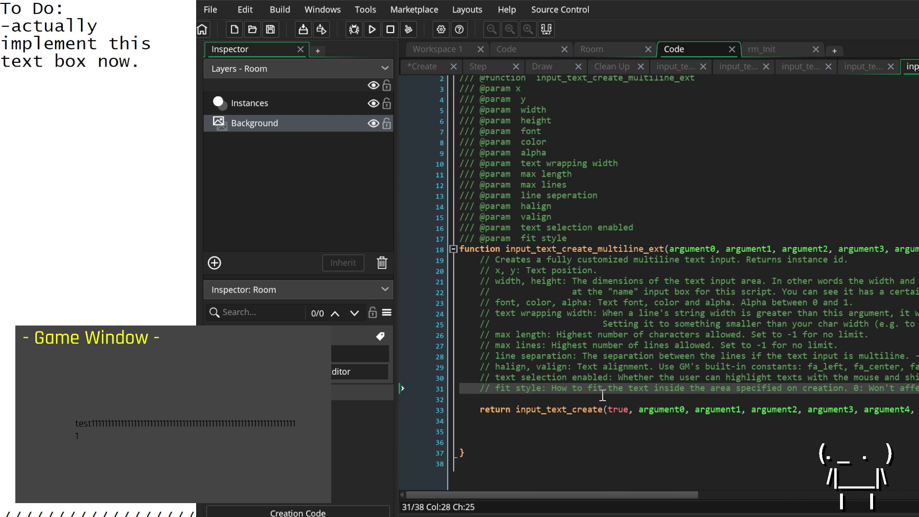
scroll(599, 390, "right", 2)
scroll(602, 393, "left", 2)
scroll(575, 395, "right", 2)
scroll(575, 394, "right", 6)
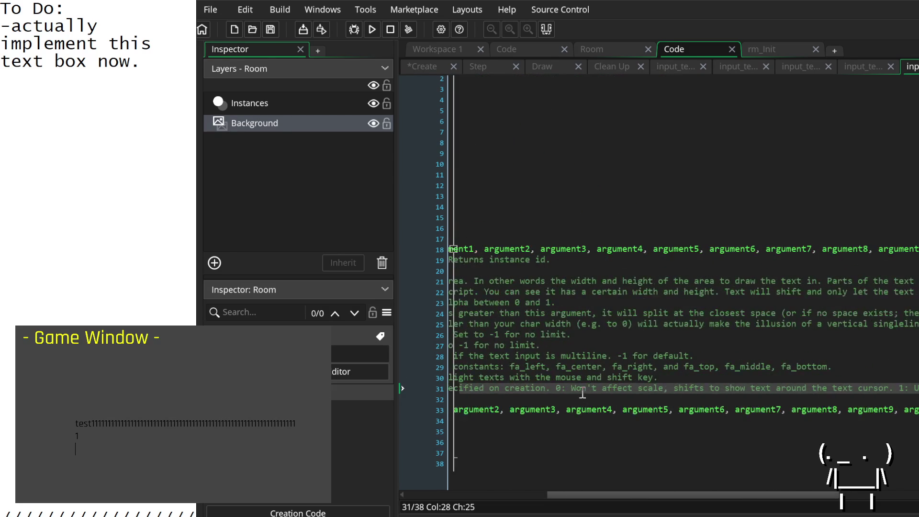
left_click(672, 389)
scroll(703, 390, "right", 6)
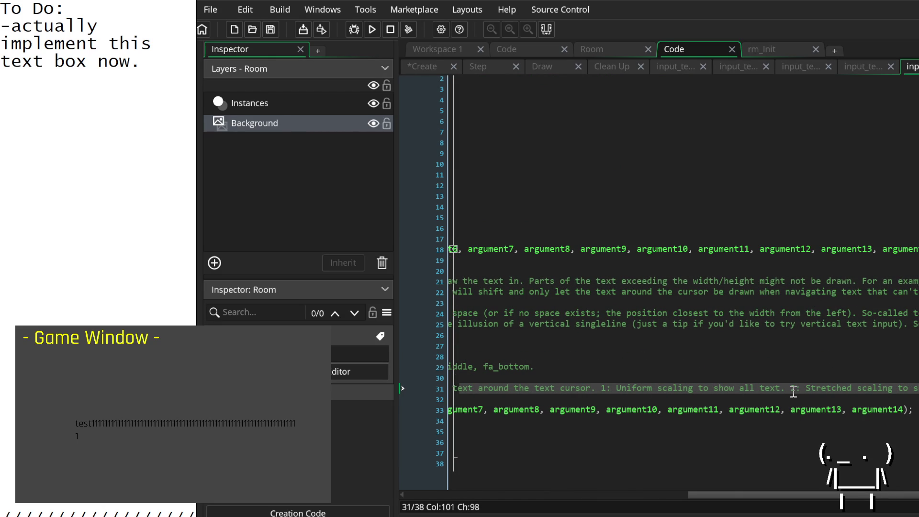
scroll(794, 391, "left", 12)
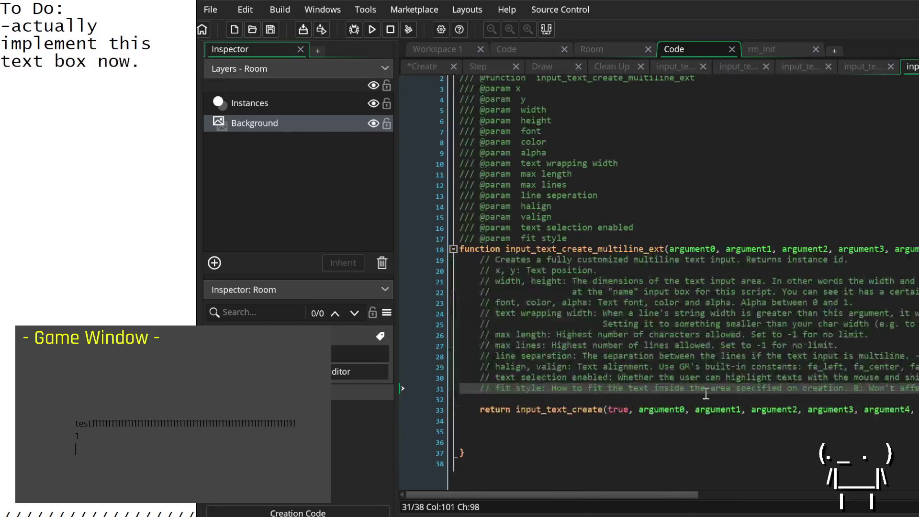
left_click(432, 67)
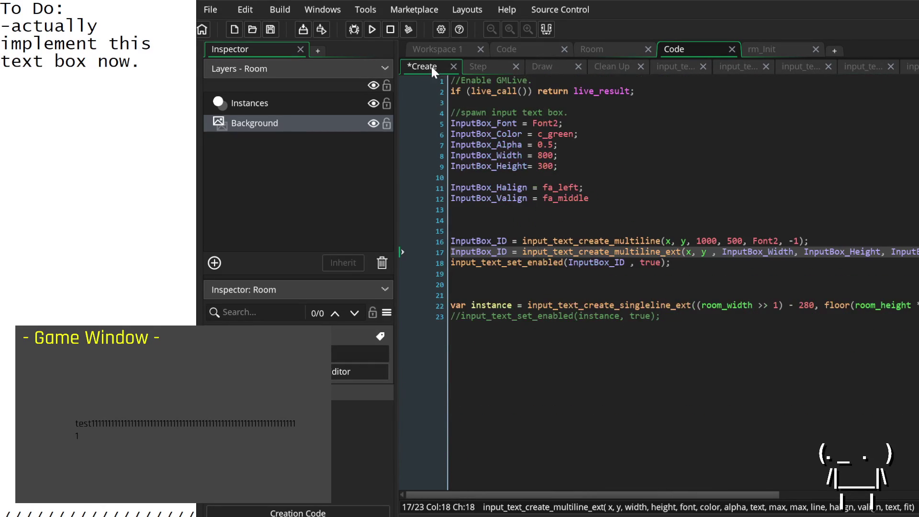
Comment out the singleline input creation on line 22 with // and save the event.
scroll(722, 343, "right", 5)
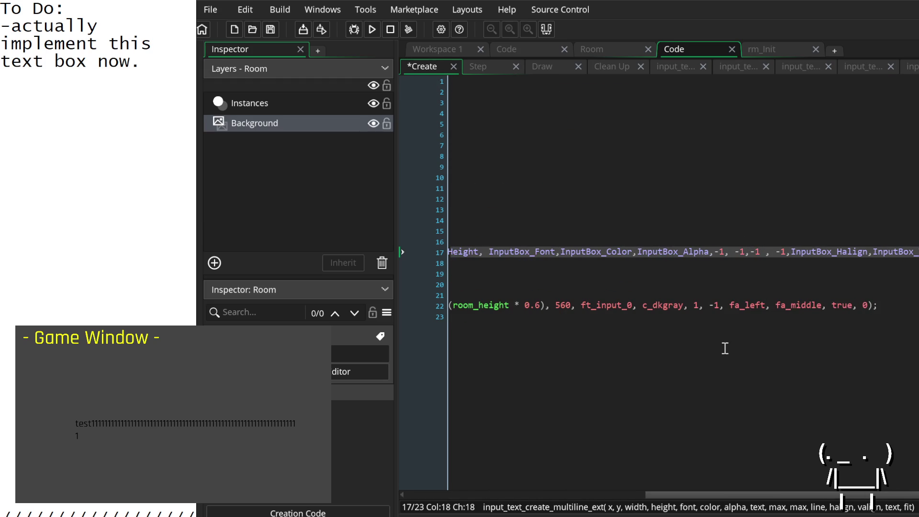
scroll(720, 347, "left", 5)
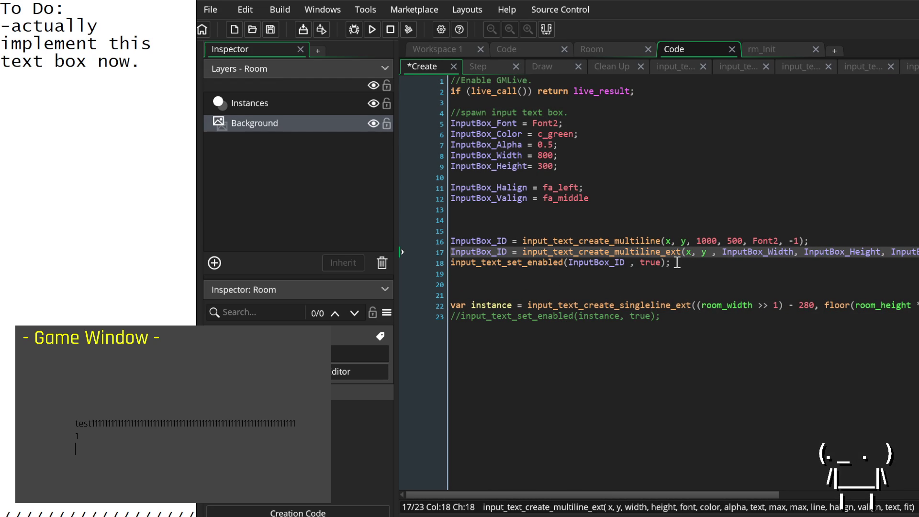
left_click(450, 306)
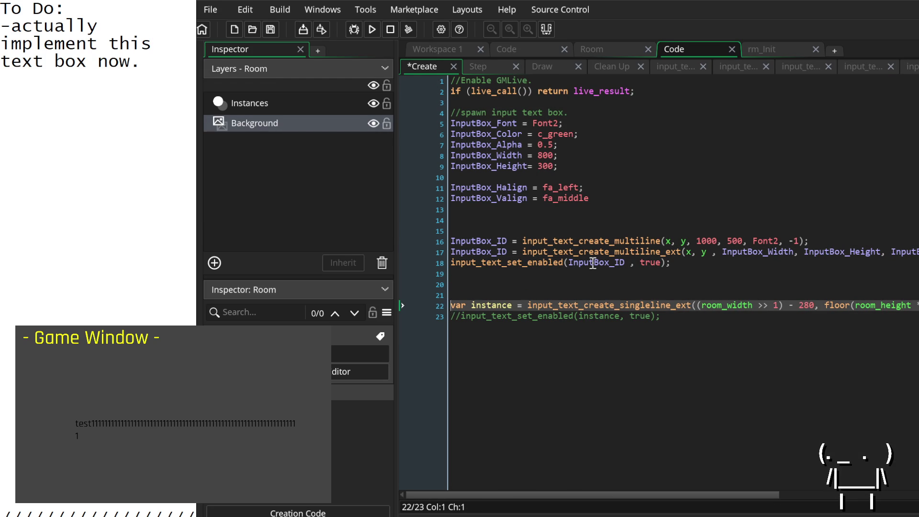
type("//")
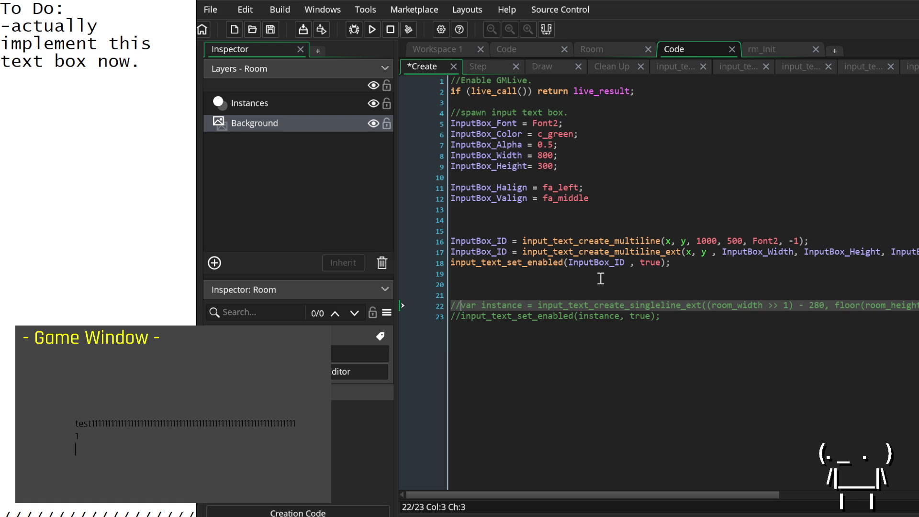
left_click(696, 264)
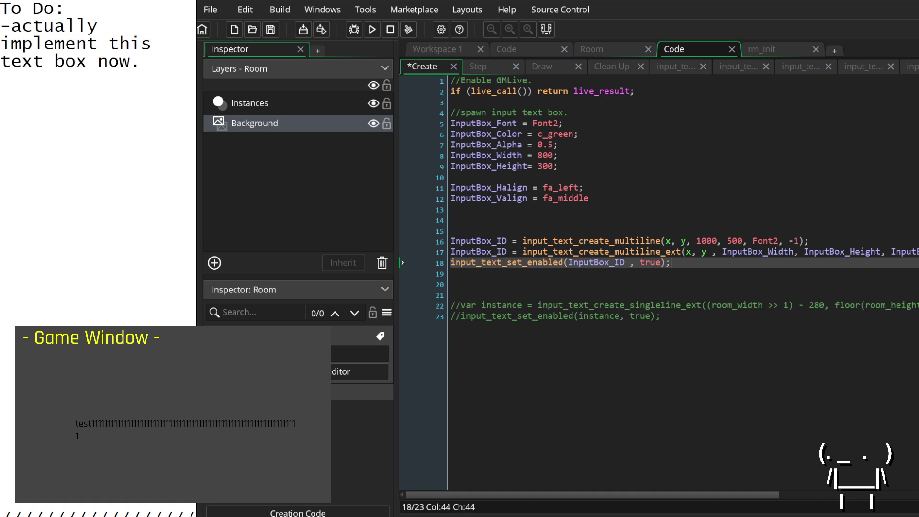
key("ctrl+s")
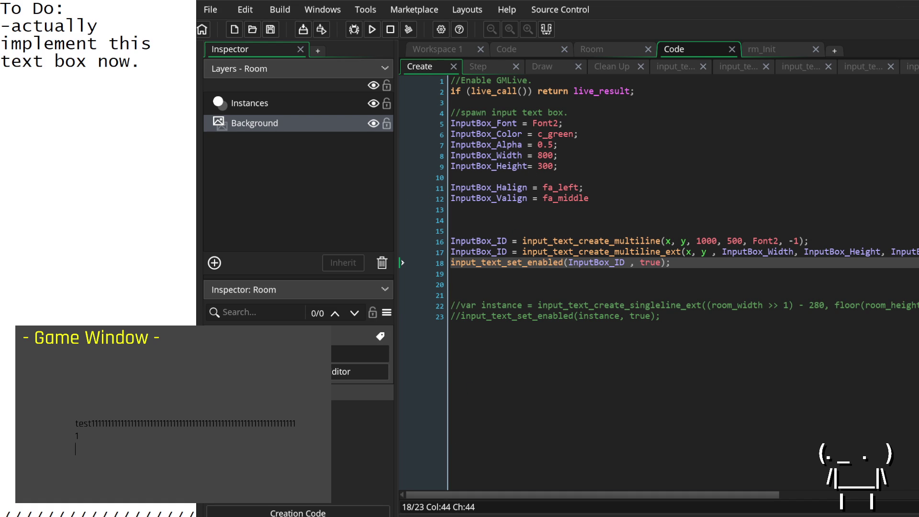
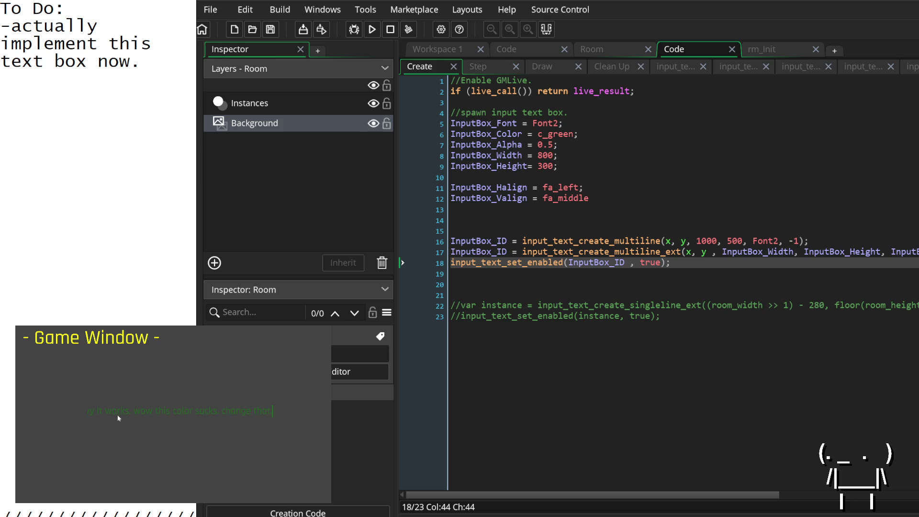
Change the input box text colour from c_green to c_white and save the Create event.
left_click(555, 198)
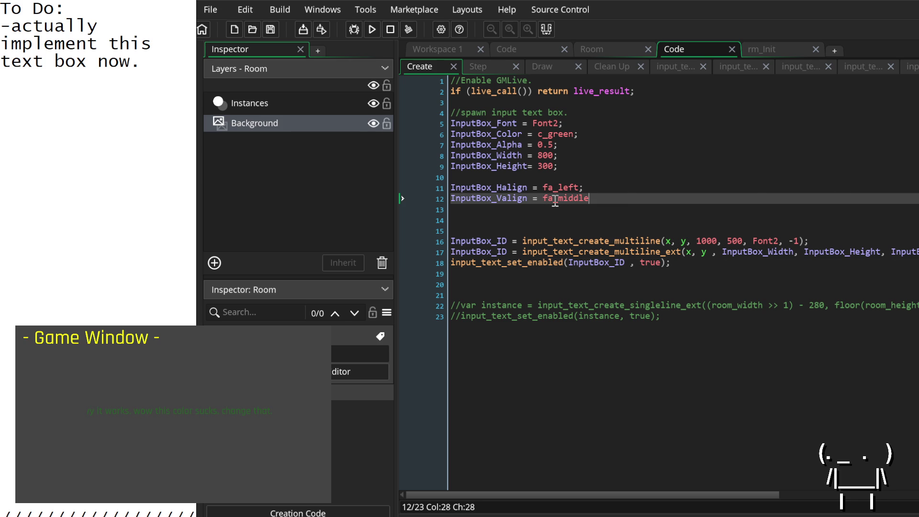
double_click(558, 134)
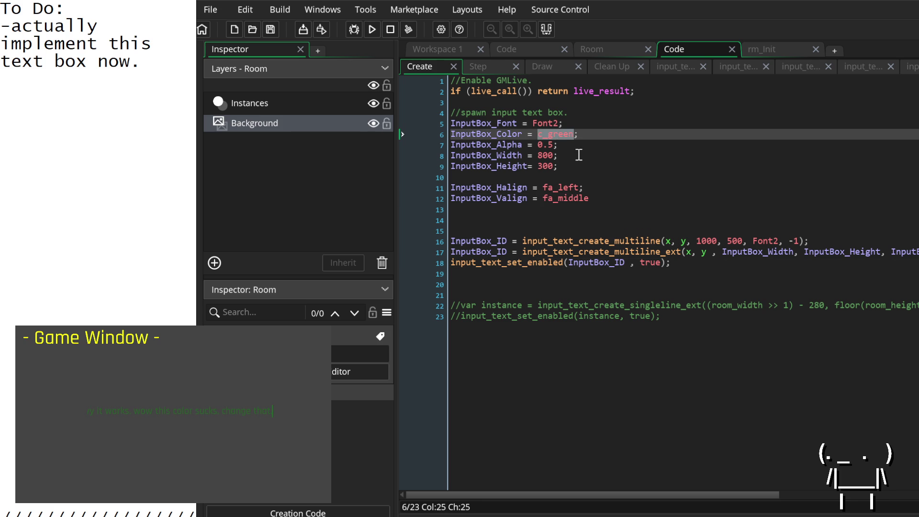
type("c_")
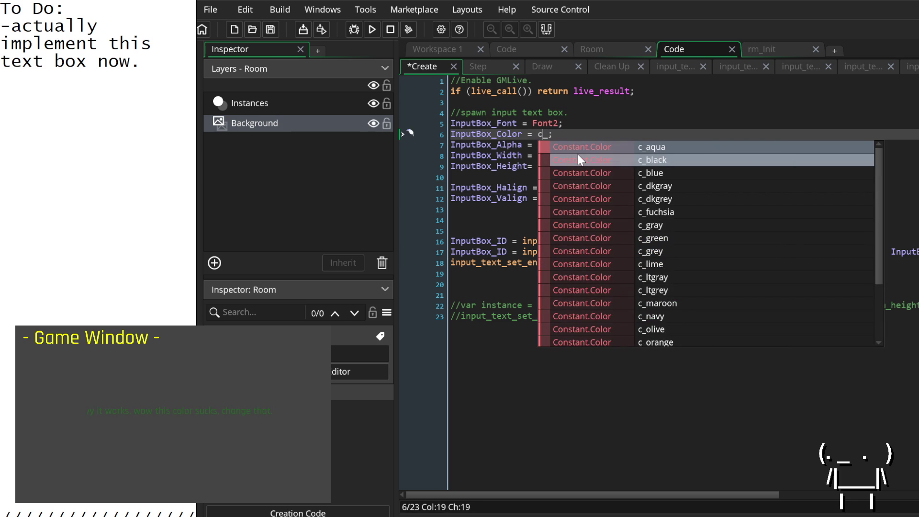
key("Down")
key("Down")
key("Down")
key("Escape")
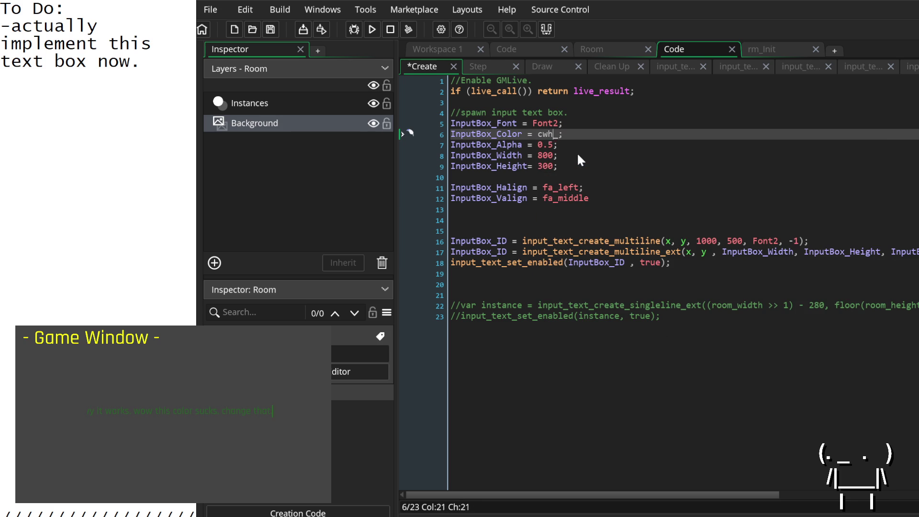
key("ctrl+space")
key("Right")
type("wh")
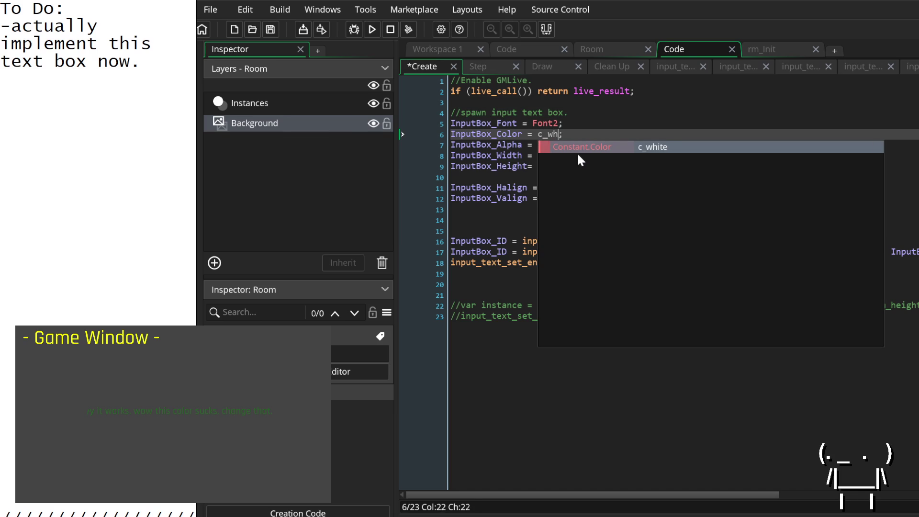
key("Return")
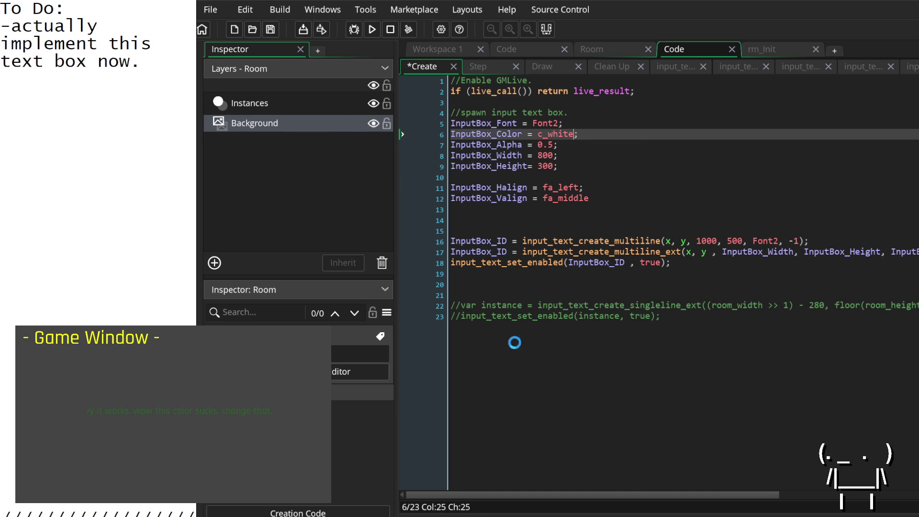
key("ctrl+s")
left_click(108, 422)
type("test.")
Change InputBox_Alpha from 0.5 to 1.
left_click_drag(553, 145, 538, 145)
type("1")
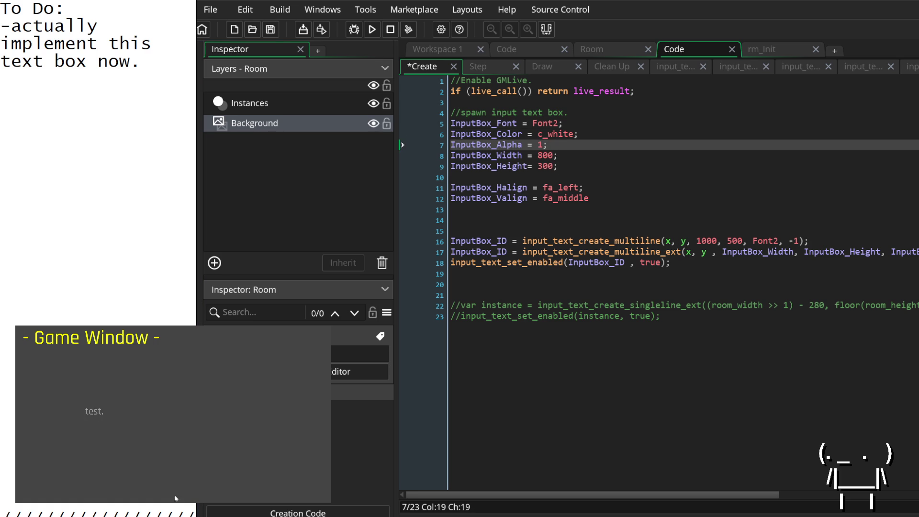
left_click(705, 102)
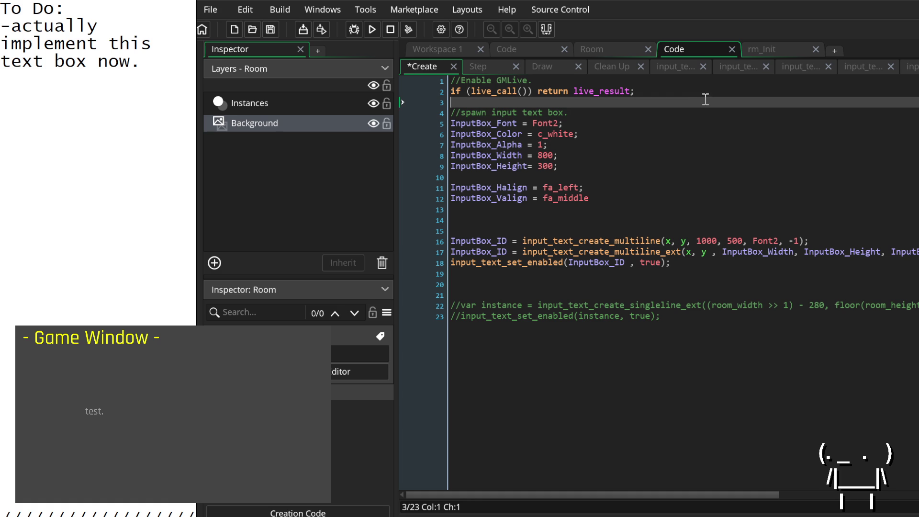
Save the Create event code so the running game reloads with the new colours.
key("ctrl+s")
left_click(598, 166)
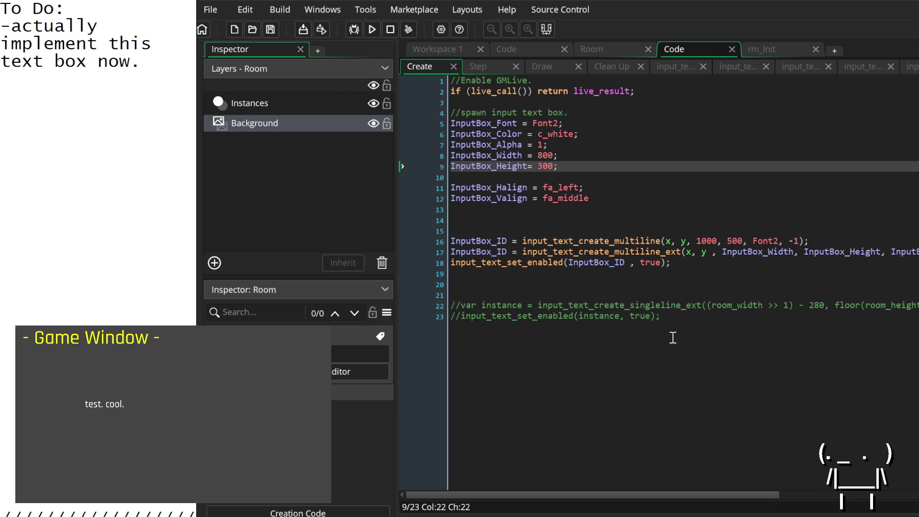
mouse_move(569, 497)
left_mouse_down()
mouse_move(823, 495)
mouse_move(546, 496)
left_mouse_up()
left_click(534, 224)
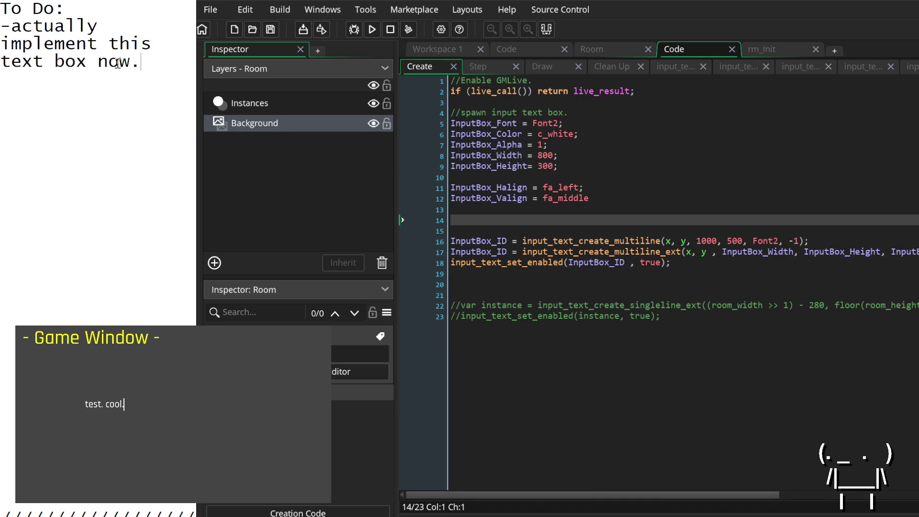
Replace the to-do note with 'disable textbox draw event so we can execute it manually.'.
left_click_drag(153, 66, 3, 26)
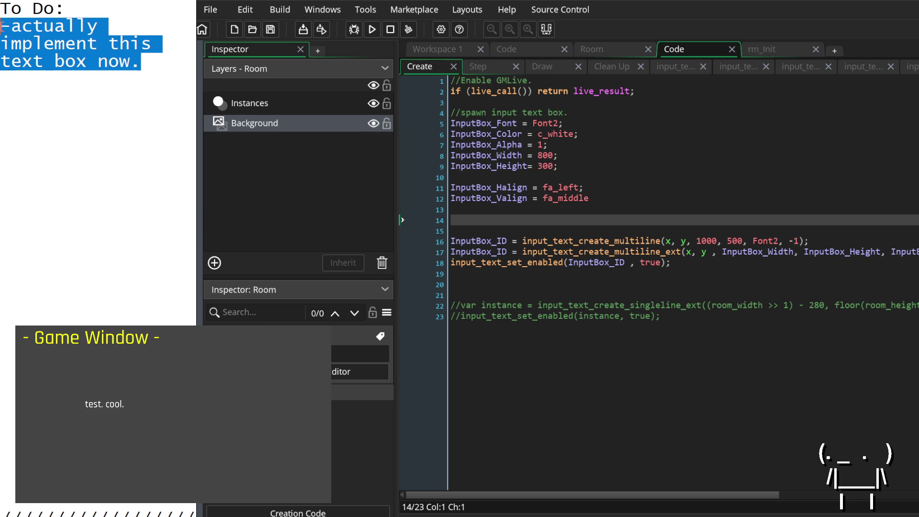
type("-make it so")
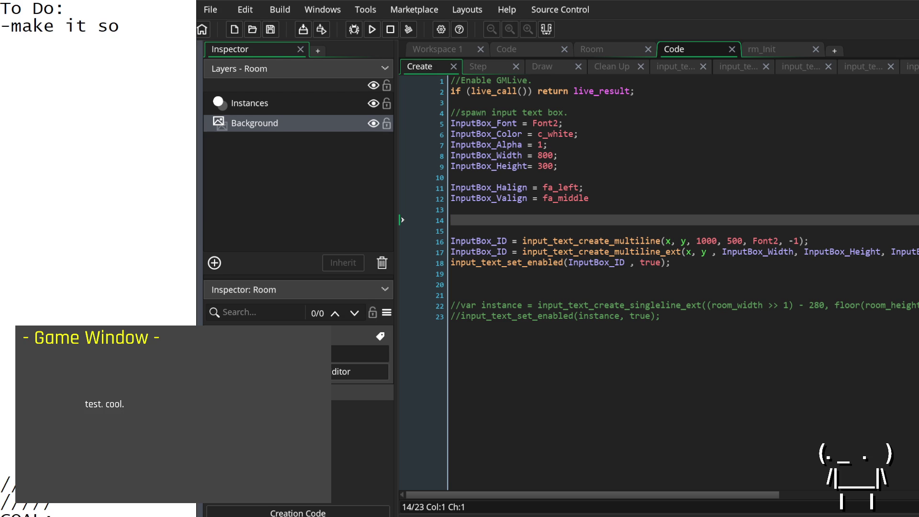
key("BackSpace")
key("BackSpace")
key("BackSpace")
type("disable texboc")
key("BackSpace")
type("x draw event so we can execute it manually.")
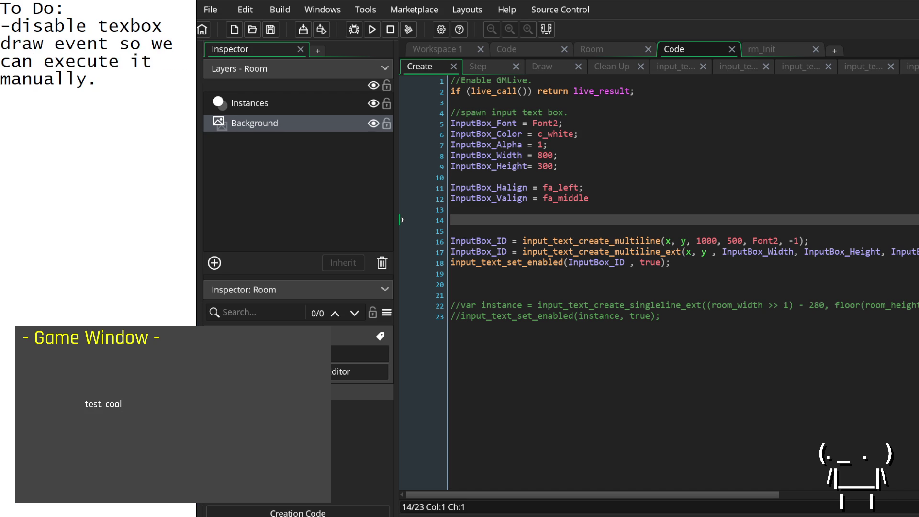
key("ctrl+alt+a")
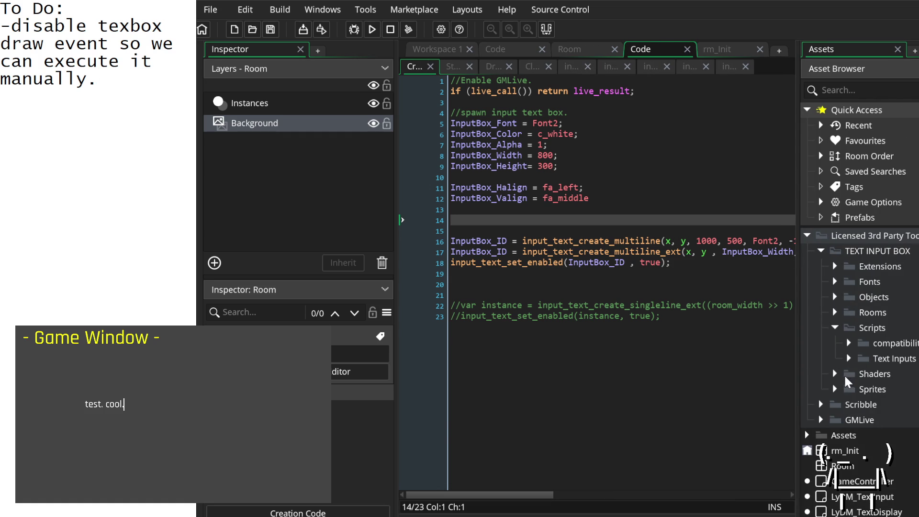
Open obj_example from Objects > Examples and view its Create event code (example = 0, examples = 7).
left_click(835, 297)
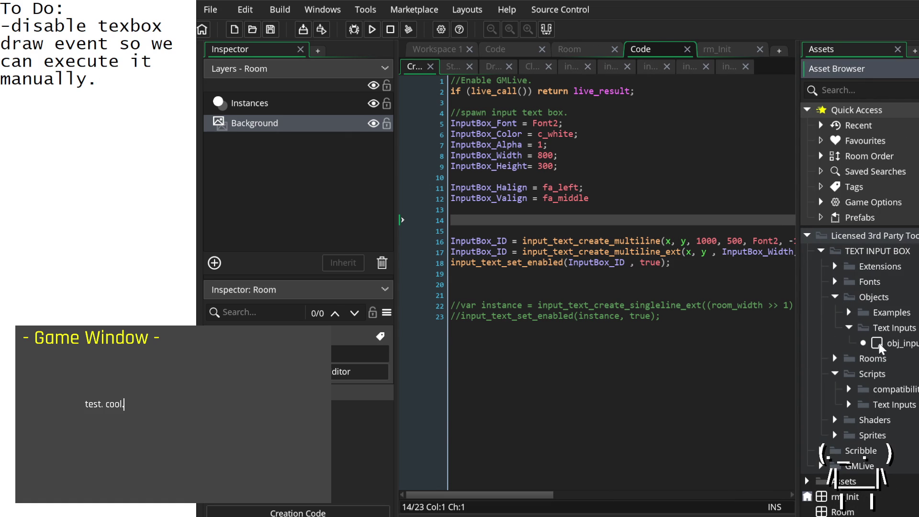
left_click(848, 313)
double_click(895, 329)
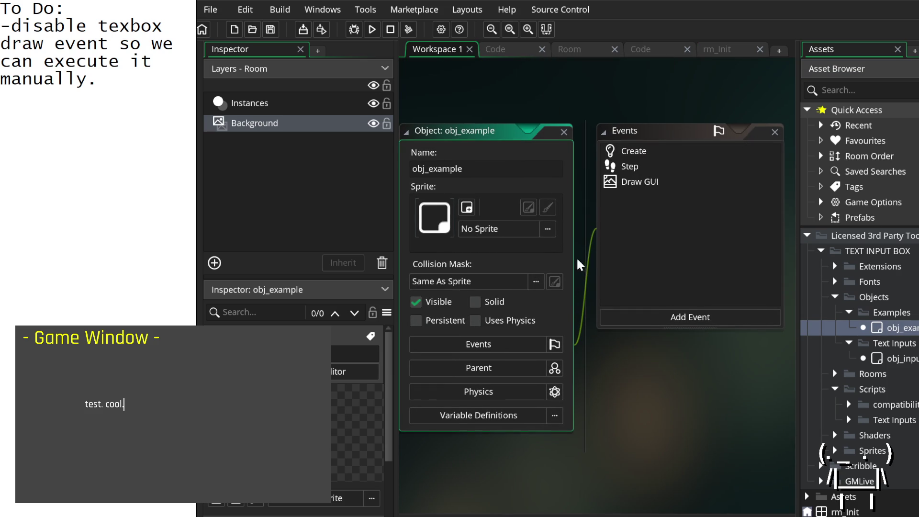
left_click(647, 166)
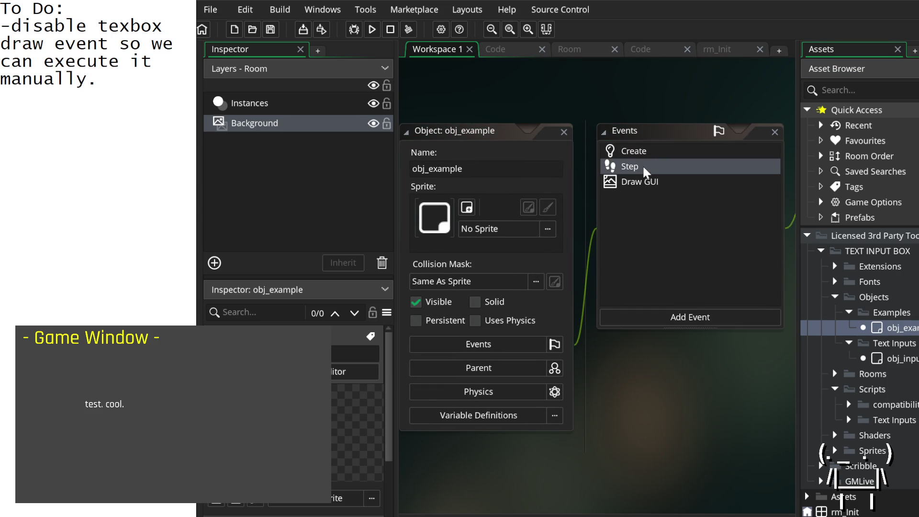
left_click(642, 182)
double_click(633, 151)
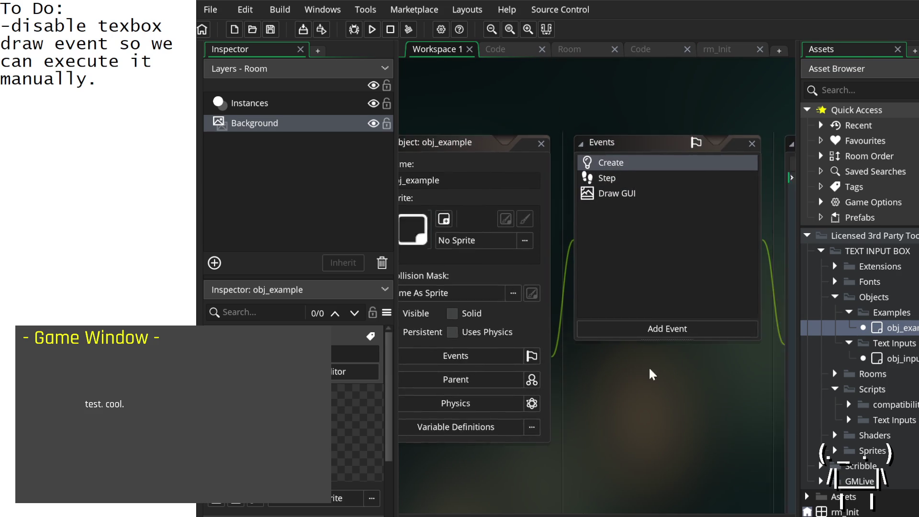
left_click(661, 105)
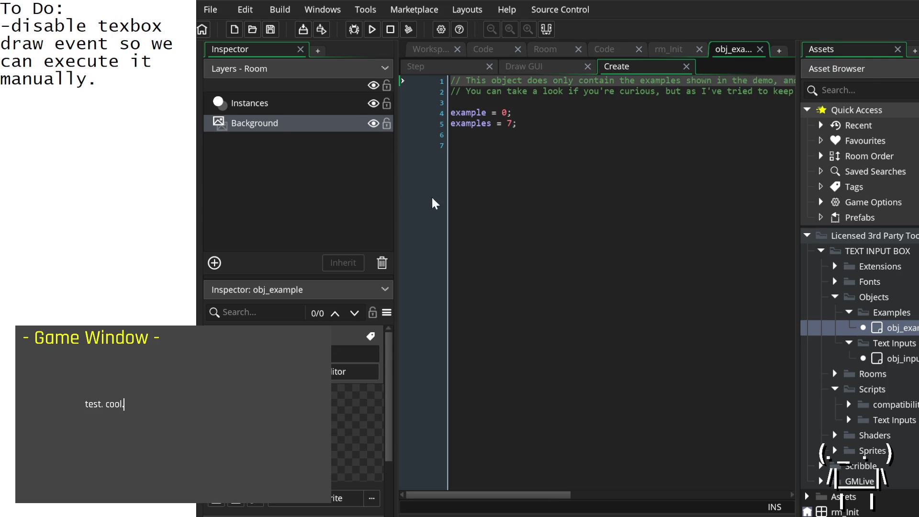
Read through obj_example's Draw GUI code with the Assets dock collapsed.
left_click(516, 72)
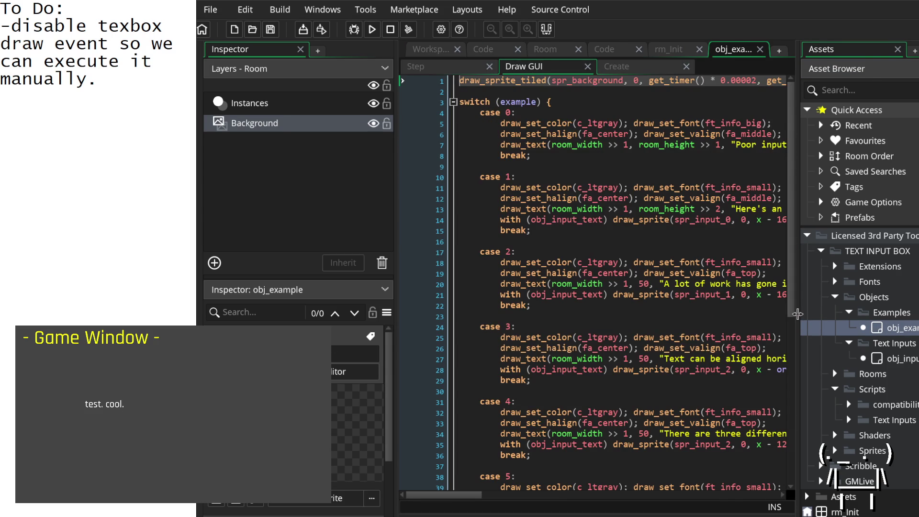
left_click(792, 310)
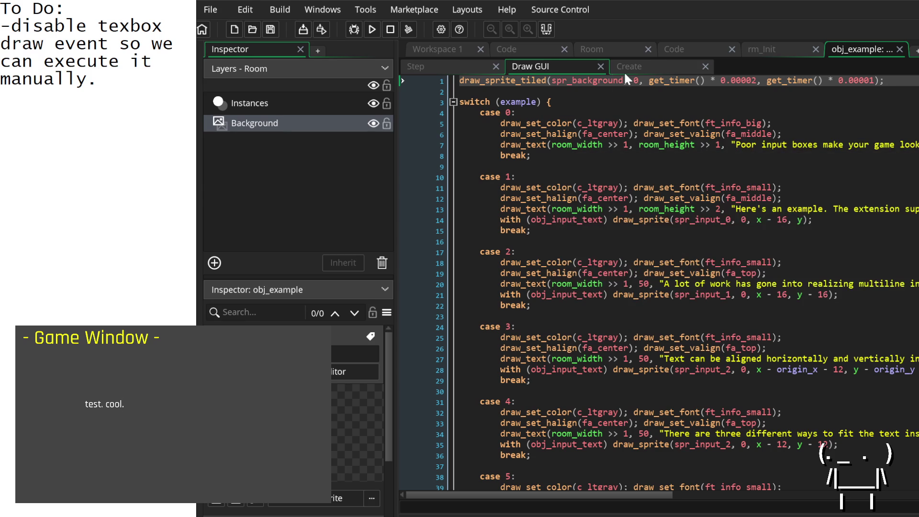
scroll(568, 277, "down", 3)
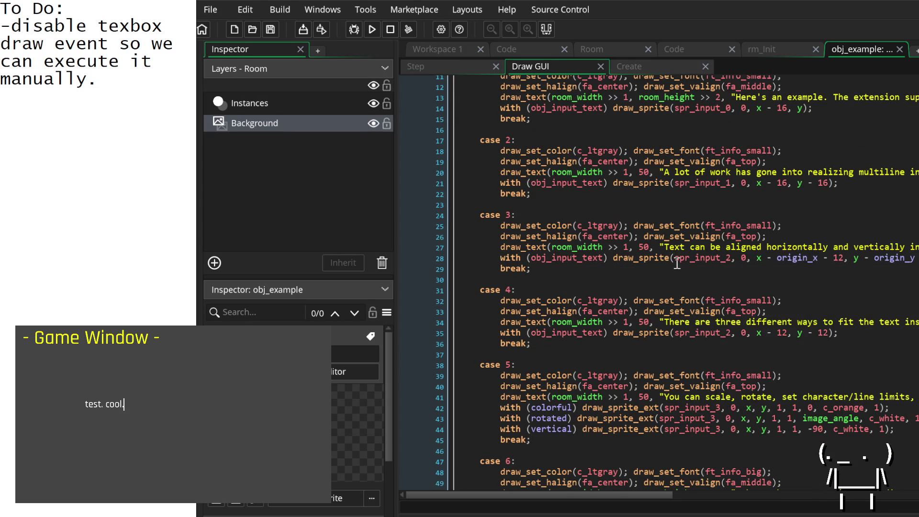
mouse_move(692, 259)
mouse_move(544, 247)
scroll(584, 301, "down", 4)
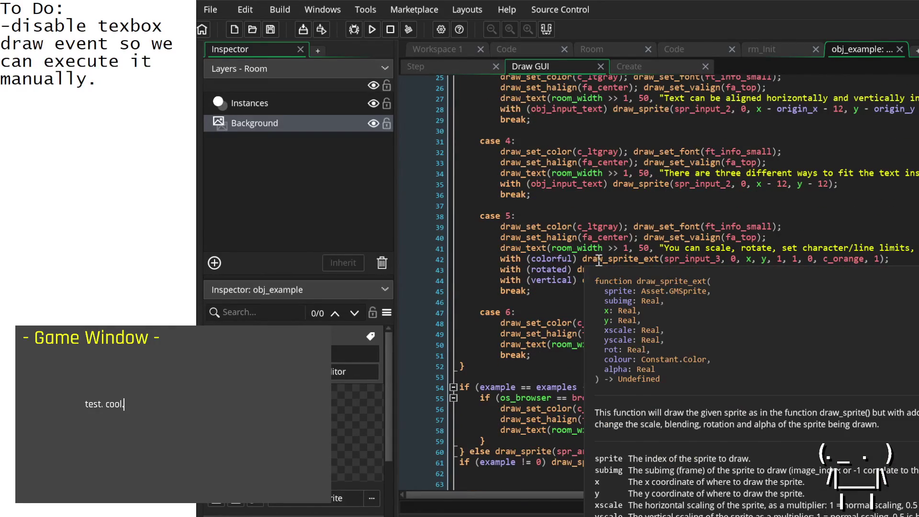
scroll(604, 313, "down", 1)
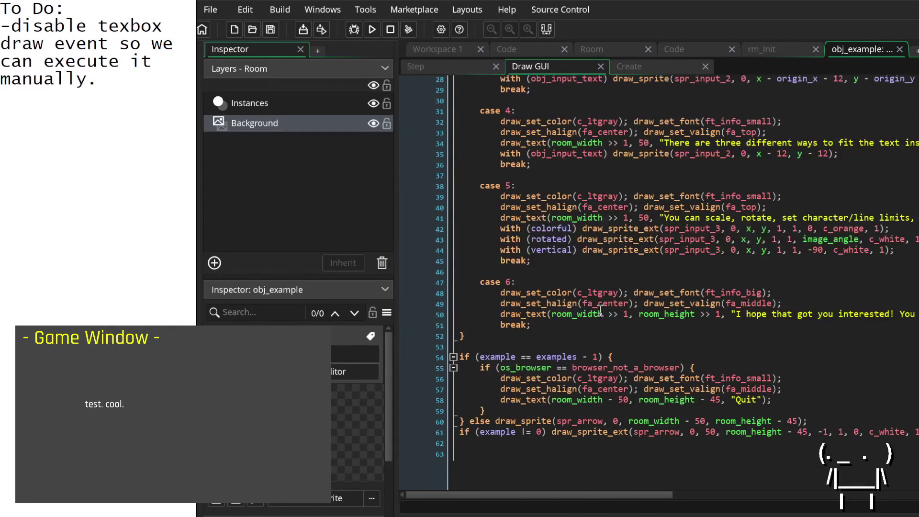
scroll(600, 306, "up", 9)
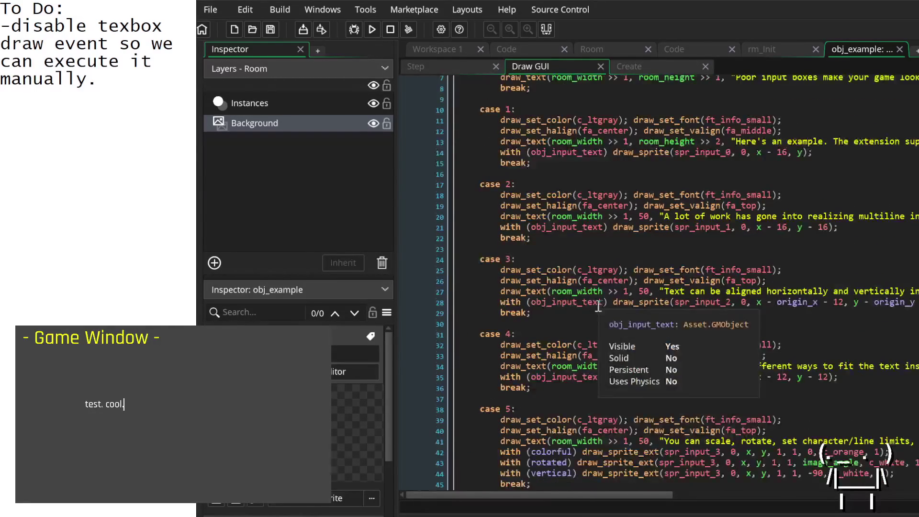
Check obj_example's Step event code, then return to the Room editor.
left_click(459, 65)
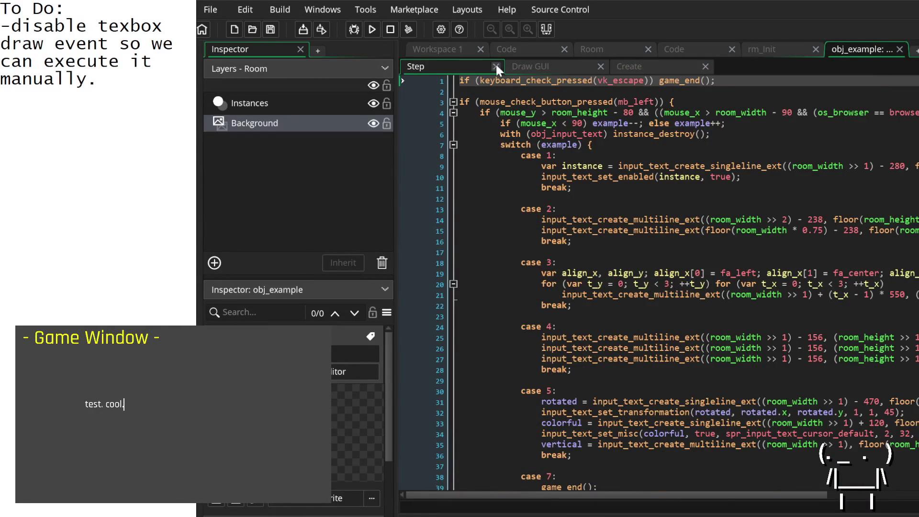
left_click(447, 48)
left_click(523, 50)
left_click(622, 48)
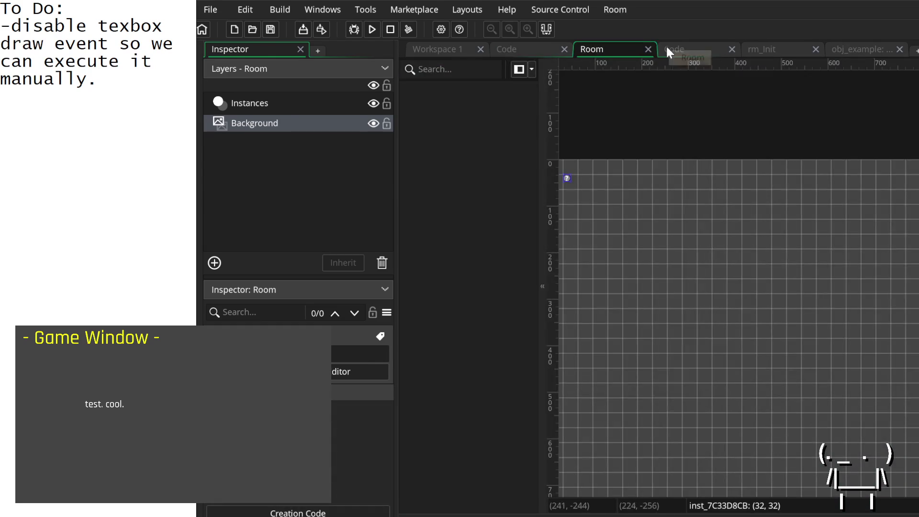
Try the instance_deactivate function suggestions on line 14, then erase the attempt.
left_click(689, 48)
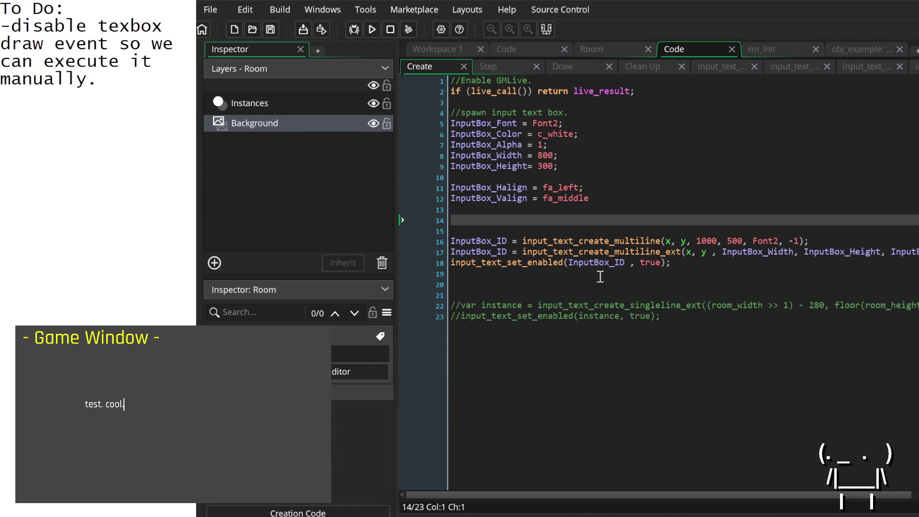
type("instance_dra")
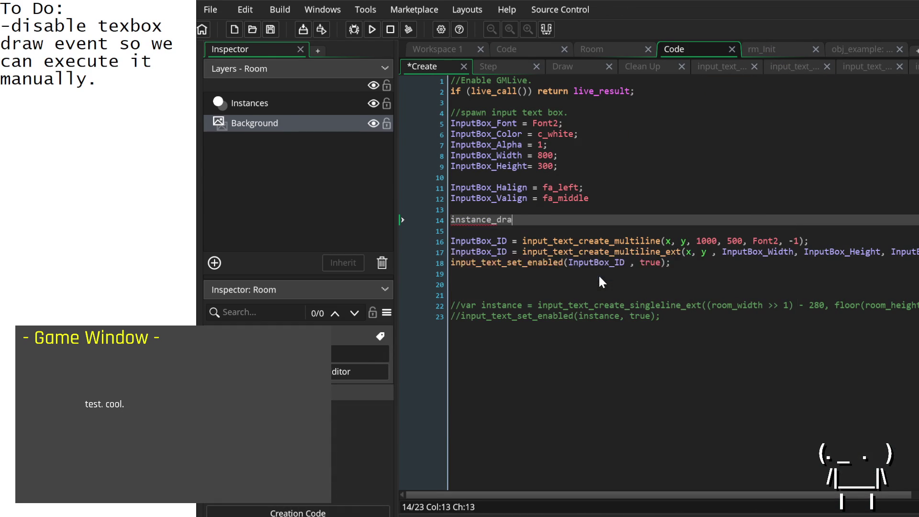
key("BackSpace")
key("BackSpace")
key("BackSpace")
type("de")
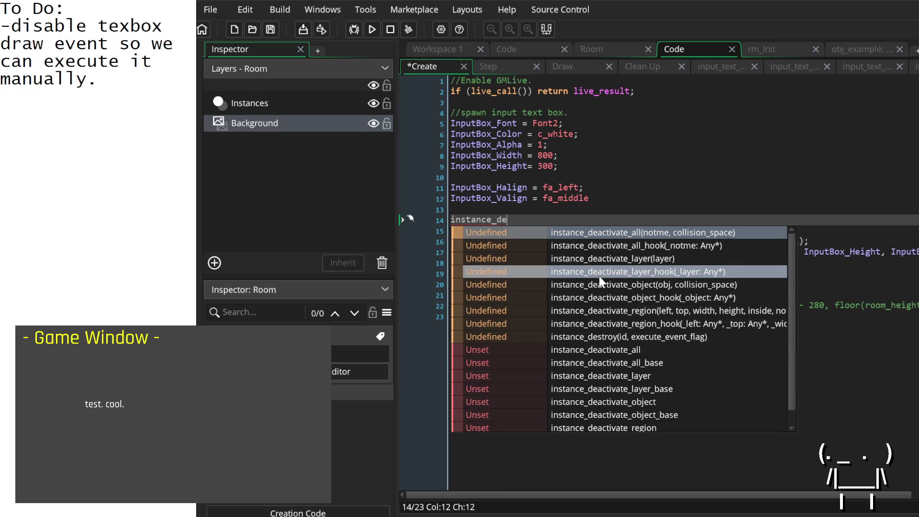
key("Down")
key("Down")
key("Down")
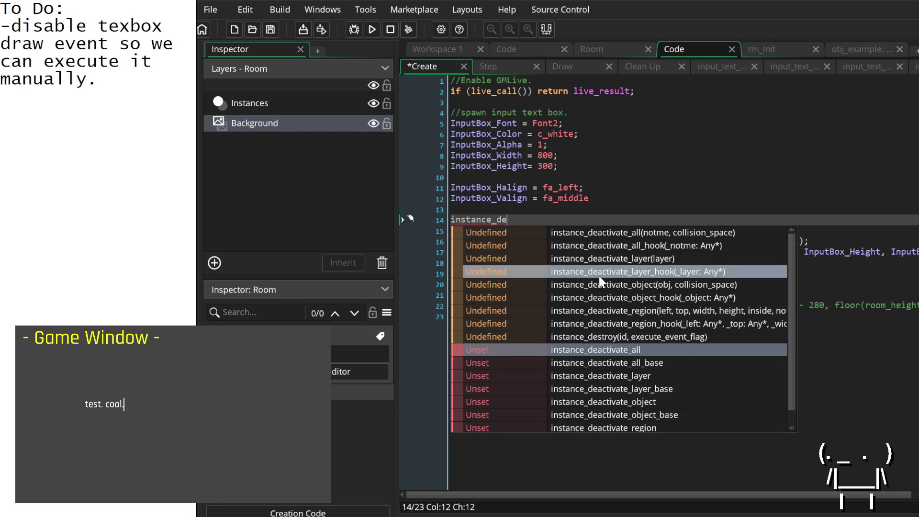
key("Up")
key("Up")
key("Up")
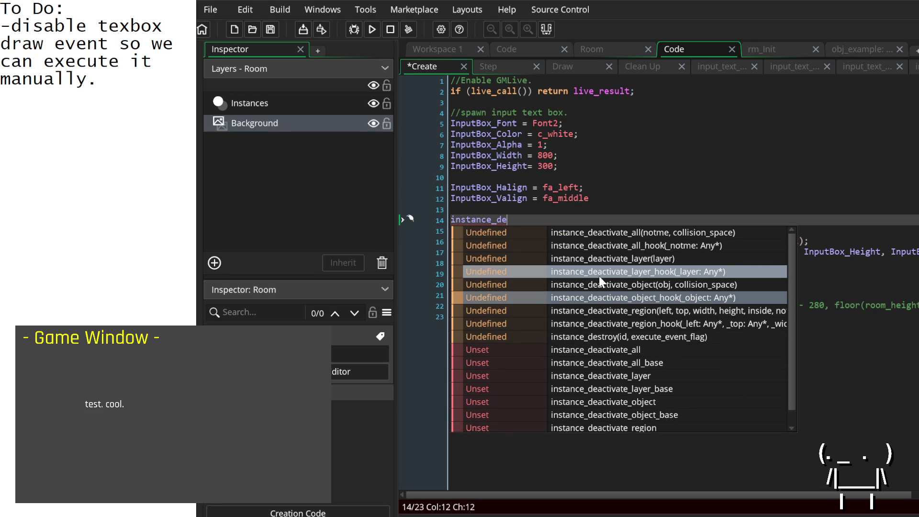
key("Down")
key("Up")
key("Up")
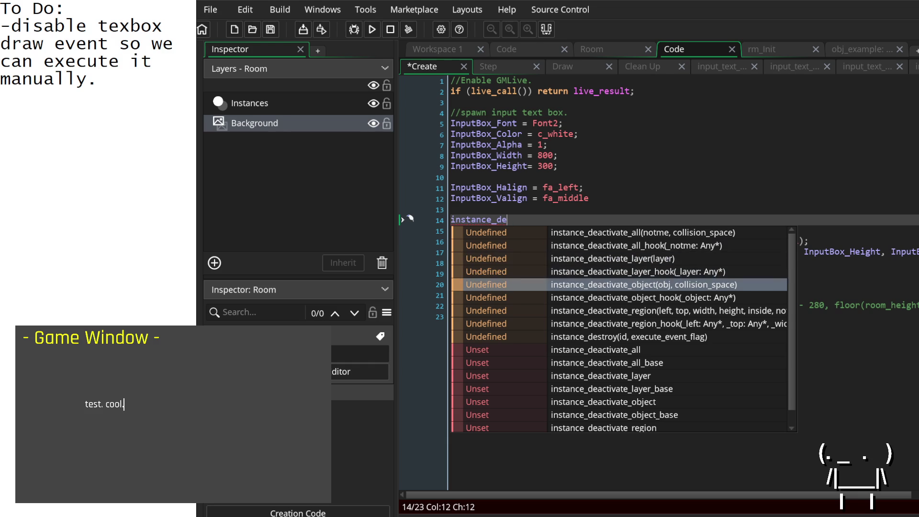
key("Down")
key("Down")
key("Down")
key("Up")
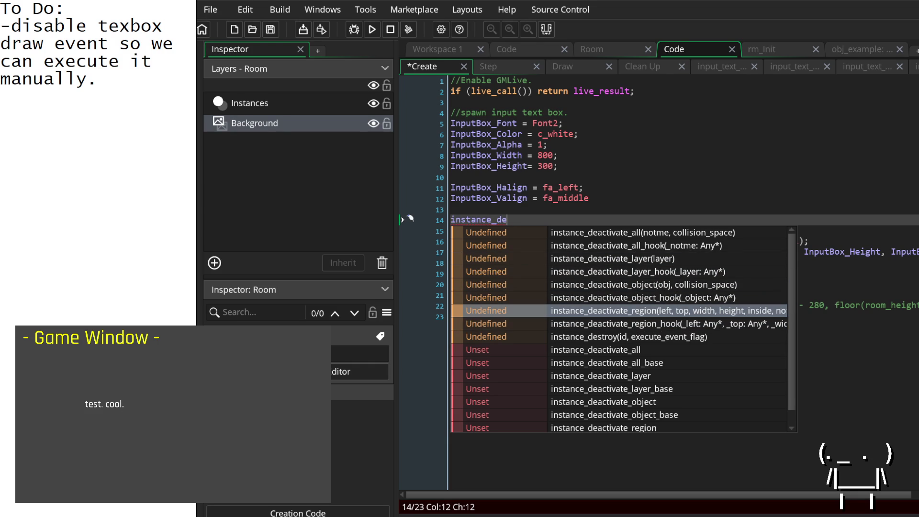
key("BackSpace")
key("BackSpace")
key("BackSpace")
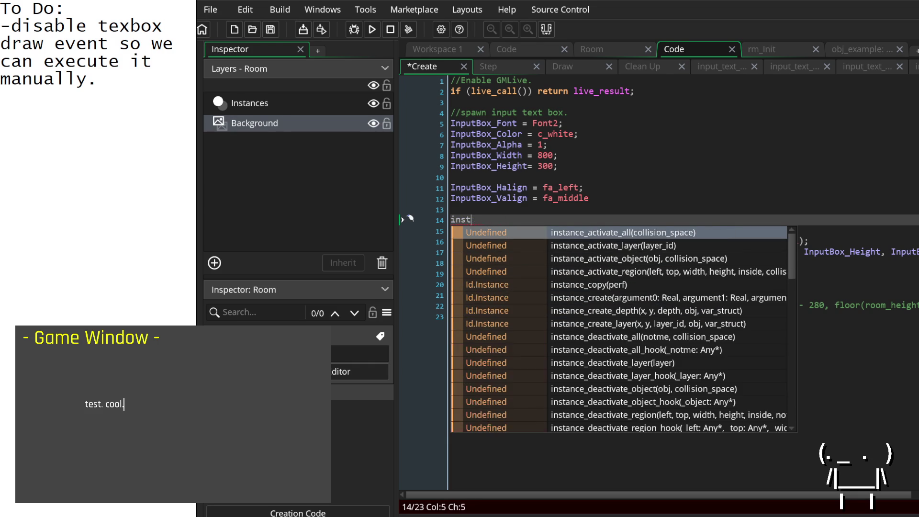
Insert draw_enable_drawevent() on line 14 of the Create event.
type("draw")
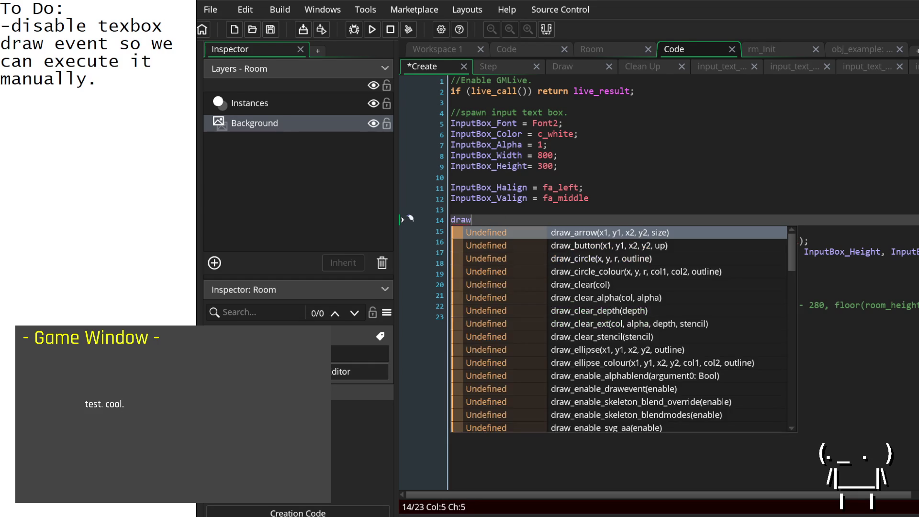
type("_enable")
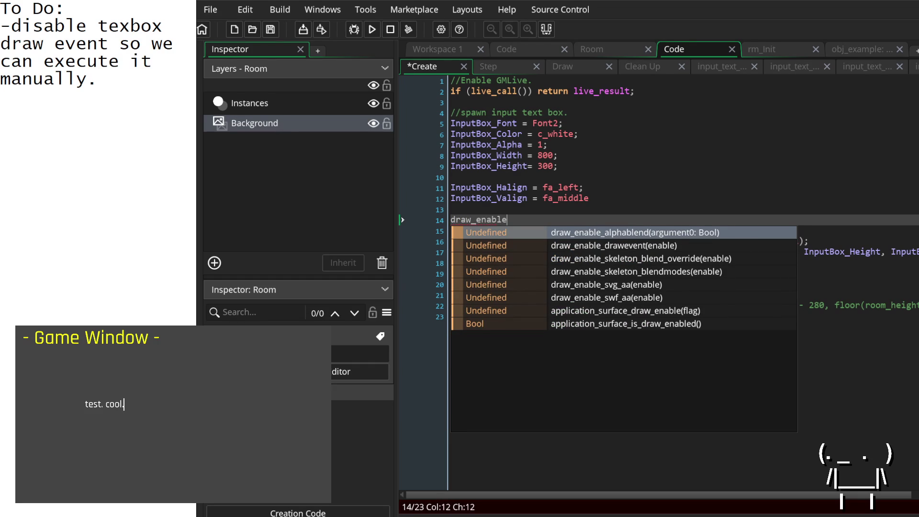
key("Down")
key("Down")
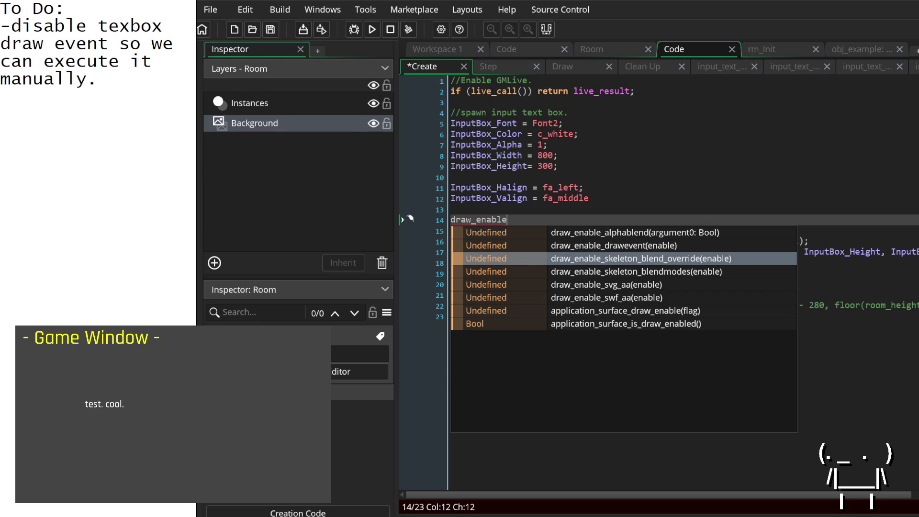
key("Up")
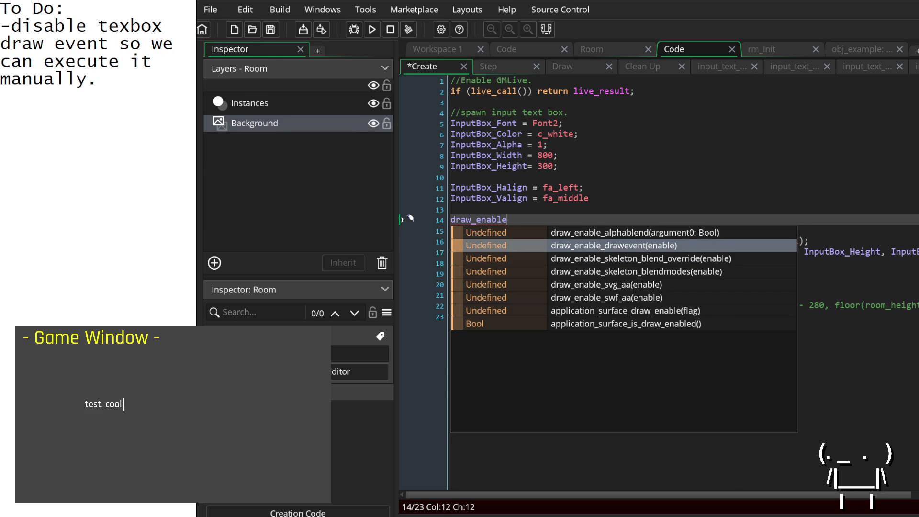
key("Down")
key("Down")
key("Down")
key("Up")
key("Up")
key("Up")
key("Up")
key("Up")
key("Up")
key("Down")
key("Return")
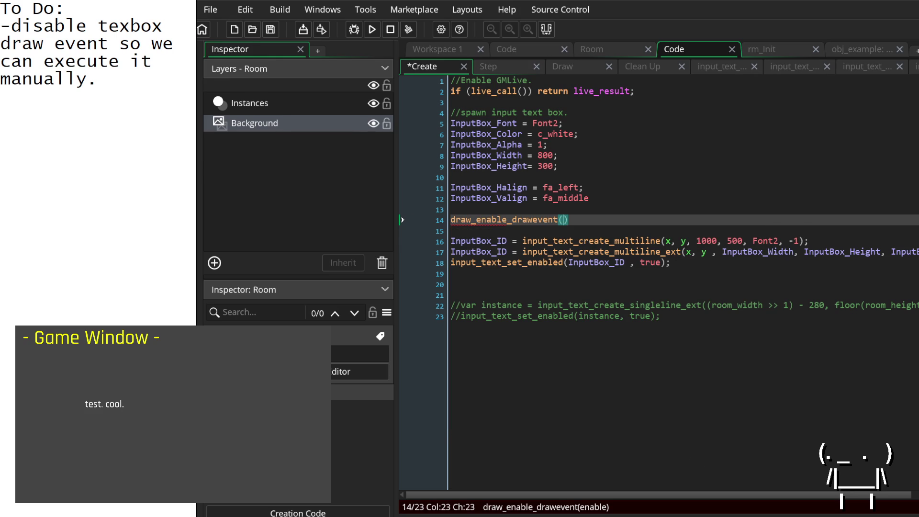
Replace that call with object_set_visible() and check which arguments it needs.
left_click(532, 219)
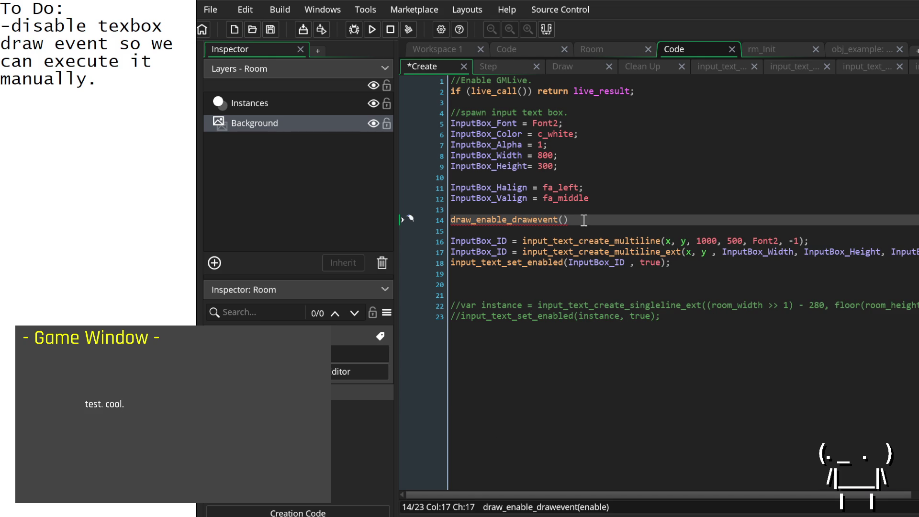
left_click_drag(582, 220, 443, 225)
type("visible")
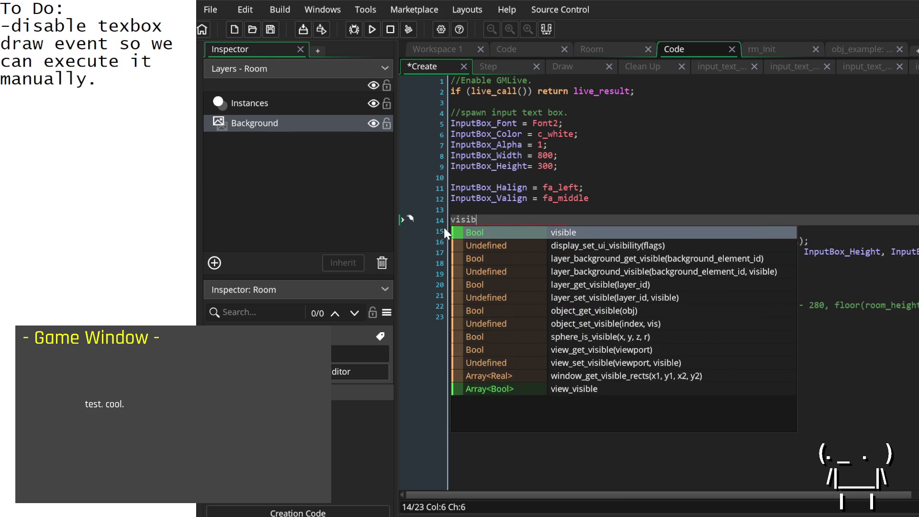
key("Down")
key("Down")
key("Down")
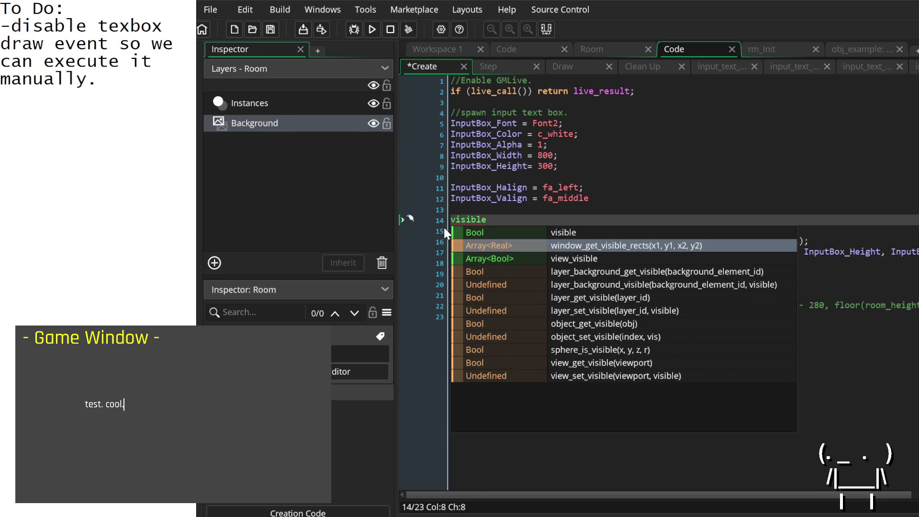
key("Up")
key("Down")
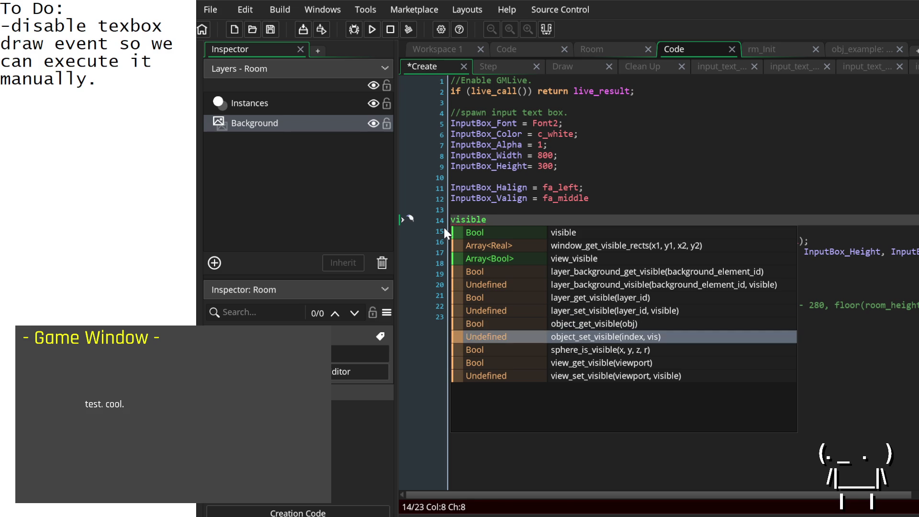
key("Return")
left_click(507, 221)
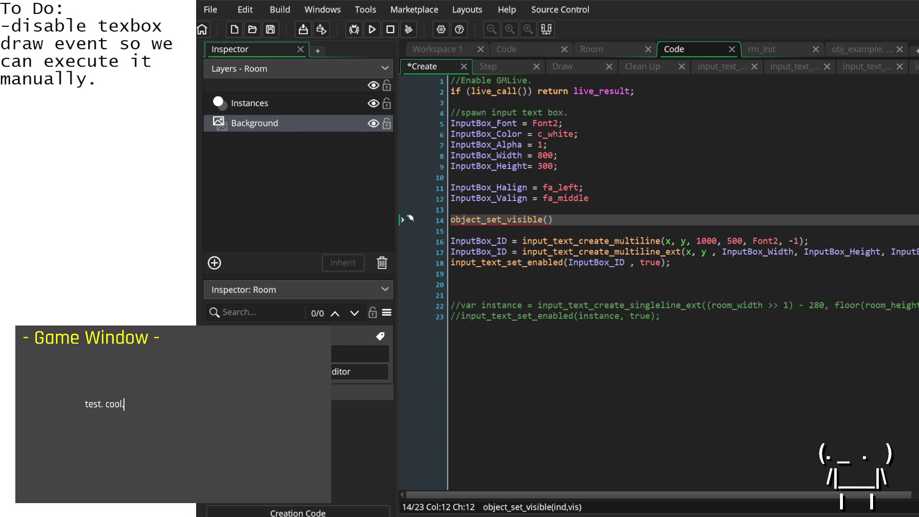
Move the call to line 19 as object_set_visible(InputBox_ID , false);.
left_click_drag(553, 219, 442, 215)
key("ctrl+x")
left_click(521, 273)
key("ctrl+v")
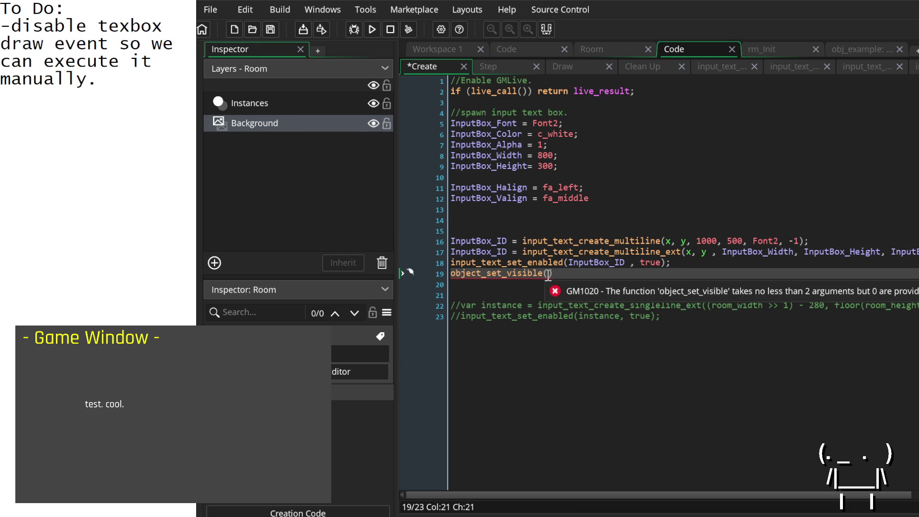
key("Up")
key("Up")
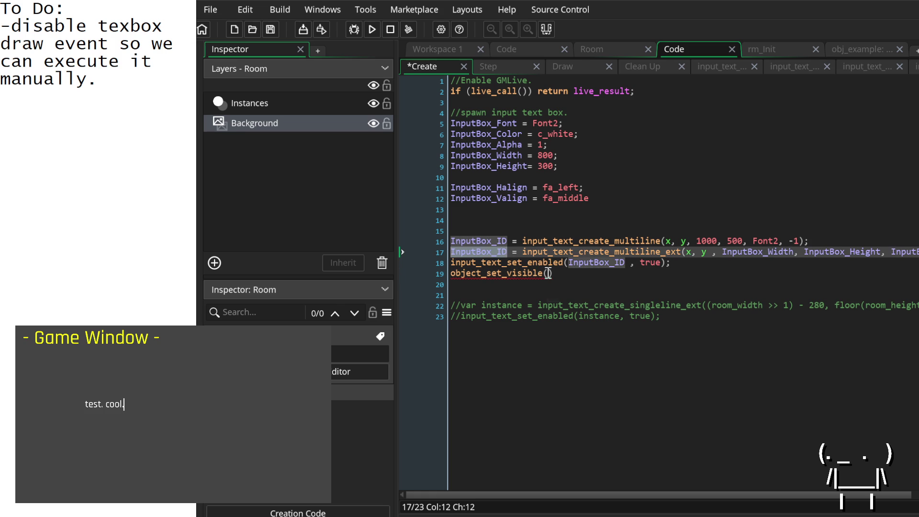
left_click(547, 273)
key("ctrl+v")
type(", false);")
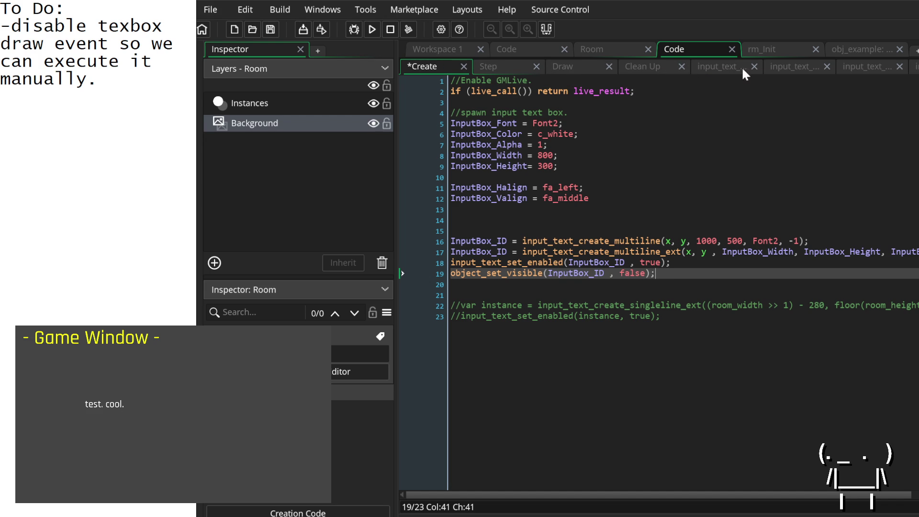
Close the three extra input_text script tabs and show the object's Draw event.
left_click(754, 66)
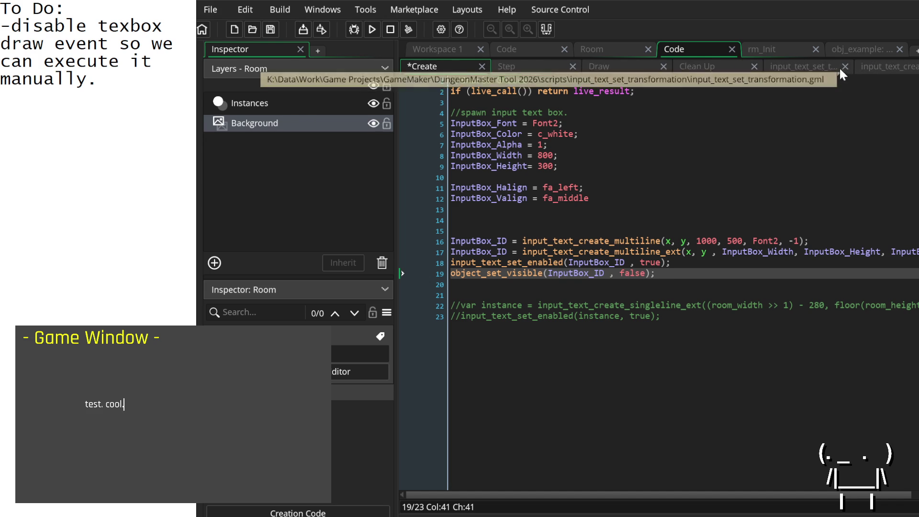
left_click(844, 66)
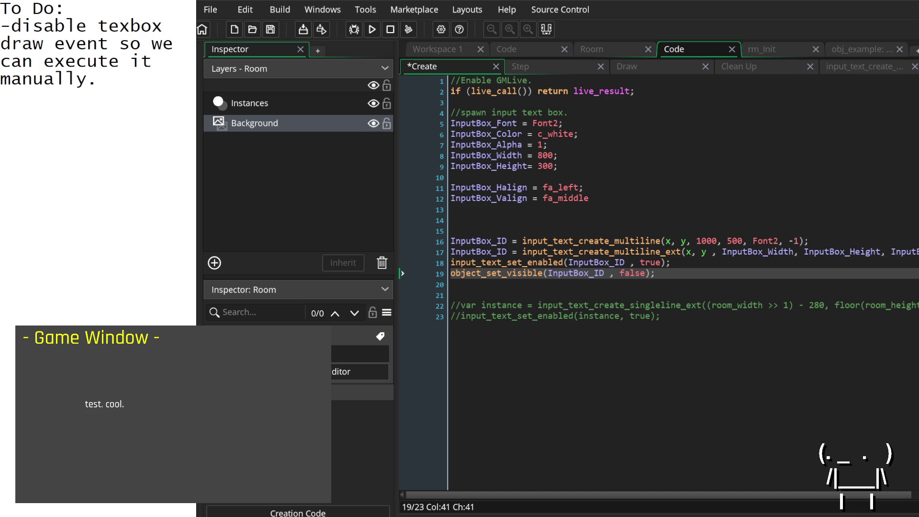
left_click(914, 66)
left_click(656, 67)
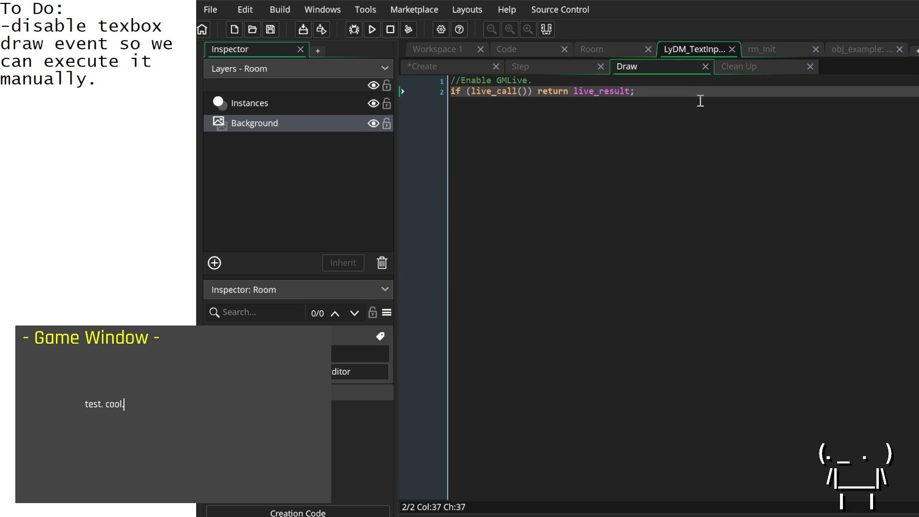
Add the comment '//Draw TextInput Box.' below the live_call line.
key("Return")
key("Return")
type("//")
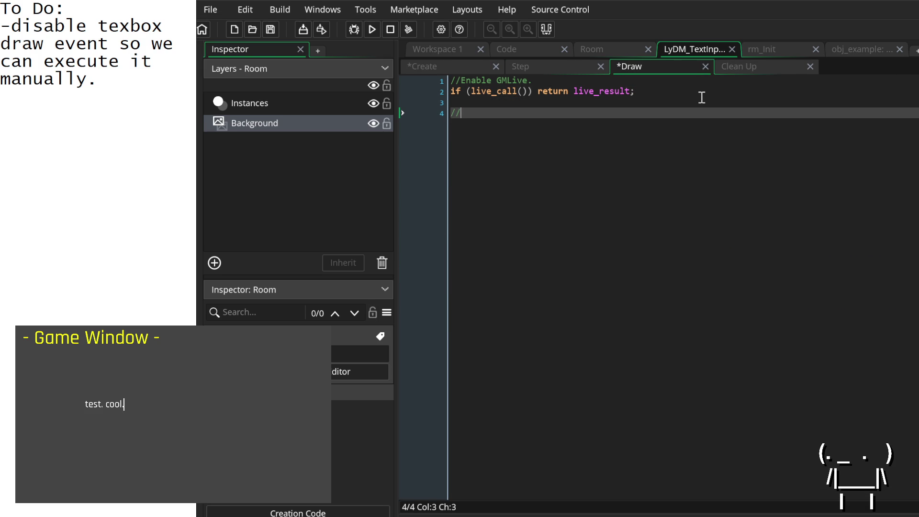
type("Draw text ")
type("object.")
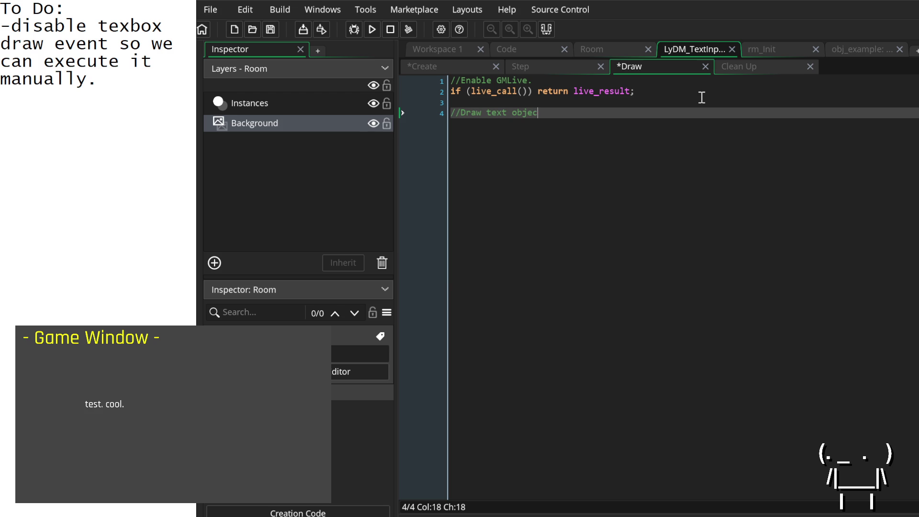
key("BackSpace")
key("Return")
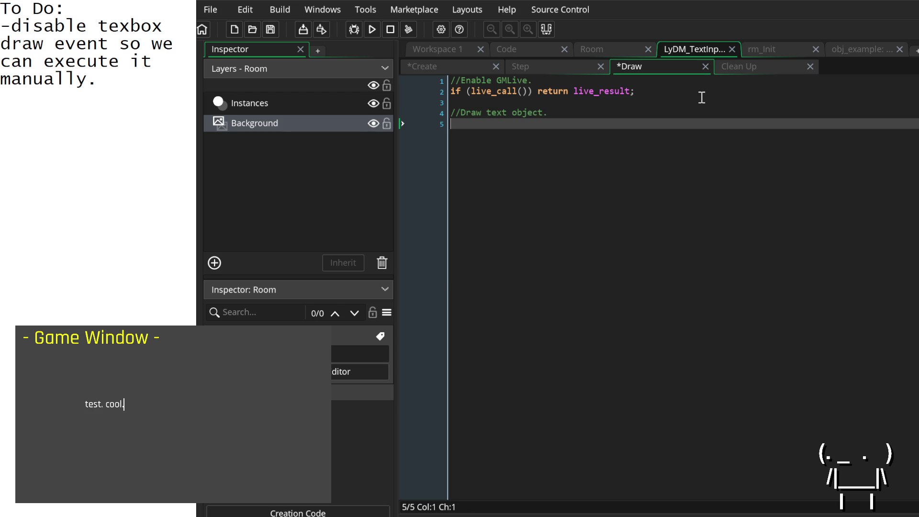
key("BackSpace")
key("ctrl+BackSpace")
key("ctrl+BackSpace")
key("ctrl+BackSpace")
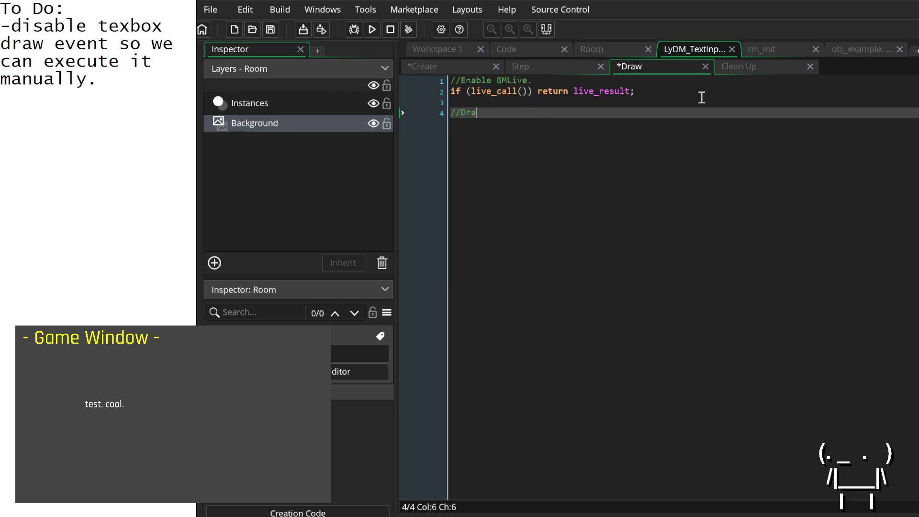
type("Execute Draw")
type(" ev")
key("BackSpace")
key("BackSpace")
key("BackSpace")
type("Draw ")
type("TextInp")
type("ut Box.")
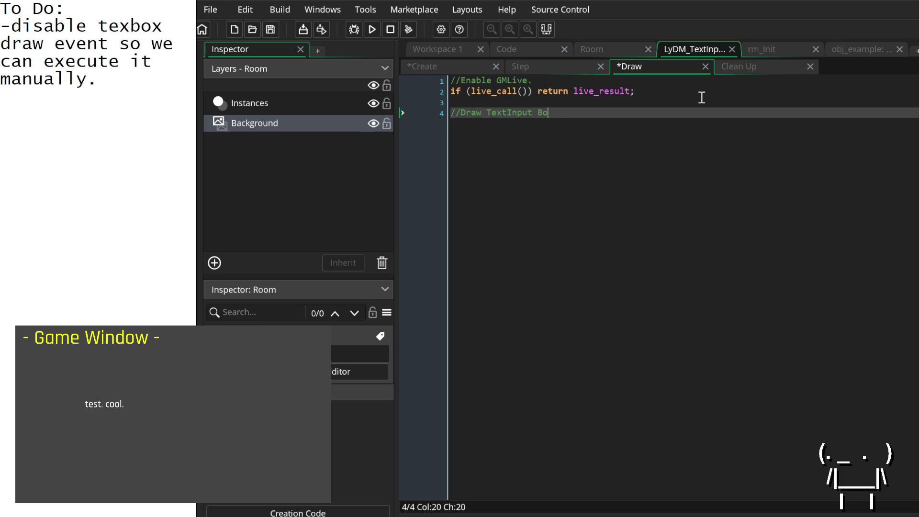
key("Return")
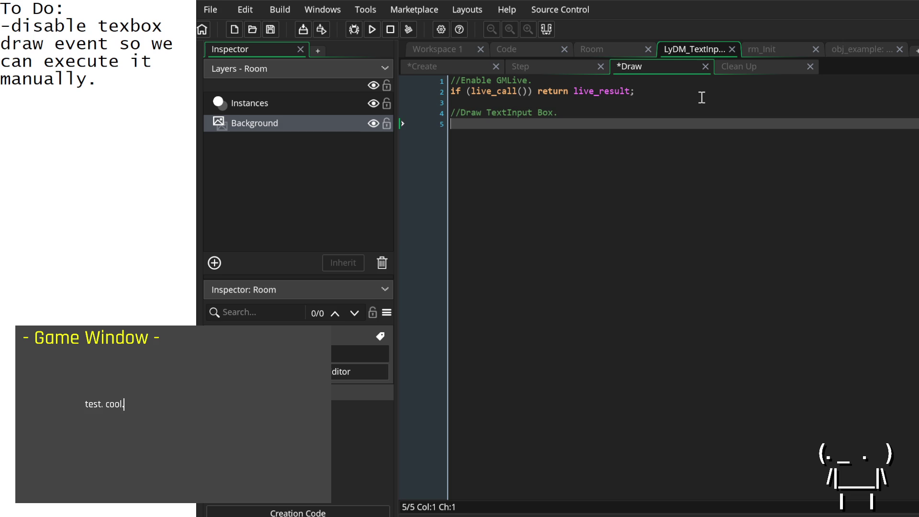
Write with (InputBox_ID) {event_perform_object()} via autocomplete and check its parameters.
type("with (InputBox_ID")
type(") {")
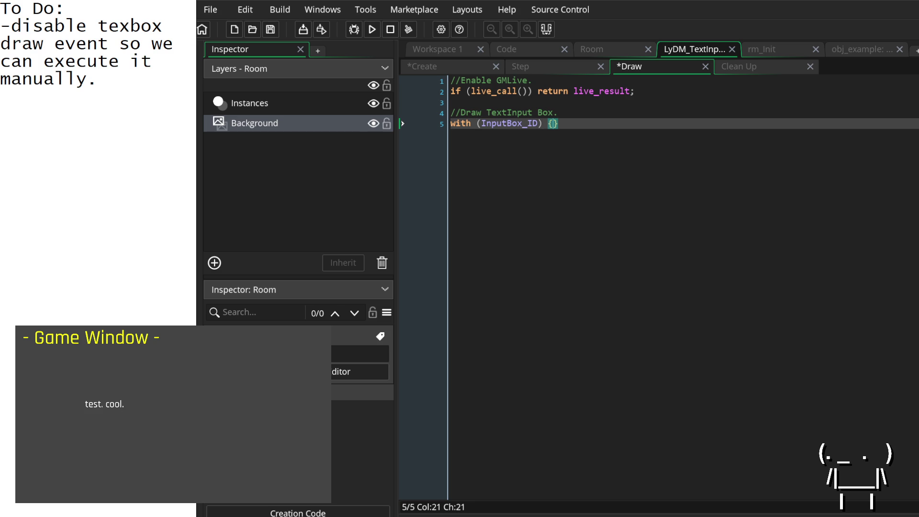
type("event")
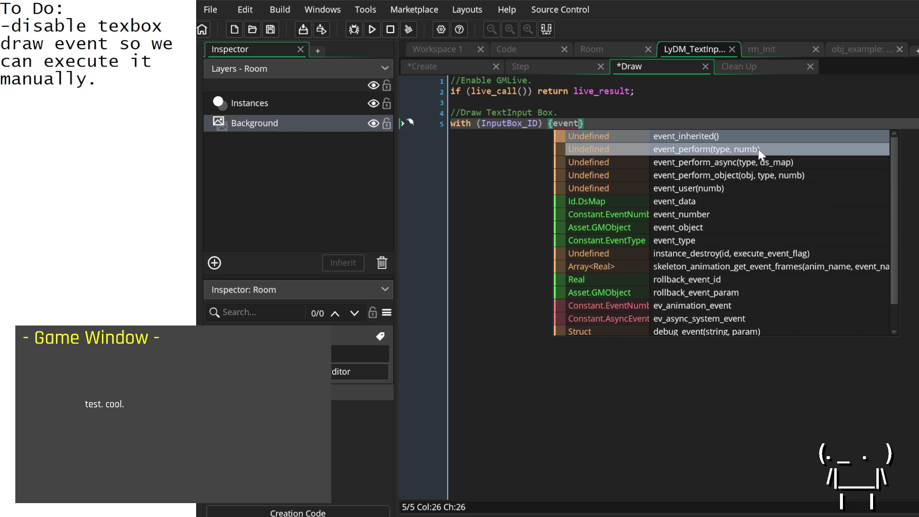
left_click(768, 175)
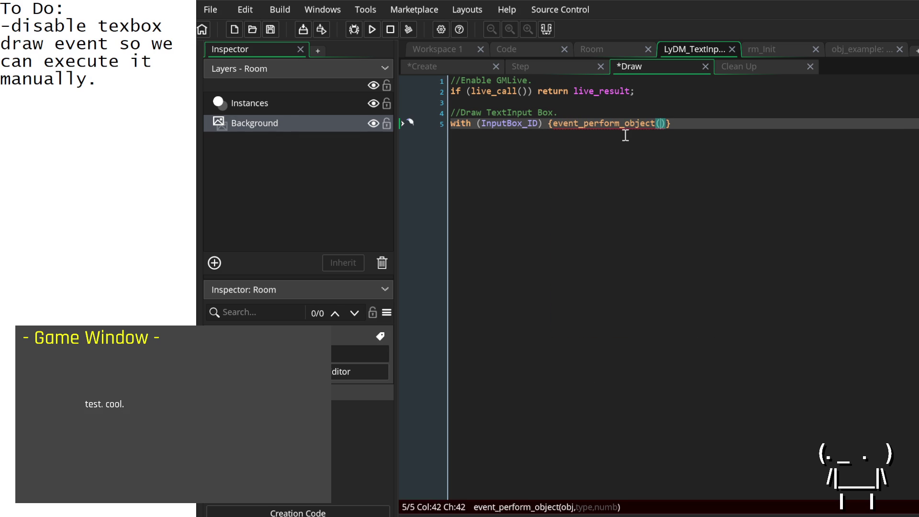
left_click(625, 123)
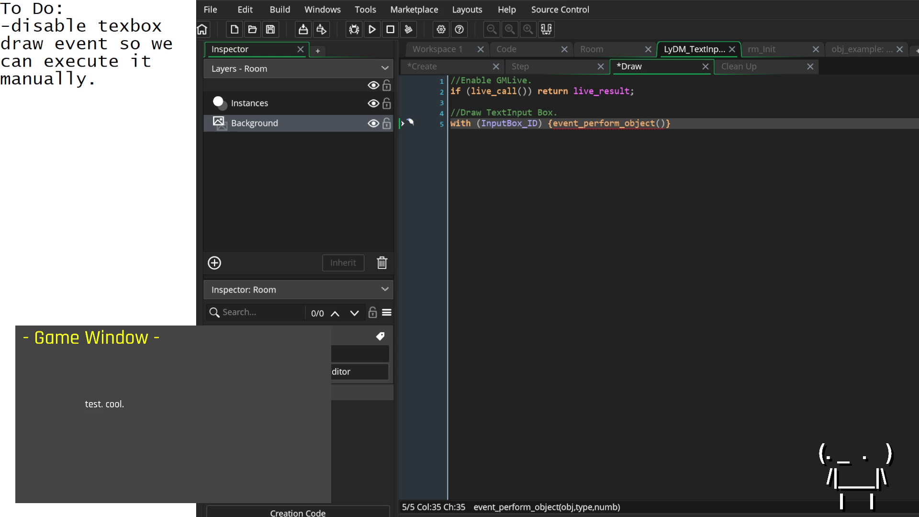
Look over the rm_Init room and obj_example's Step code.
mouse_move(631, 127)
left_click(661, 125)
left_click(767, 47)
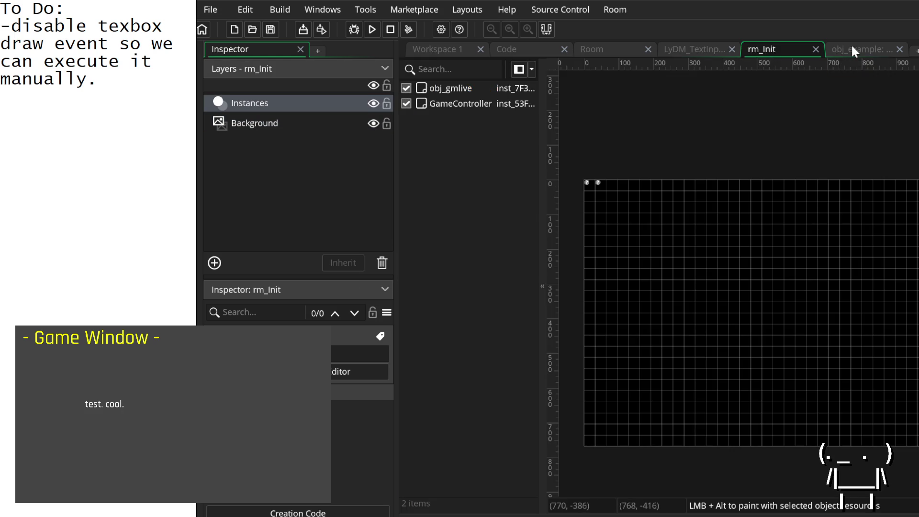
left_click(851, 46)
mouse_move(624, 223)
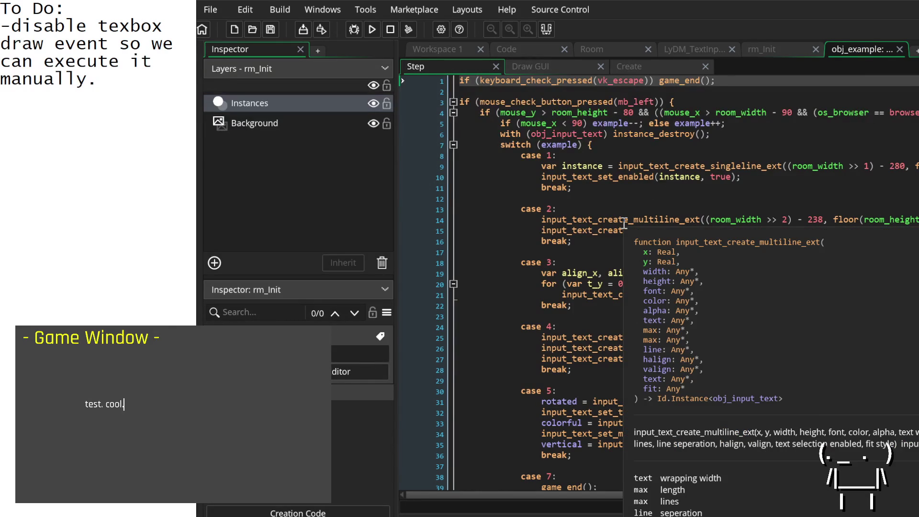
Open obj_input_text's Draw GUI event code from the Asset Browser.
key("ctrl+alt+a")
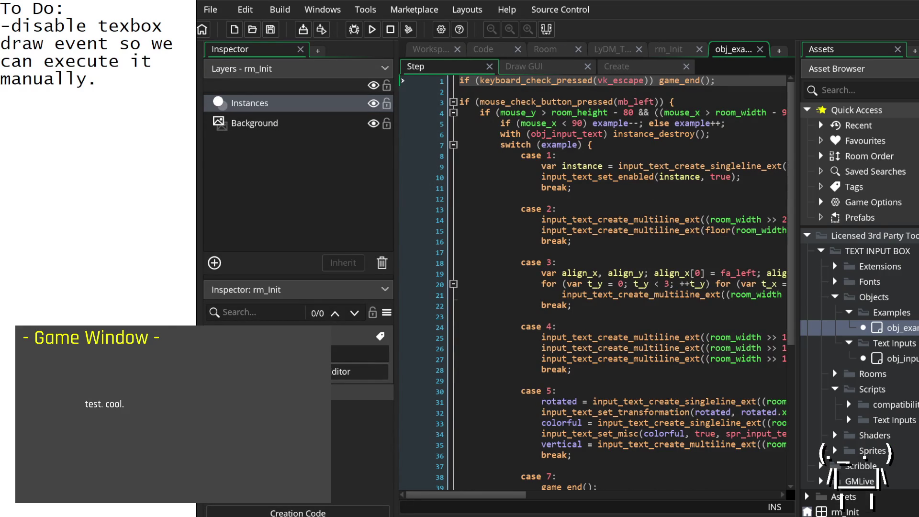
left_click(904, 359)
double_click(905, 358)
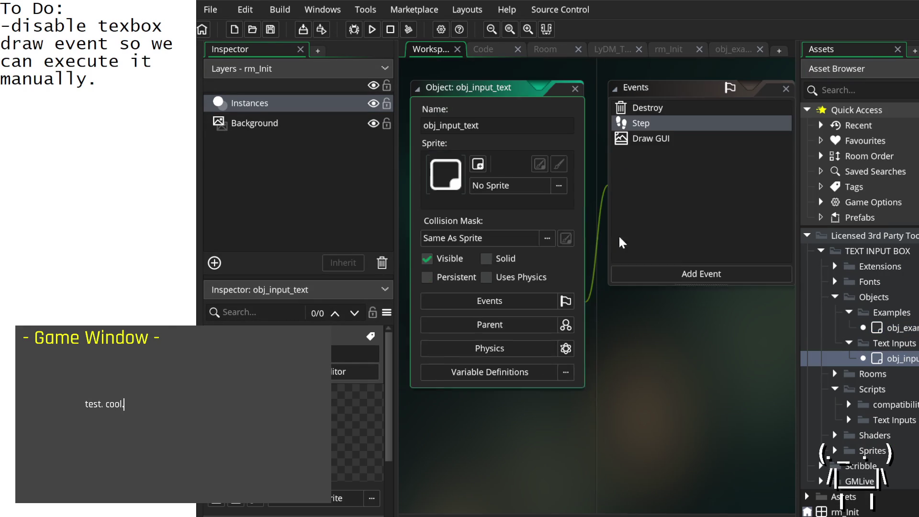
left_click(654, 131)
double_click(654, 130)
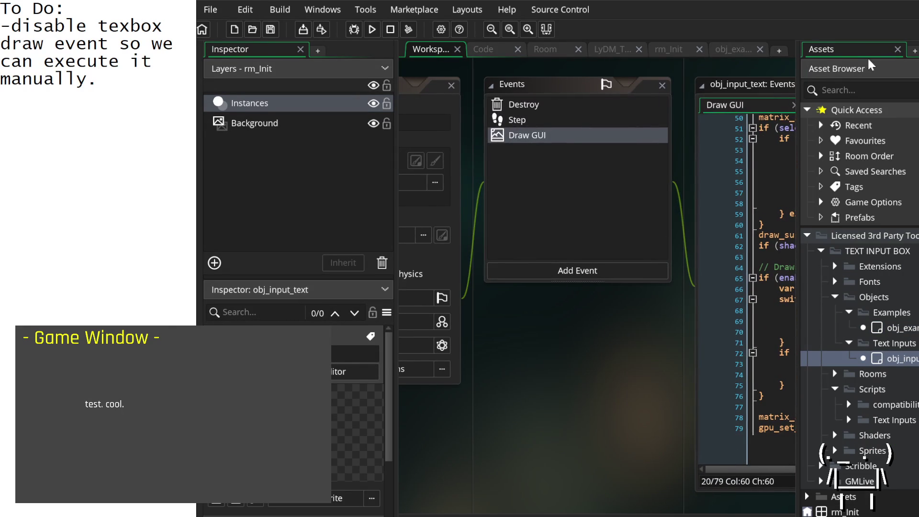
Close the Assets panel, Workspace 1 and obj_example tabs, returning to LyDM_TextInput's Draw event.
left_click(897, 49)
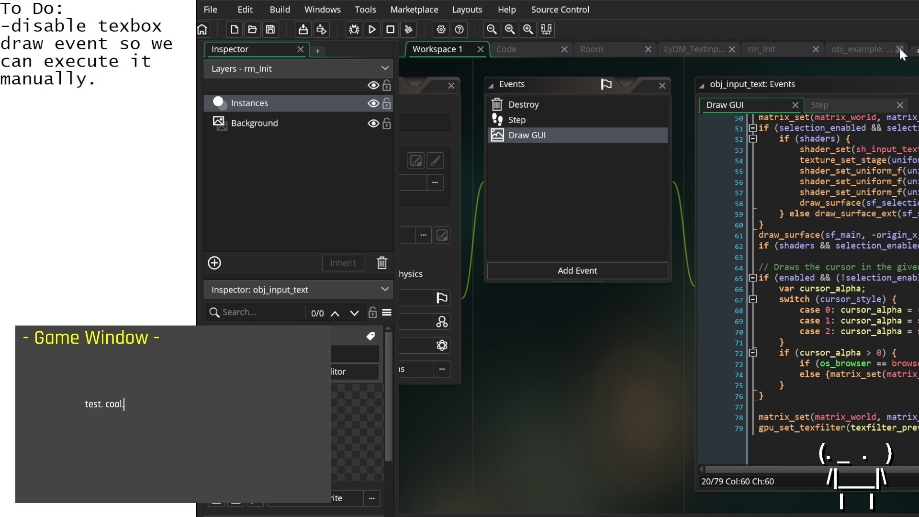
left_click(480, 49)
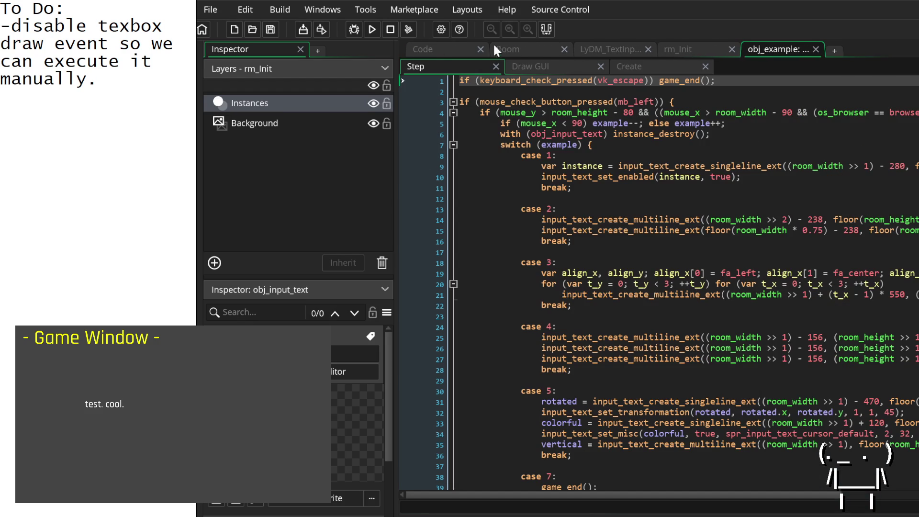
left_click(816, 49)
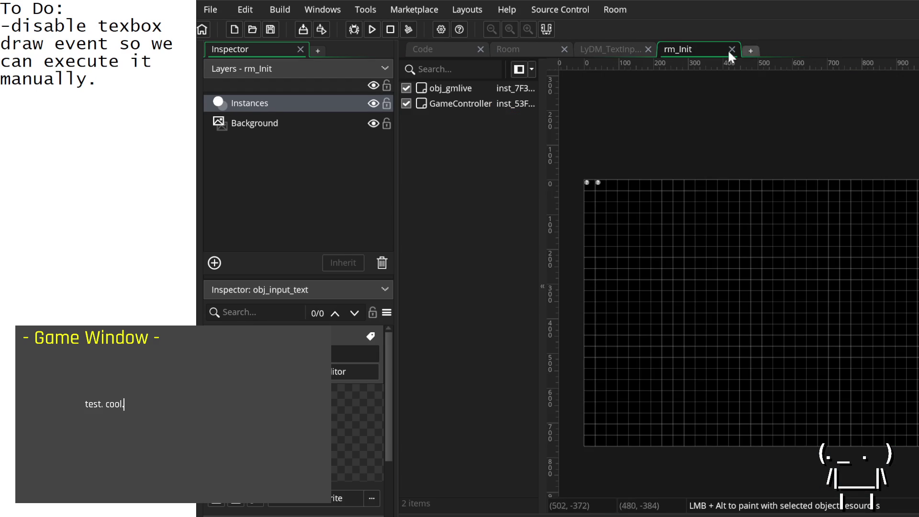
left_click(607, 48)
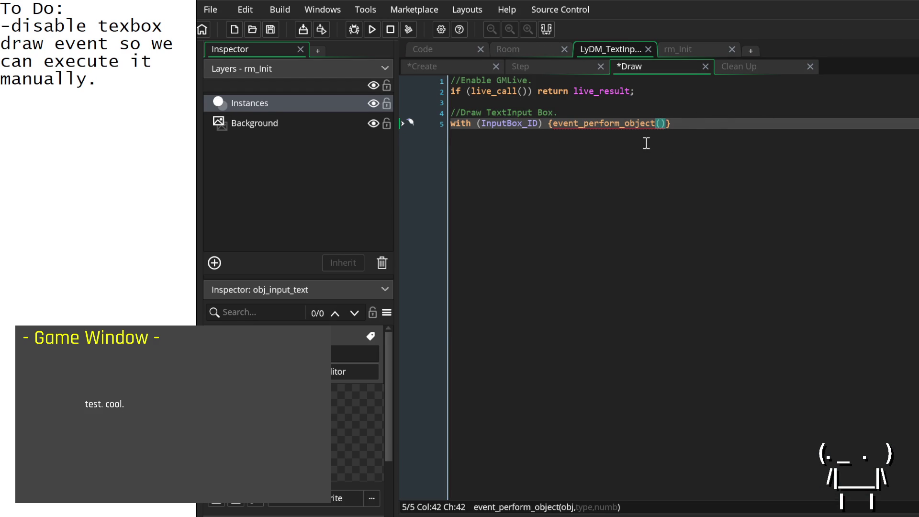
Remove the with (InputBox_ID) { wrapper and brace, passing InputBox_ID , ev_draw to event_perform_object.
double_click(520, 124)
left_click(548, 124)
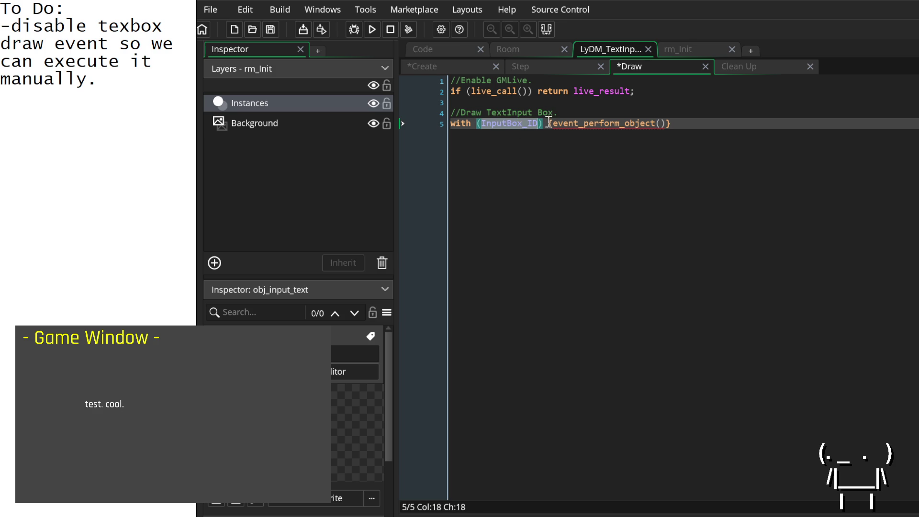
left_click_drag(548, 123, 422, 119)
key("BackSpace")
left_click(643, 125)
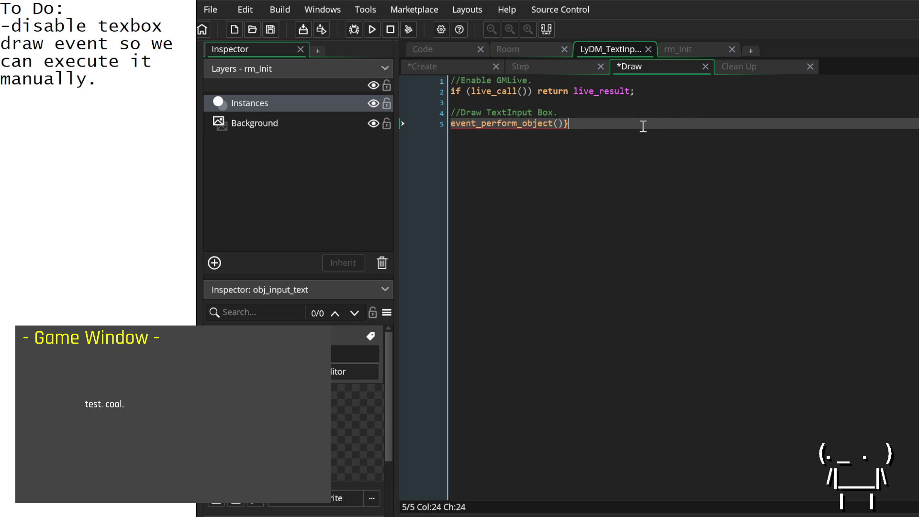
key("BackSpace")
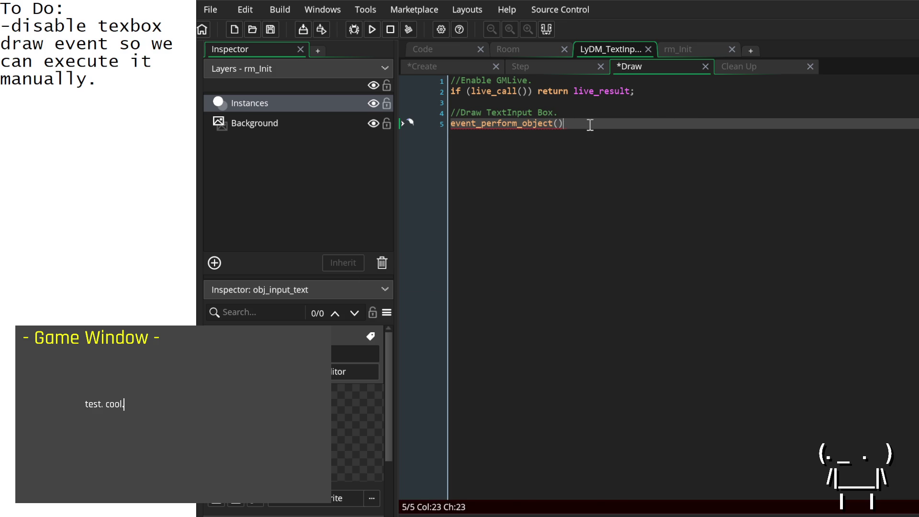
key("Left")
type("InputBox_ID")
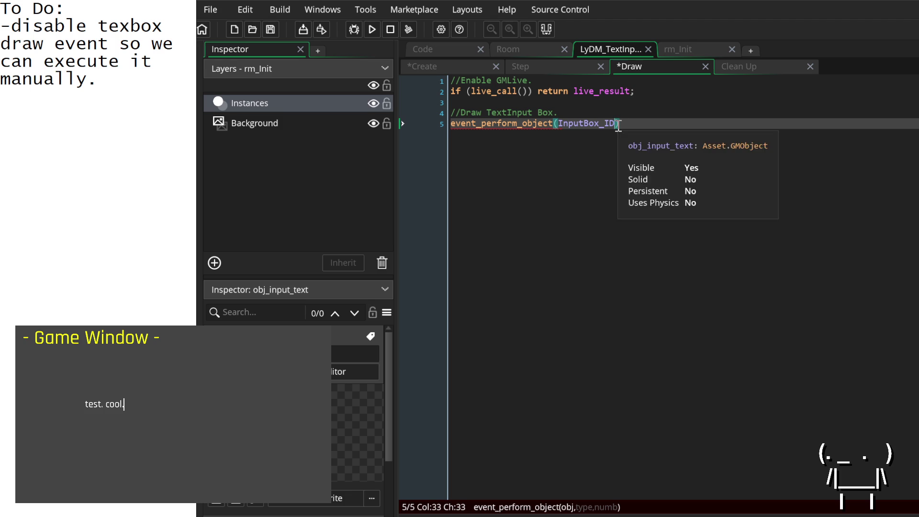
type(" , ev_")
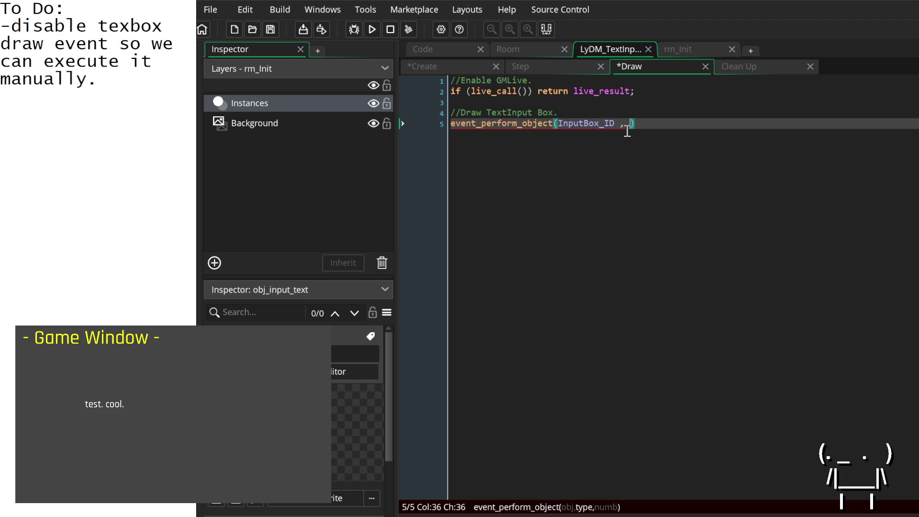
type("draw,")
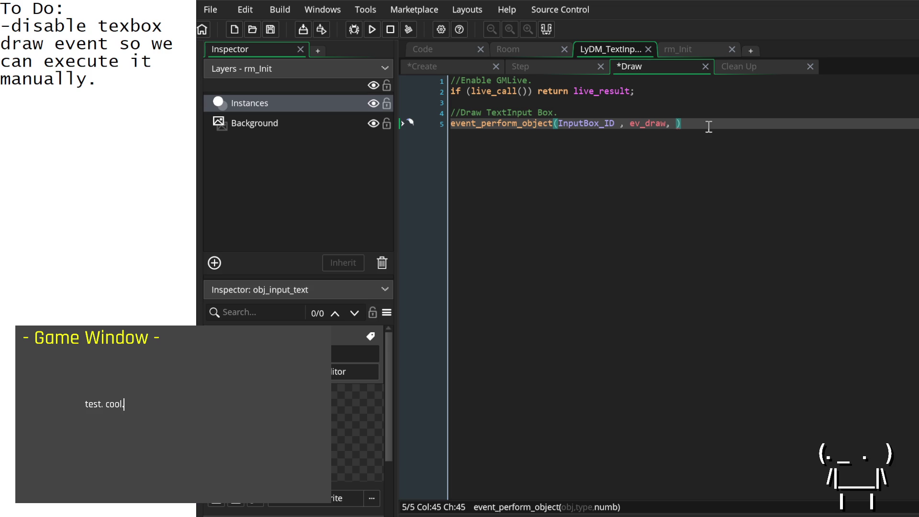
Add ev_draw to the event_perform_object call on line 5 and browse the event constant suggestions.
left_click(656, 124)
left_click(676, 124)
type("ev_draw")
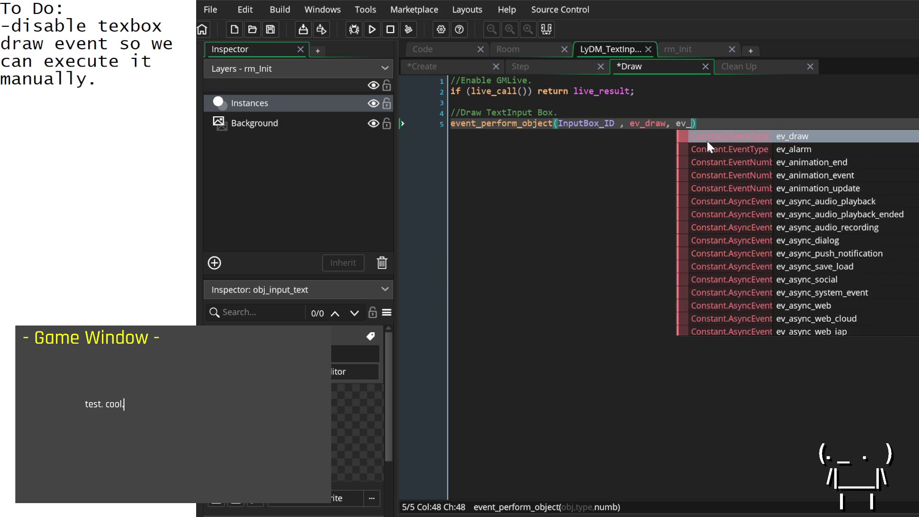
key("Down")
key("Down")
key("Down")
key("Up")
key("Up")
key("Up")
key("Down")
key("Down")
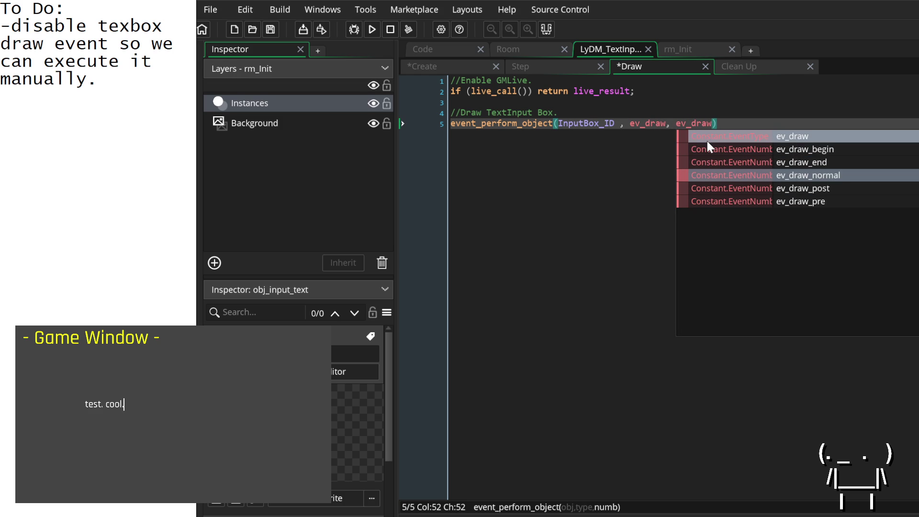
key("Down")
key("Down")
key("Up")
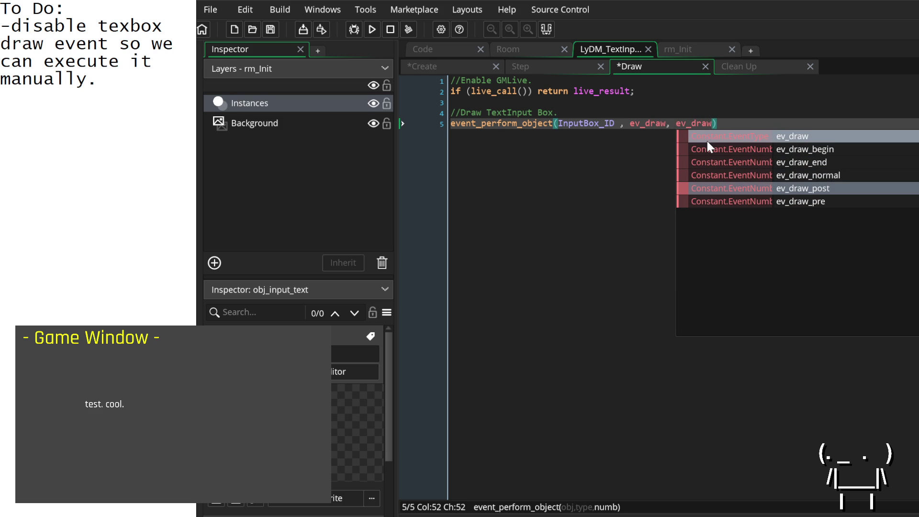
key("Left")
key("Left")
key("Left")
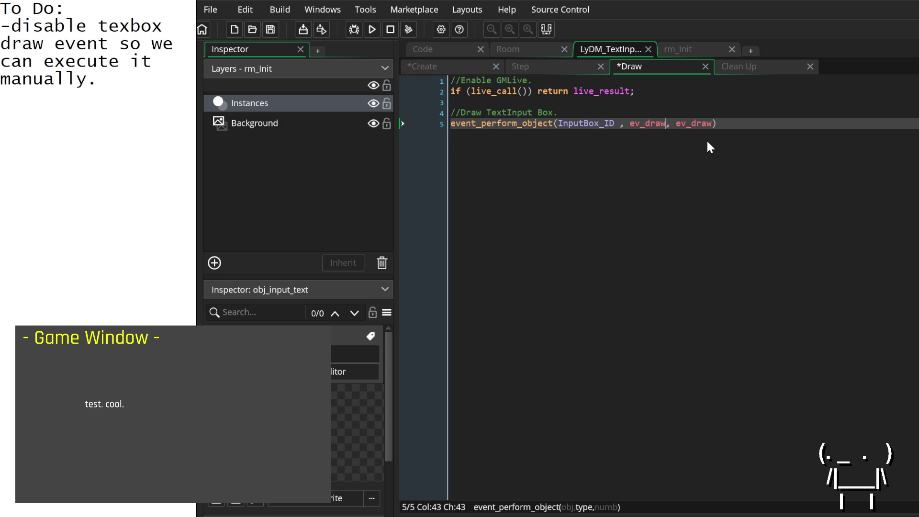
key("ctrl+space")
key("Escape")
key("ctrl+space")
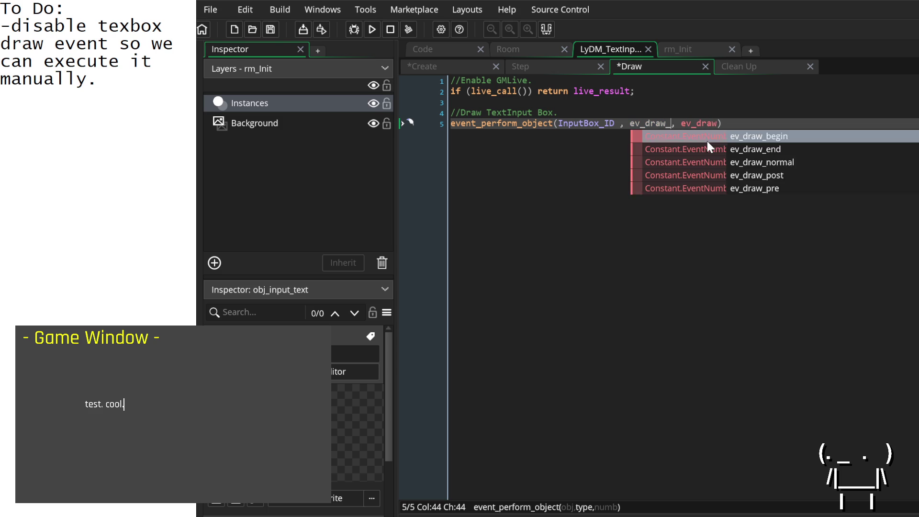
key("Right")
key("Right")
key("Right")
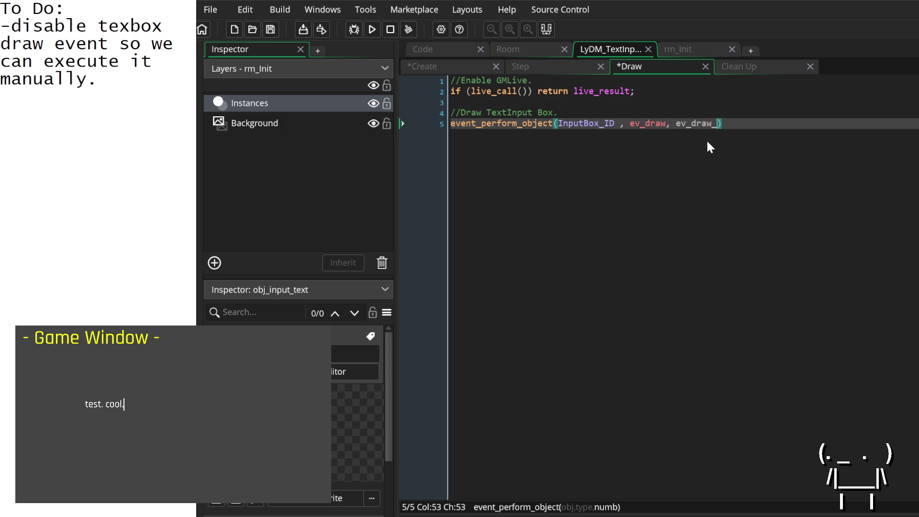
Try event constant names such as ev_draw and ev_gui on a temporary scratch line, then delete it.
type("_")
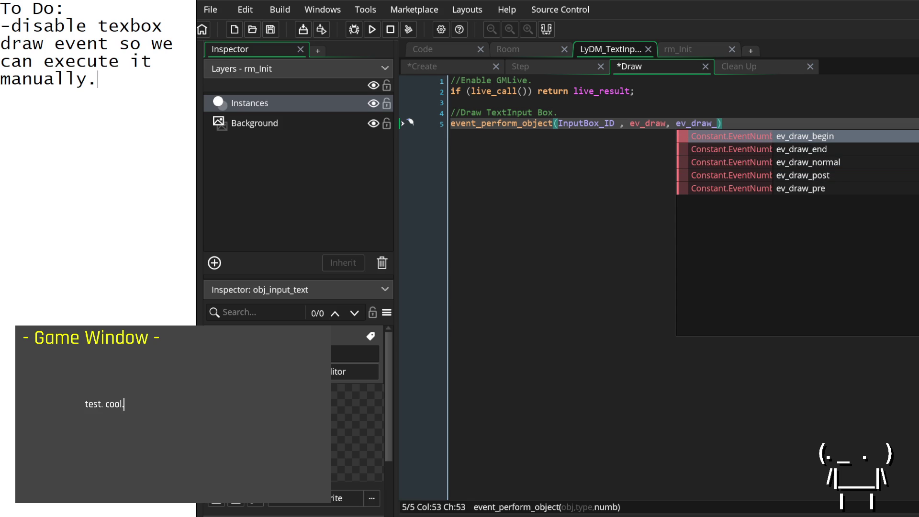
left_click(689, 114)
left_click(755, 124)
key("Return")
key("Return")
type("event")
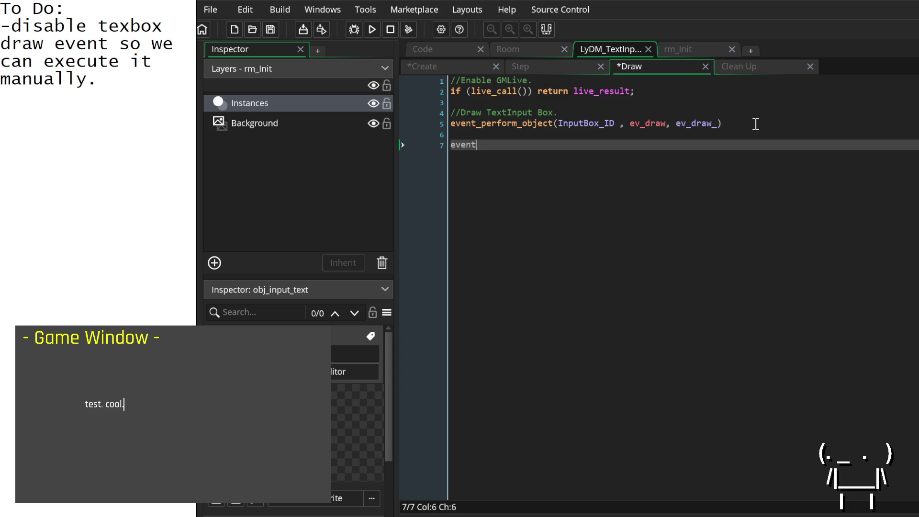
type("_preform")
key("BackSpace")
key("BackSpace")
key("BackSpace")
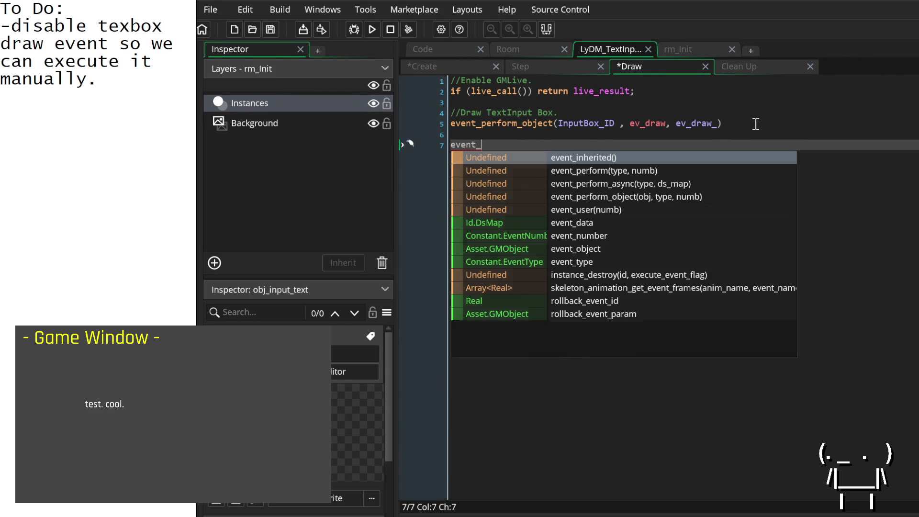
type("v_draw")
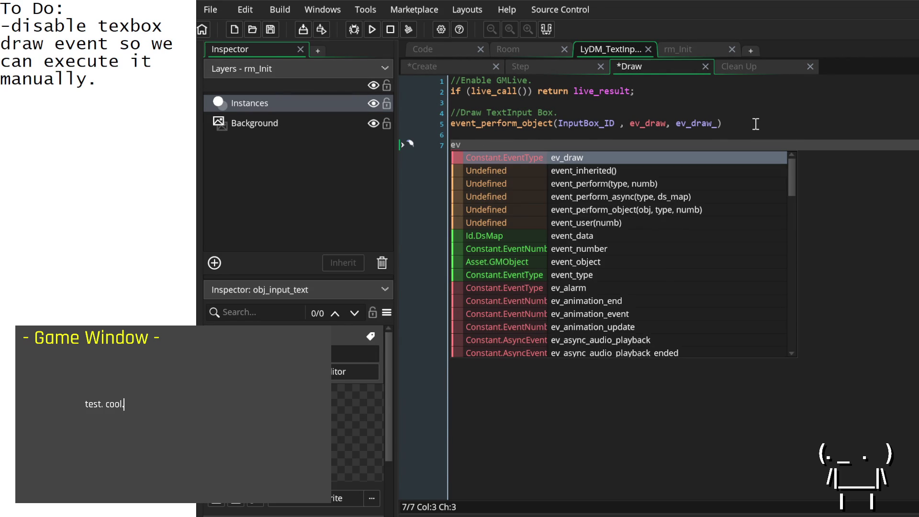
key("BackSpace")
key("BackSpace")
key("BackSpace")
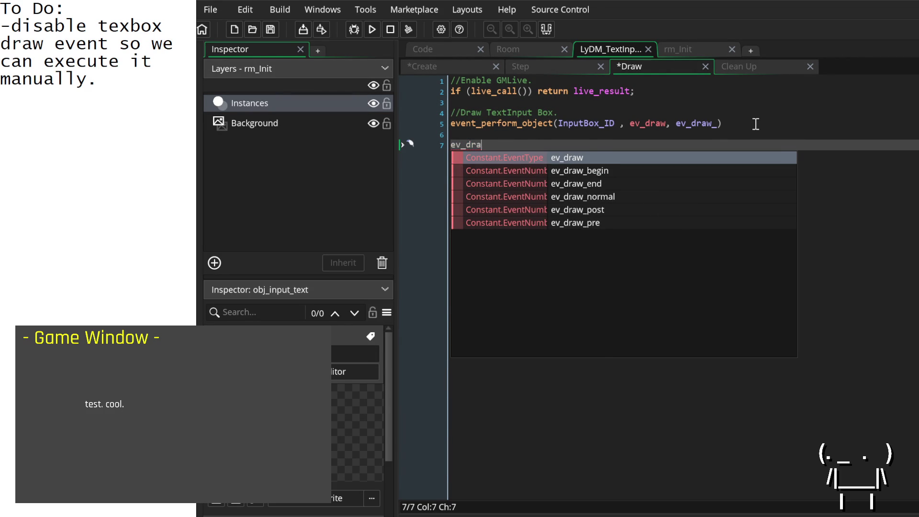
type("gui")
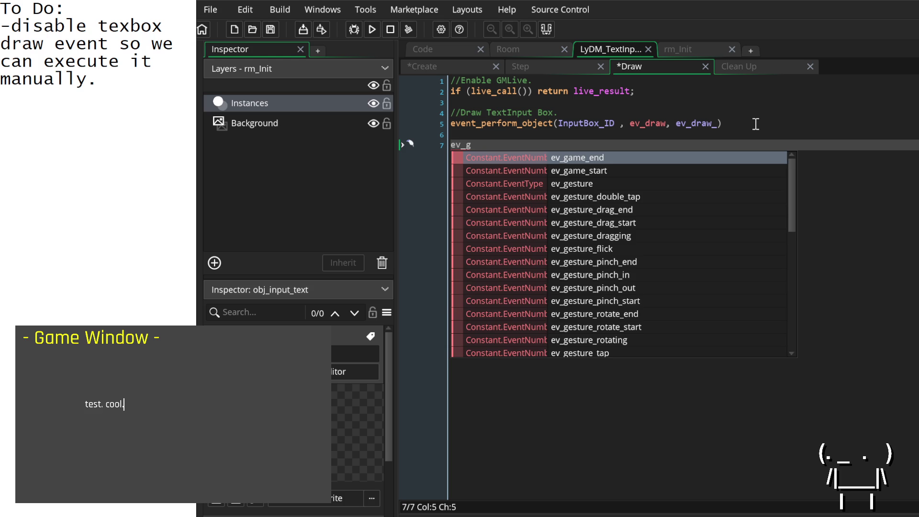
key("BackSpace")
key("BackSpace")
key("BackSpace")
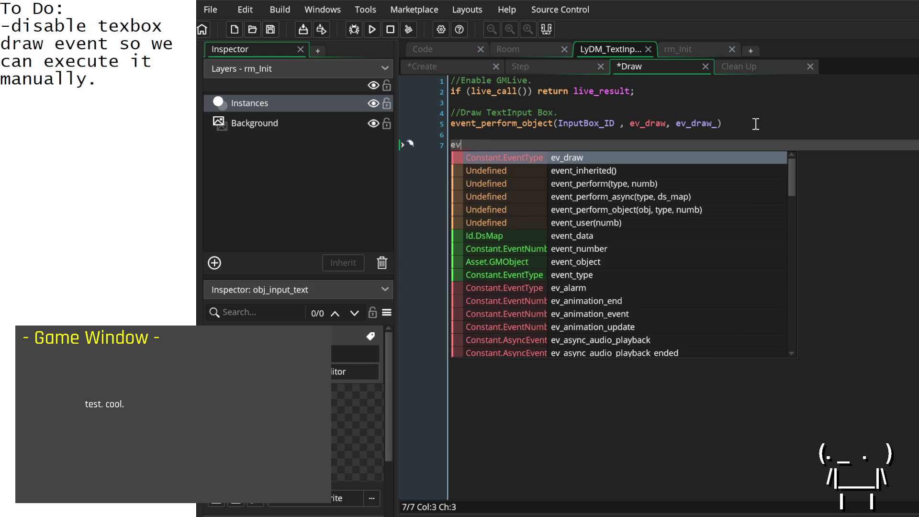
Finish line 5 as event_perform_object(InputBox_ID, ev_gui, 0); and save, typing 'test' in the game.
left_click(755, 123)
key("ctrl+Left")
key("ctrl+Left")
key("BackSpace")
key("BackSpace")
key("BackSpace")
key("BackSpace")
type("gui")
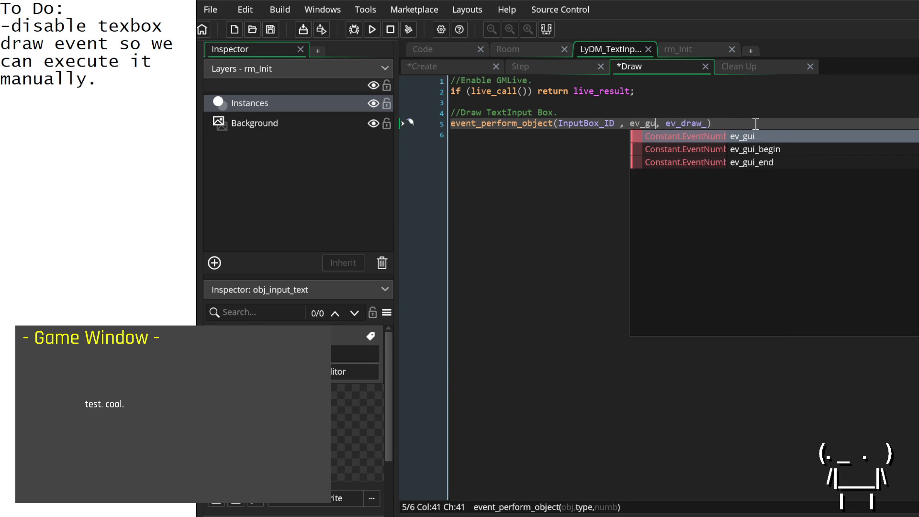
key("Escape")
key("Right")
key("Right")
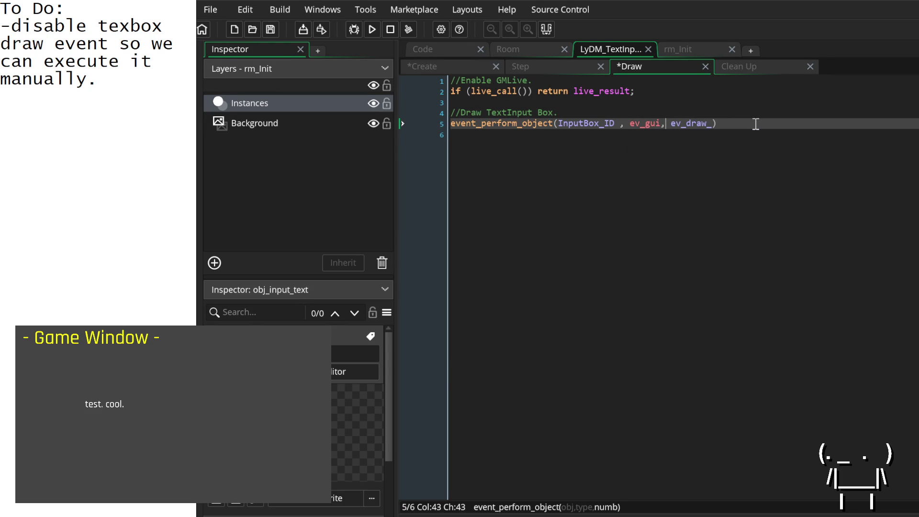
key("Delete")
key("Delete")
key("Delete")
key("Delete")
type("ev_gui")
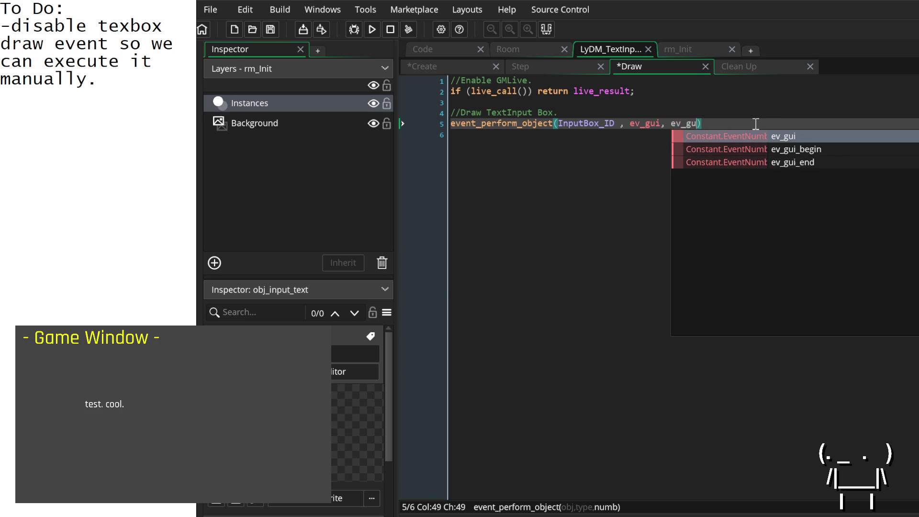
key("Down")
key("Up")
key("BackSpace")
key("BackSpace")
key("BackSpace")
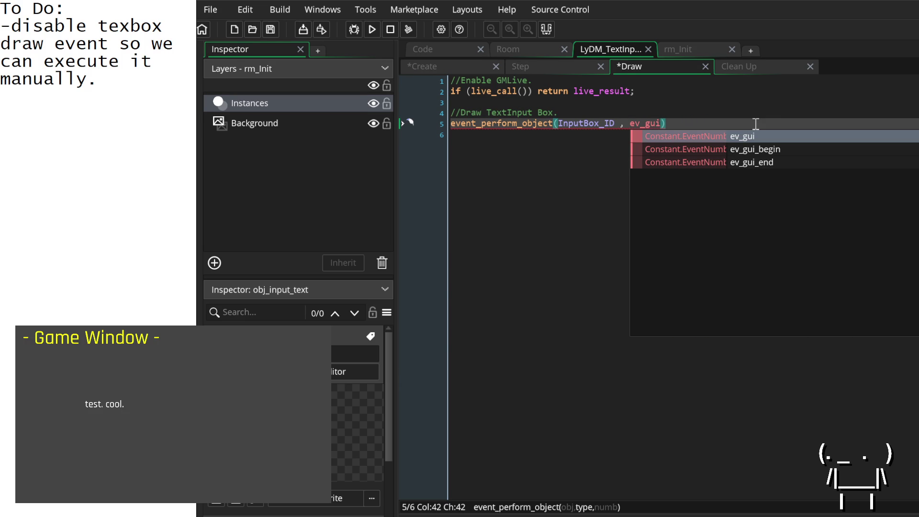
type(",")
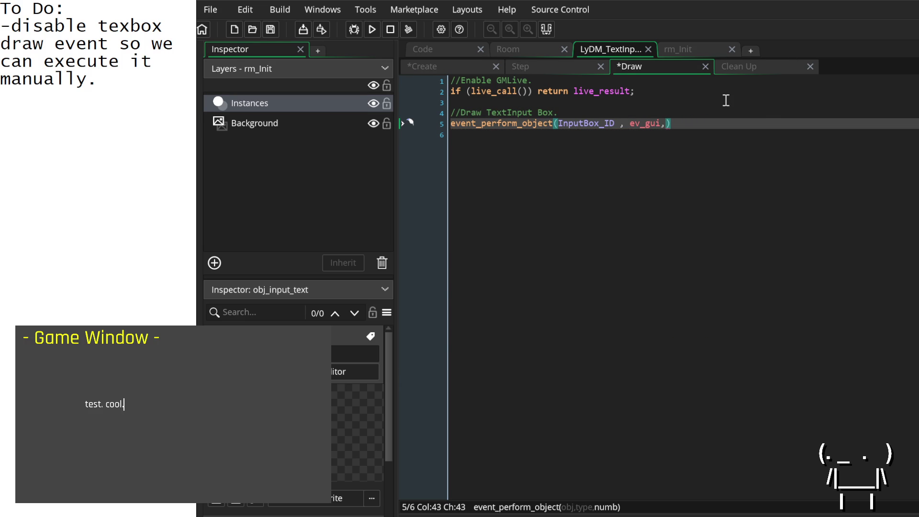
type("0")
type(");")
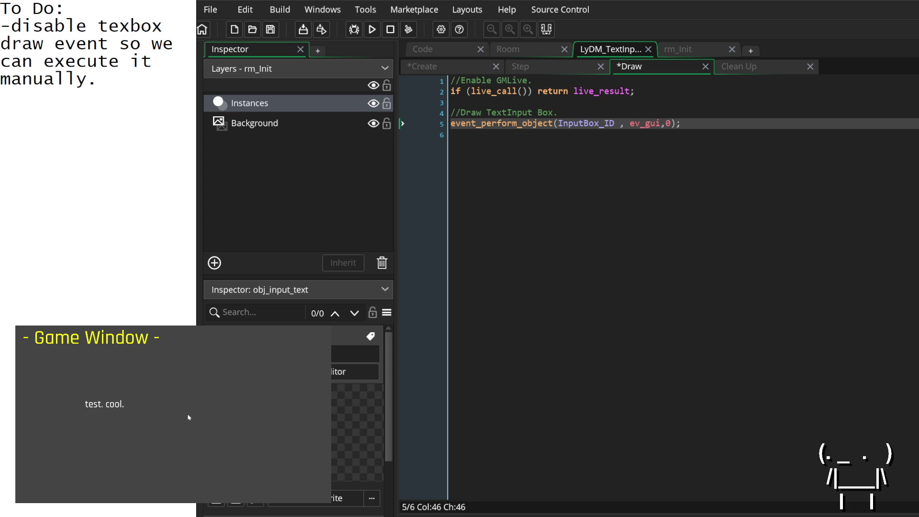
type("test")
key("ctrl+s")
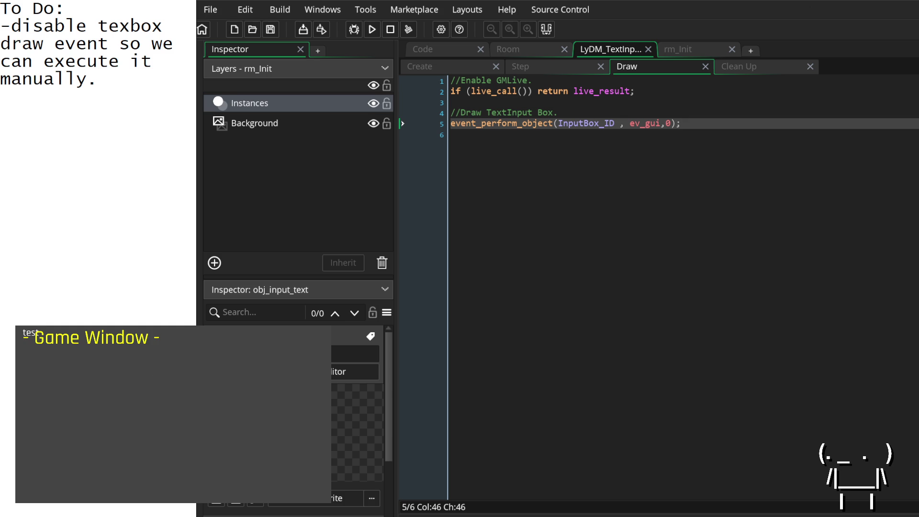
Comment out the event_perform_object line with // and save, testing 'test' in the game.
key("Home")
type("//")
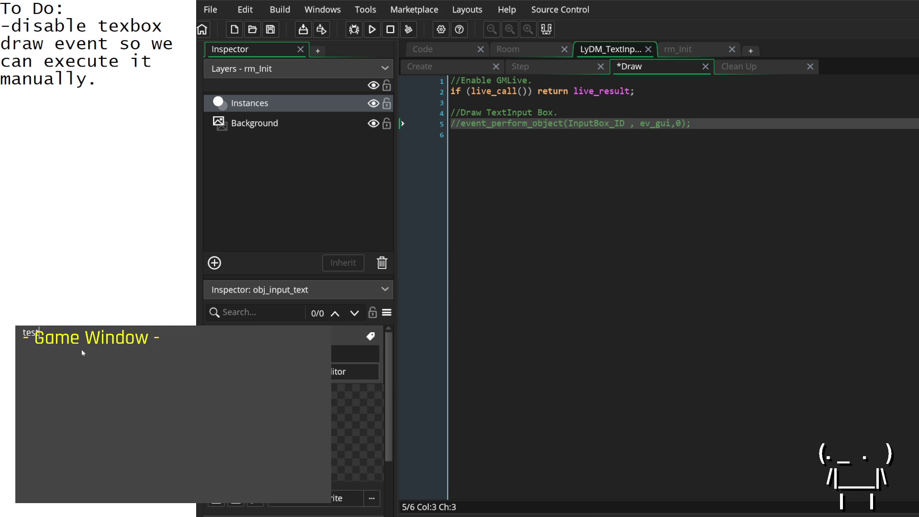
key("ctrl+s")
type("test")
key("Return")
Switch from the Draw event to the Create event code.
left_click(627, 130)
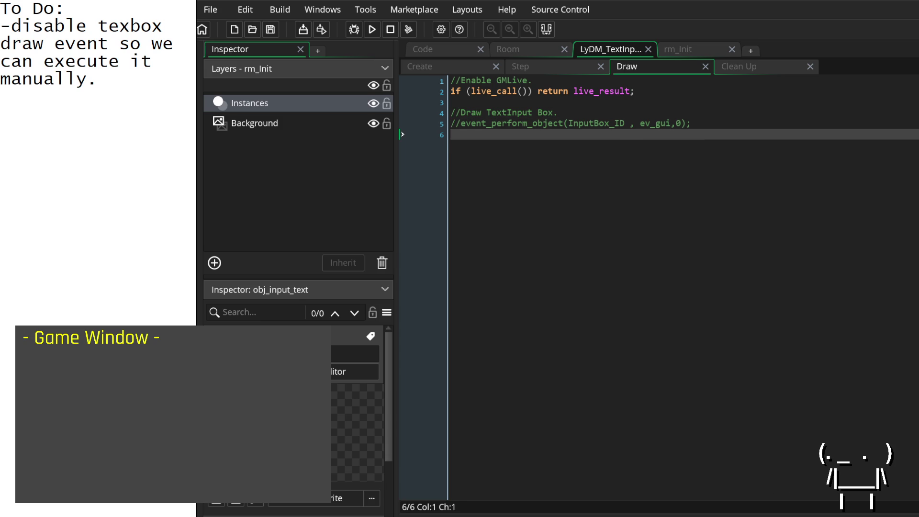
left_click(548, 71)
left_click(453, 64)
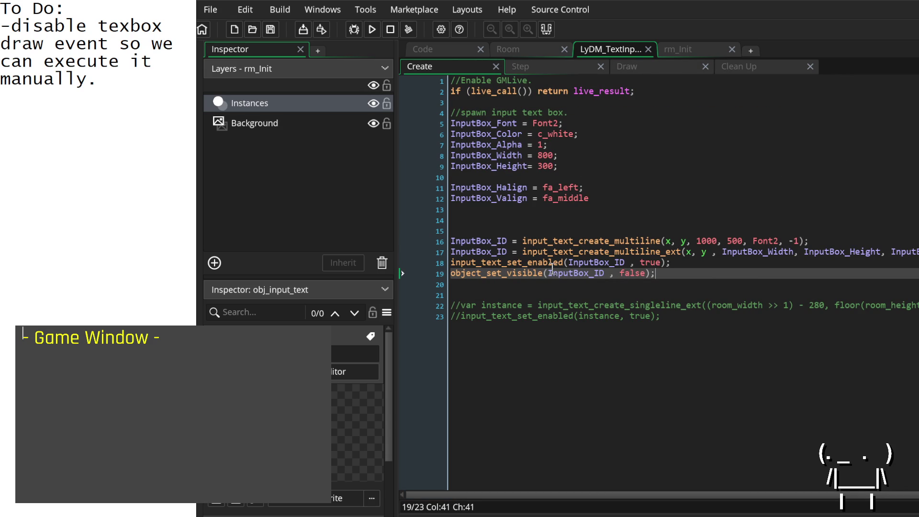
Run the game and read the error message pointing at line 19.
left_click(372, 29)
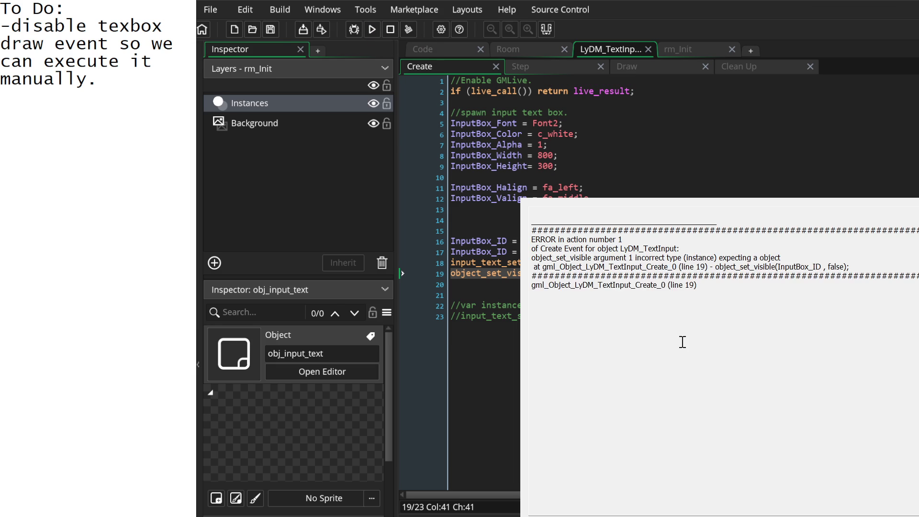
mouse_move(693, 257)
left_mouse_down()
mouse_move(708, 288)
mouse_move(528, 244)
mouse_move(601, 268)
mouse_move(794, 277)
mouse_move(837, 266)
left_mouse_up()
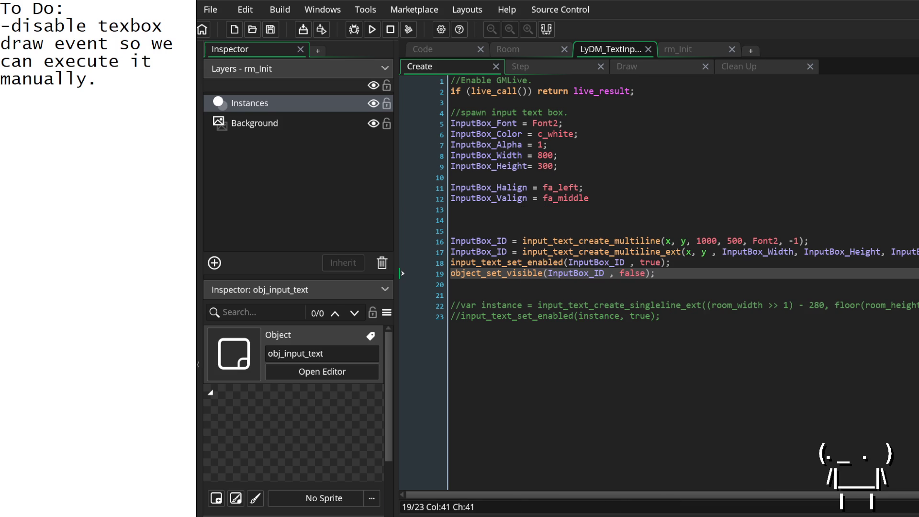
left_click(559, 273)
Comment out the object_set_visible call on line 19 of the Create event and start the next line.
mouse_move(585, 273)
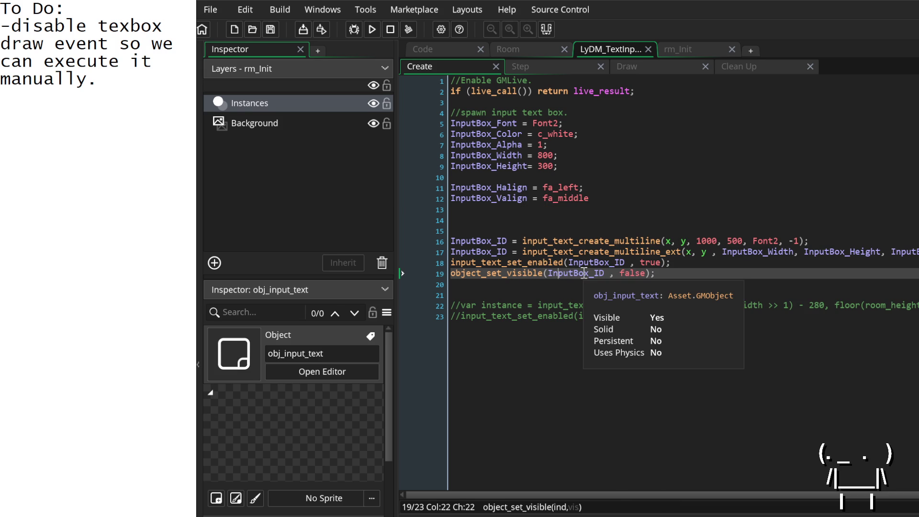
left_click(501, 273)
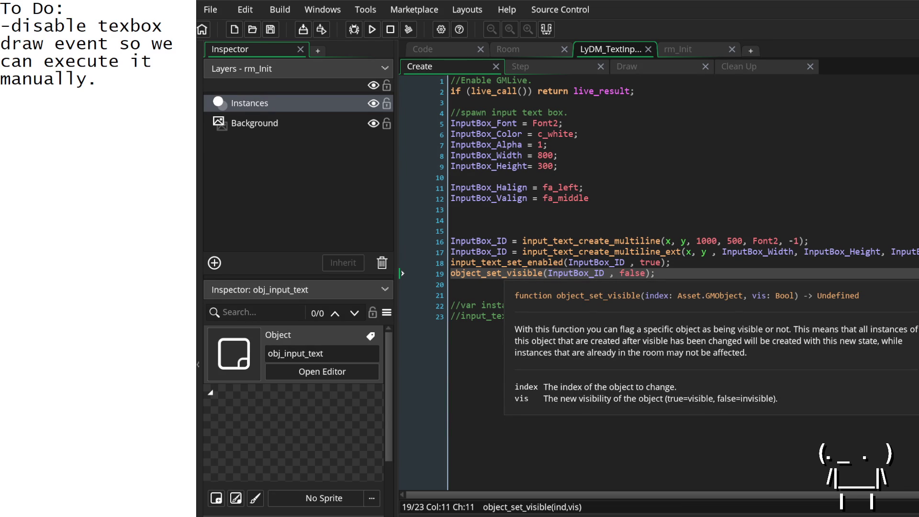
mouse_move(581, 278)
double_click(580, 273)
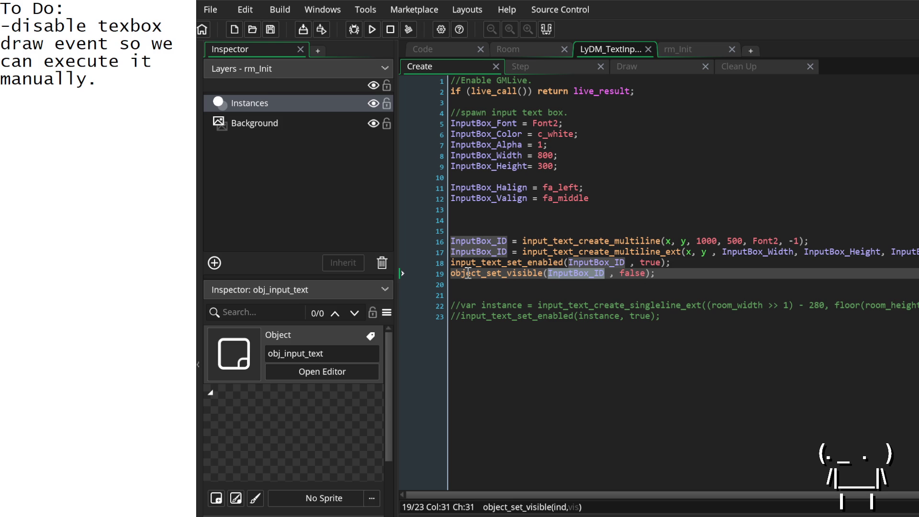
left_click(452, 276)
type("//")
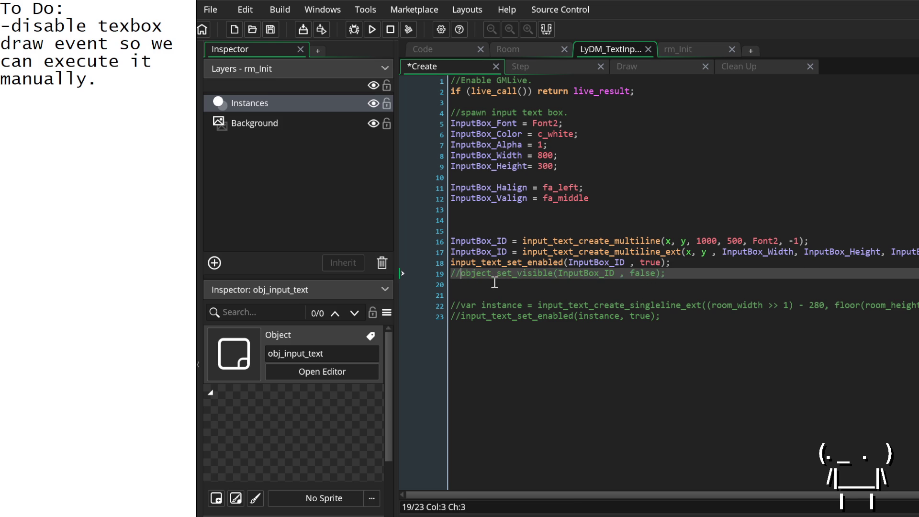
key("Down")
type("i")
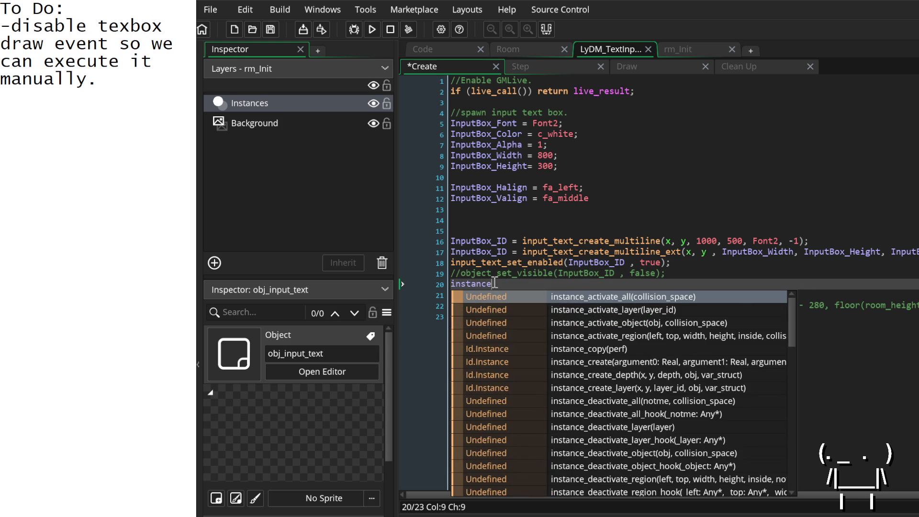
type("kground.")
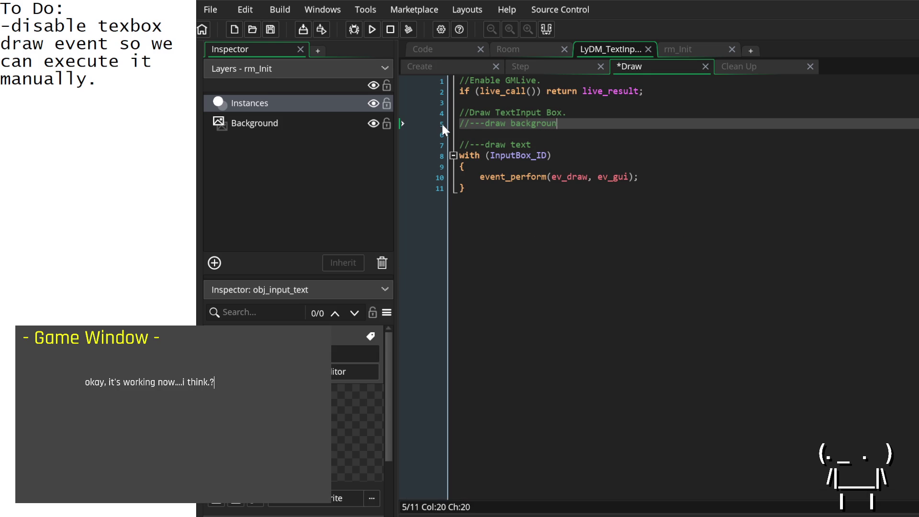
Correct the comment to read '//---draw text background.'.
key("Return")
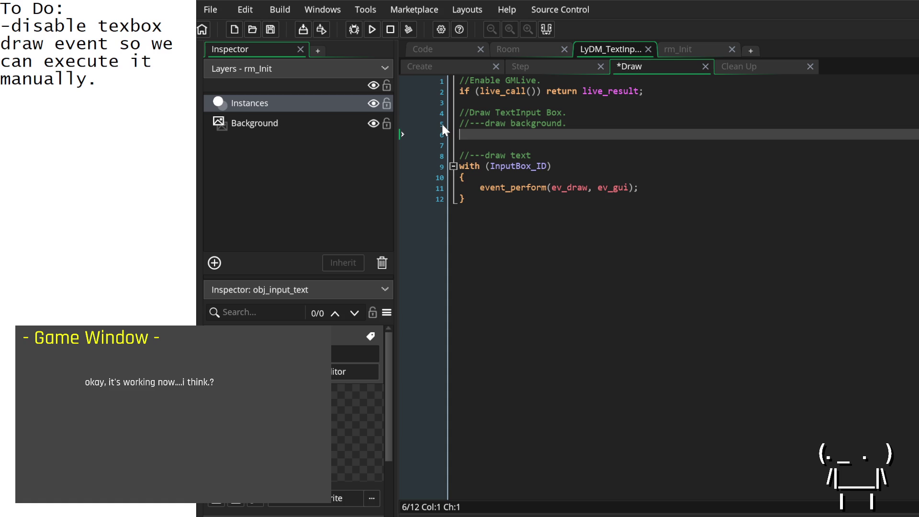
key("BackSpace")
key("Left")
key("Left")
key("Left")
type("text")
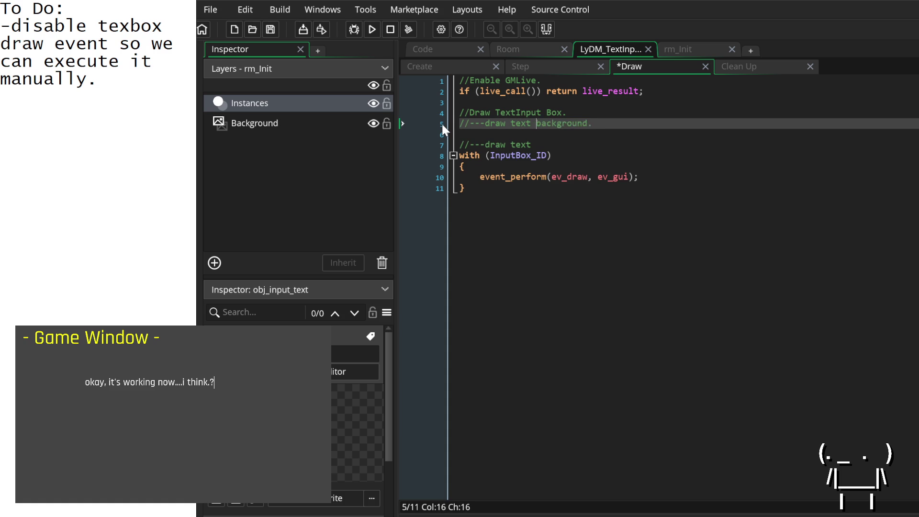
key("Down")
Start a draw_rectangle call under the comment with arguments x, y, x +.
key("Return")
key("Up")
type("draw_rectang")
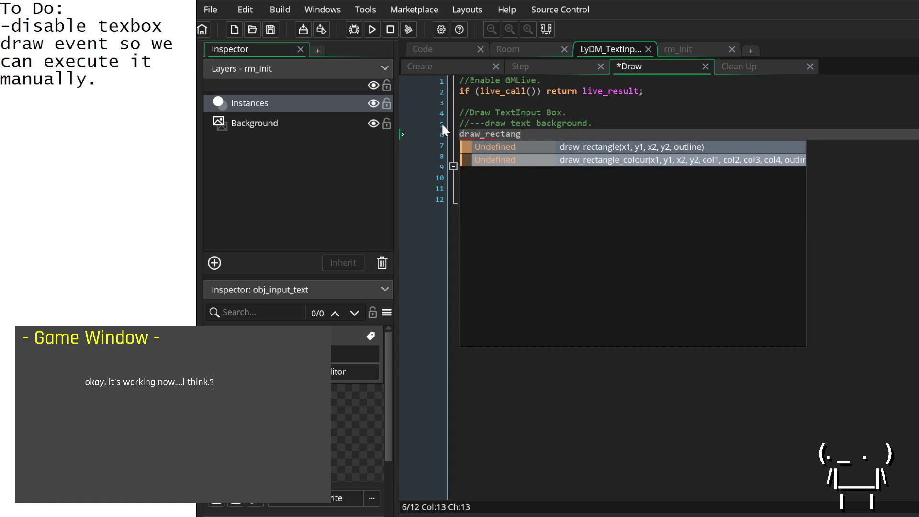
key("Return")
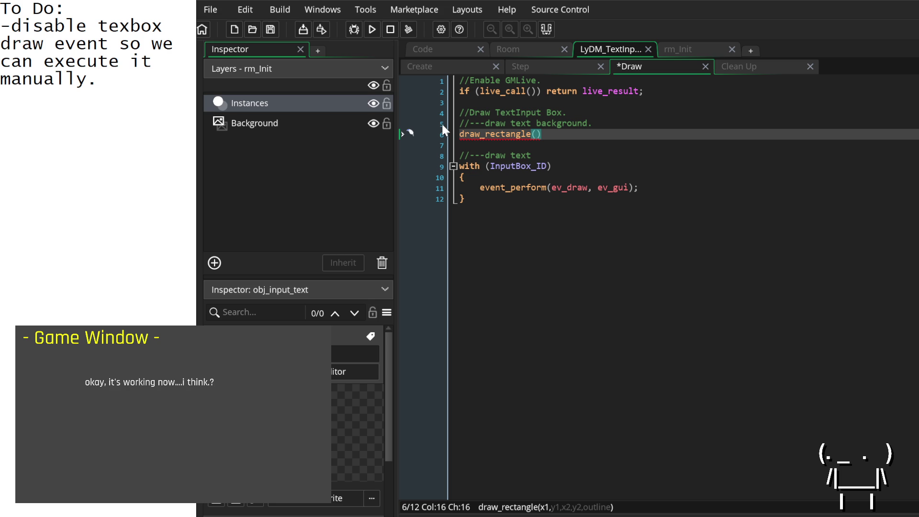
left_click(448, 67)
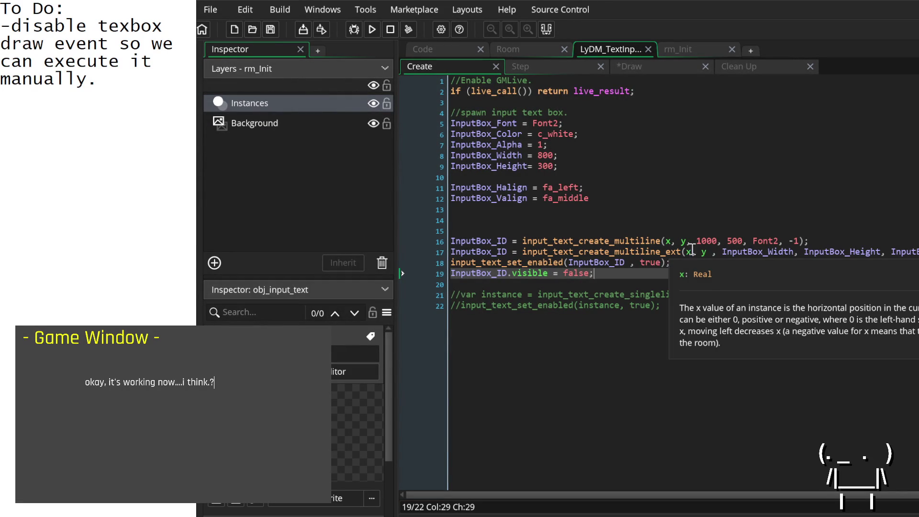
left_click(620, 69)
type("x ,")
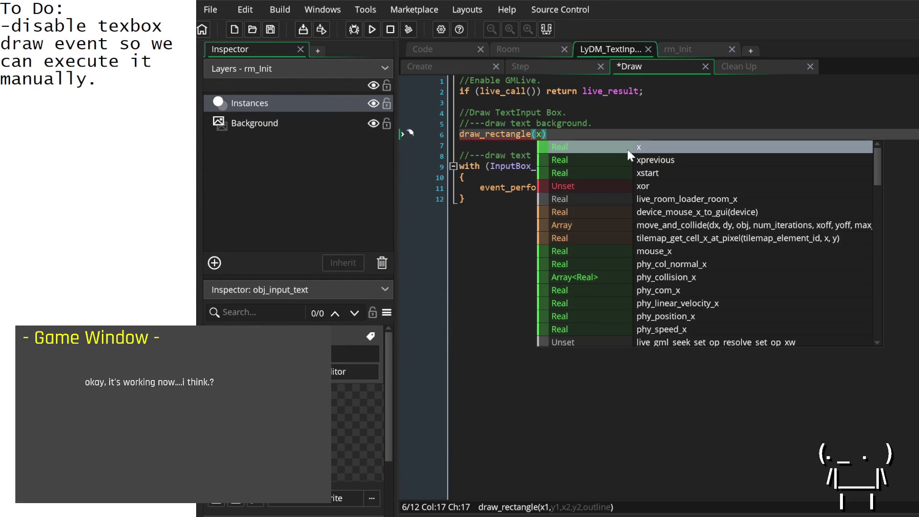
type(" y , ")
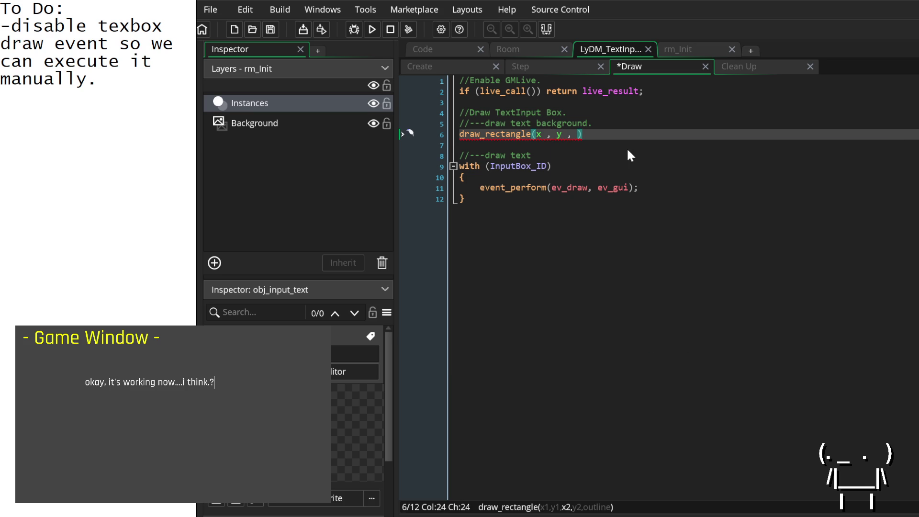
type("x +")
Finish the rectangle with InputBox_Width, InputBox_Height and false, copying the names from Create.
left_click(431, 61)
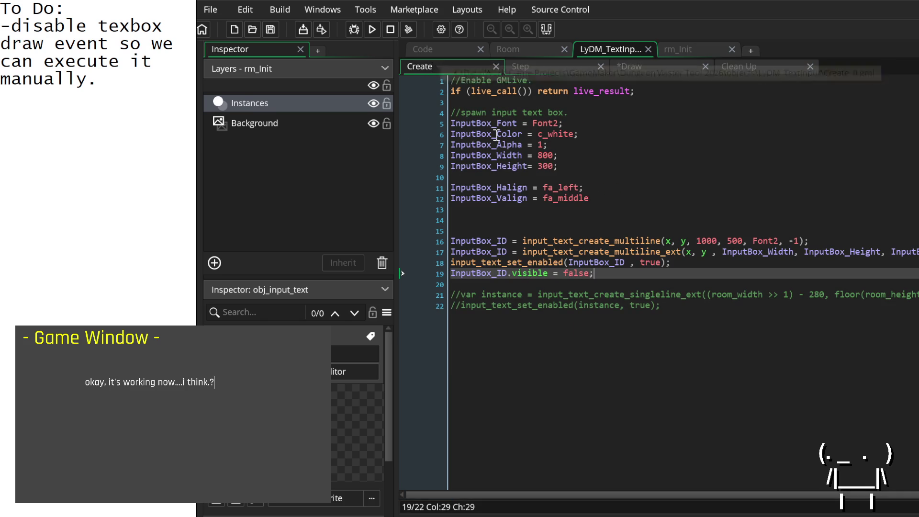
left_click(501, 154)
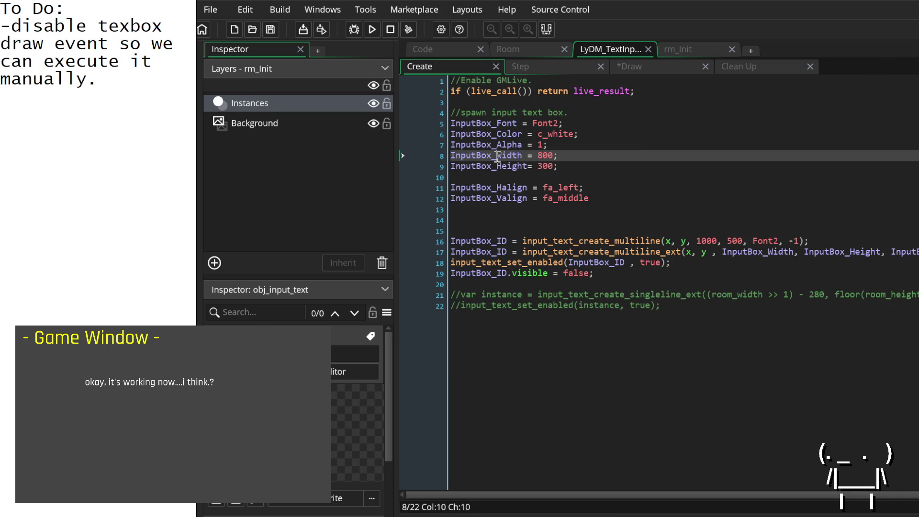
left_click(633, 71)
type("InputBox_Width")
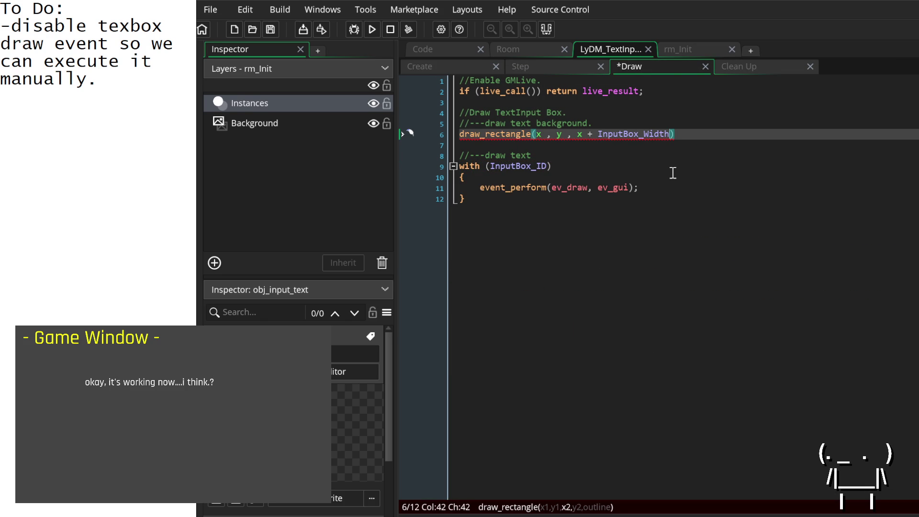
type(",")
left_click(476, 68)
double_click(502, 166)
key("ctrl+c")
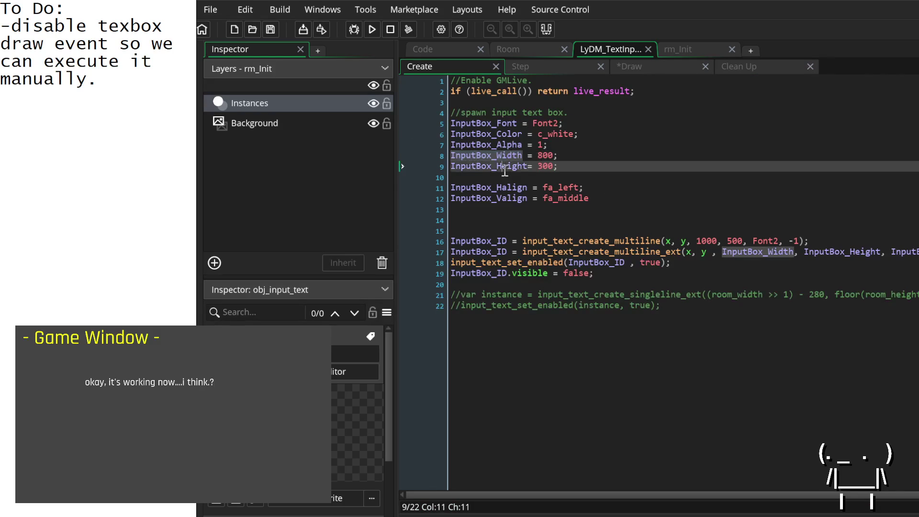
left_click(644, 64)
key("ctrl+v")
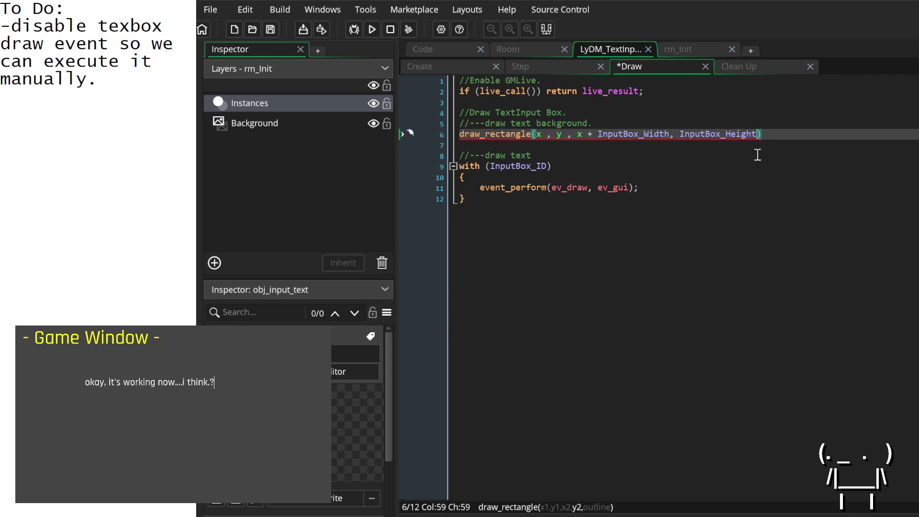
type(", false")
type(");")
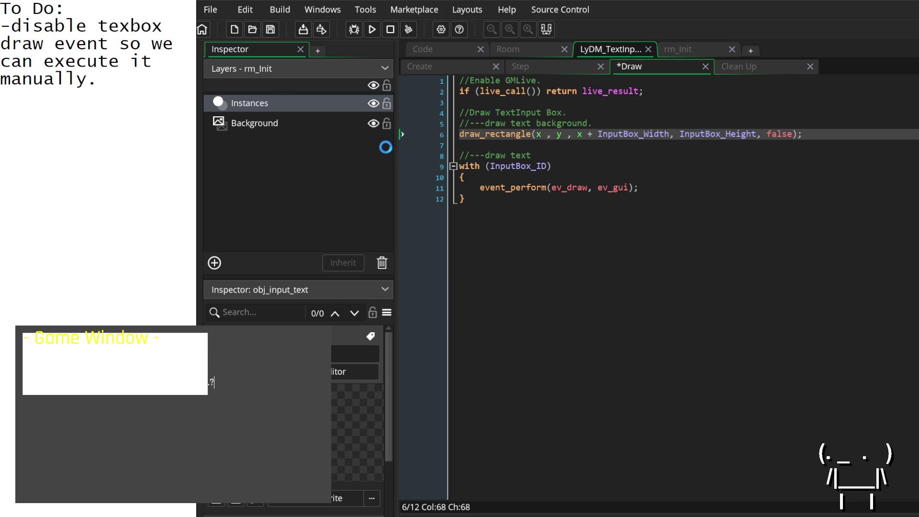
Save, then add draw_set_color(c_black); under the background comment.
key("ctrl+s")
left_click(604, 126)
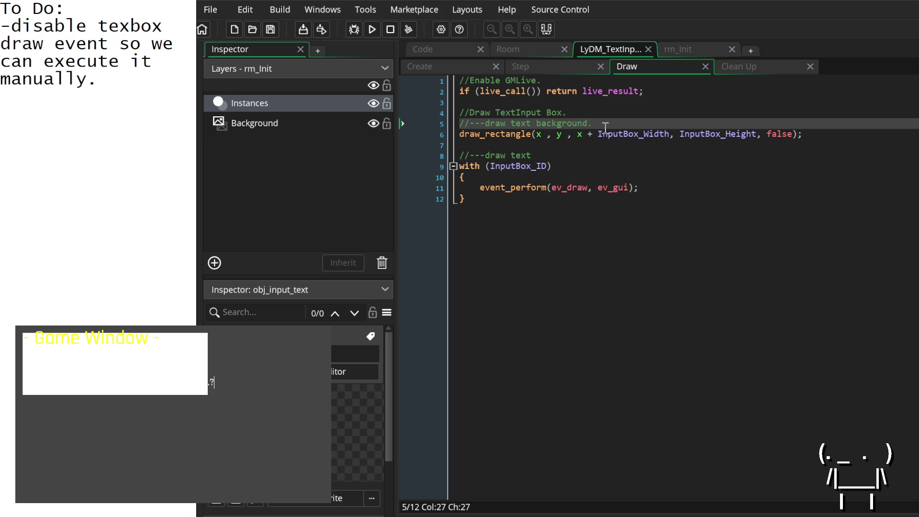
key("Return")
type("draw_set_color")
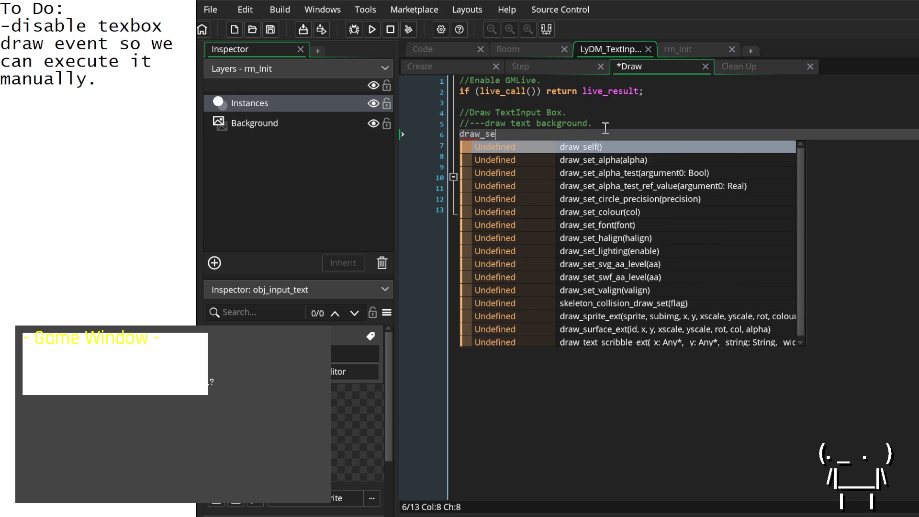
key("Return")
key("BackSpace")
type("(")
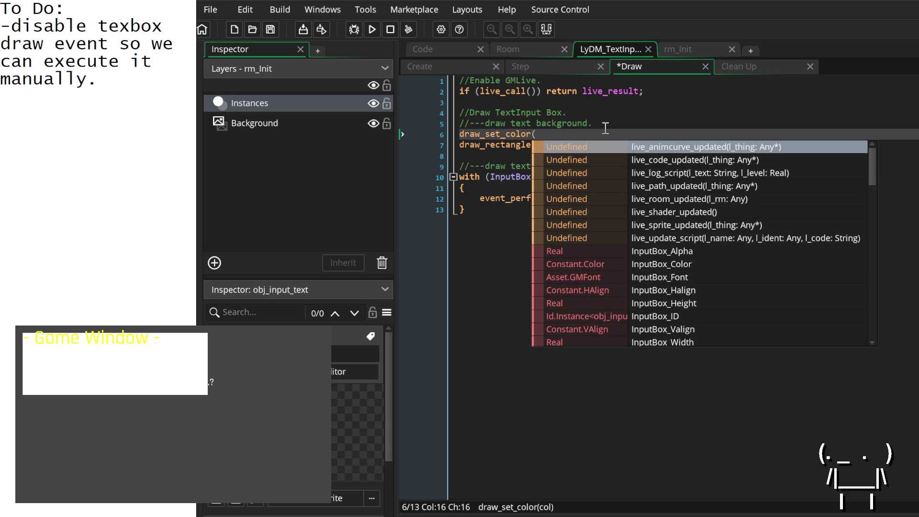
type("c_black")
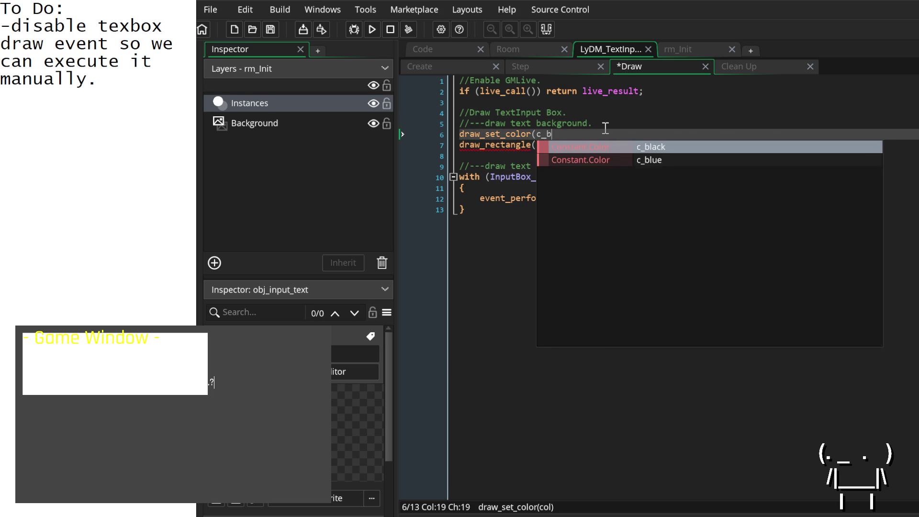
key("Return")
key("BackSpace")
type(");")
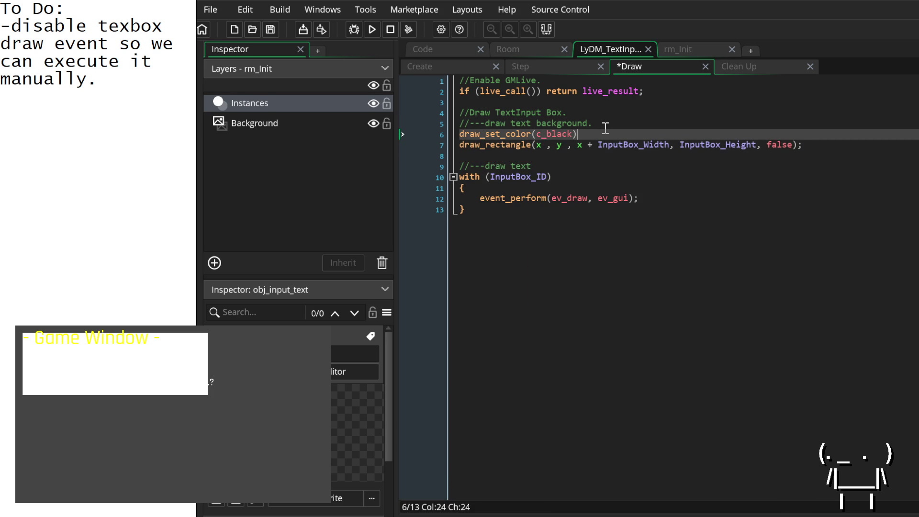
Add draw_set_alpha(0.5) below the colour call.
key("Return")
type("draw_s")
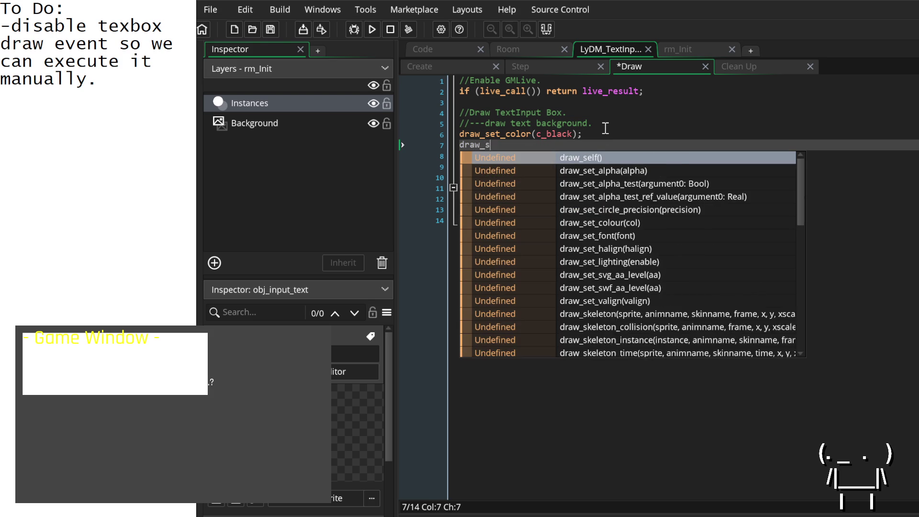
type("et_al")
key("Return")
type("0.5);")
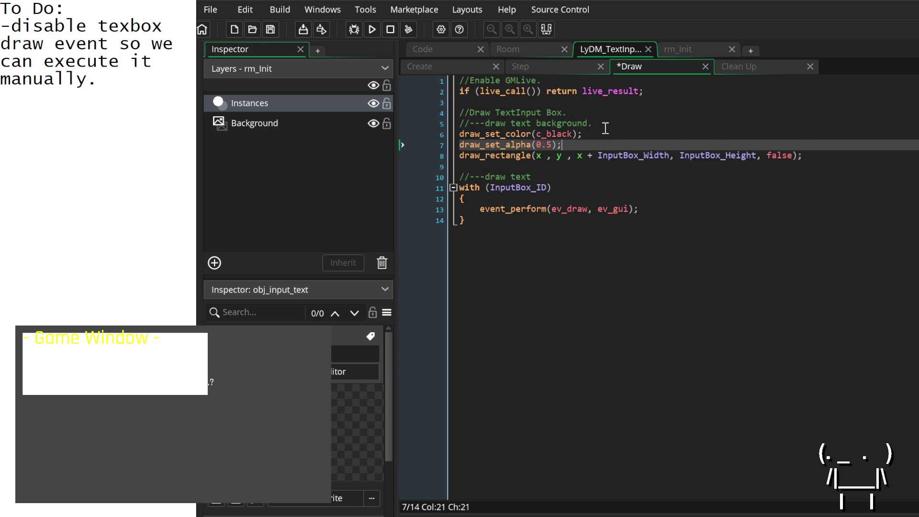
left_click(469, 70)
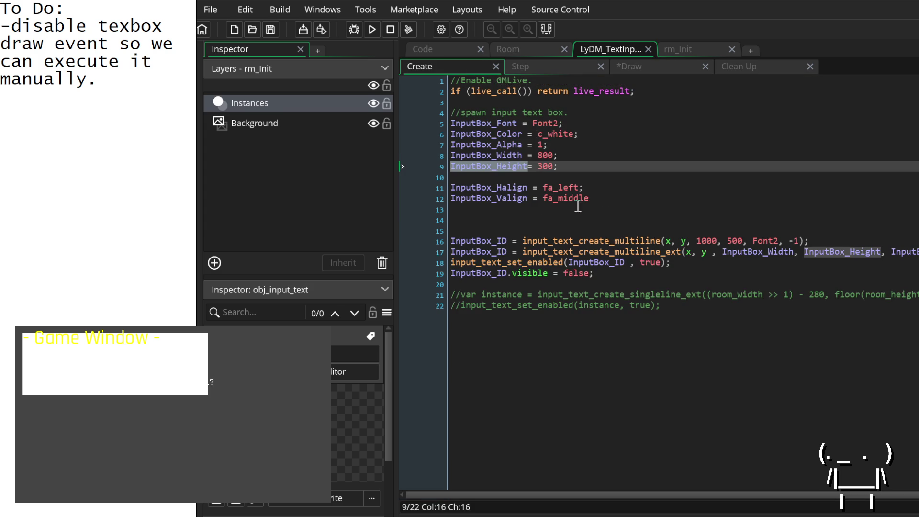
Below the alignment settings, define InputBox_Background_Color = c_black; and InputBox_Background_Alpha = 0.5;.
left_click(600, 180)
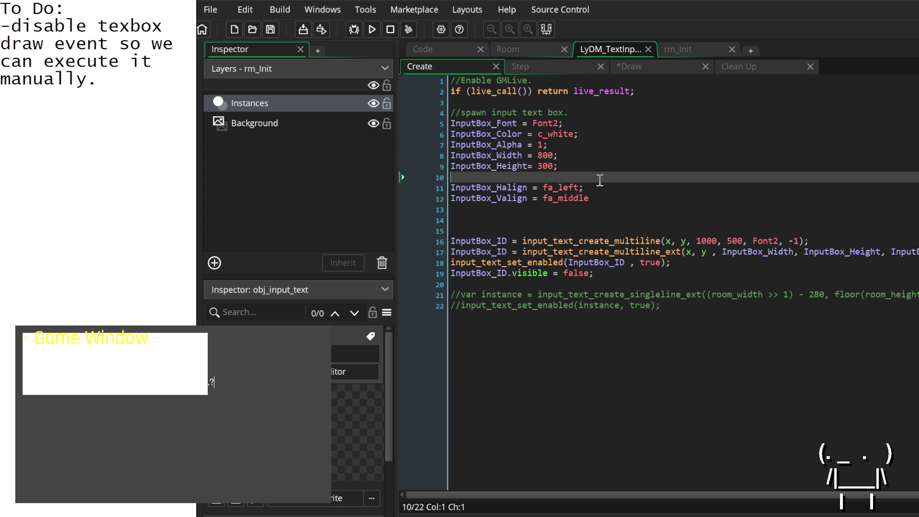
key("Down")
key("Down")
key("Down")
key("Return")
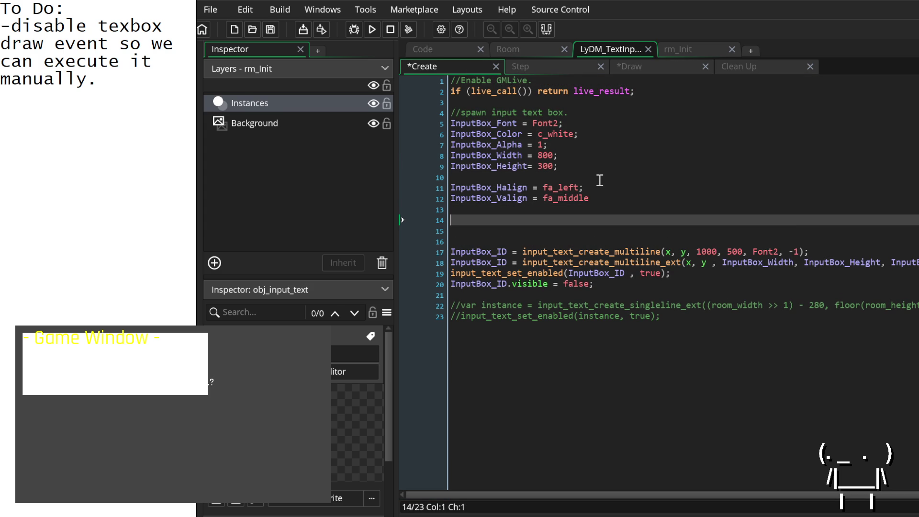
type("InputBox_")
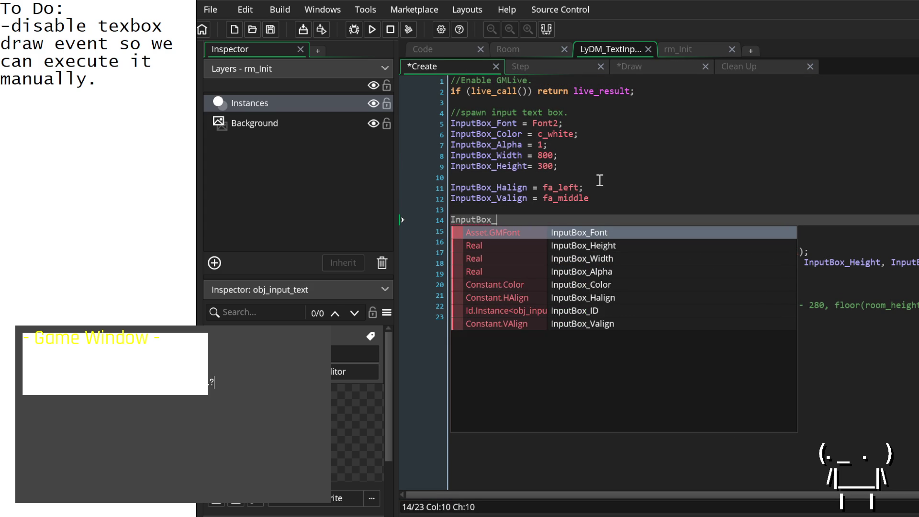
type("Background_")
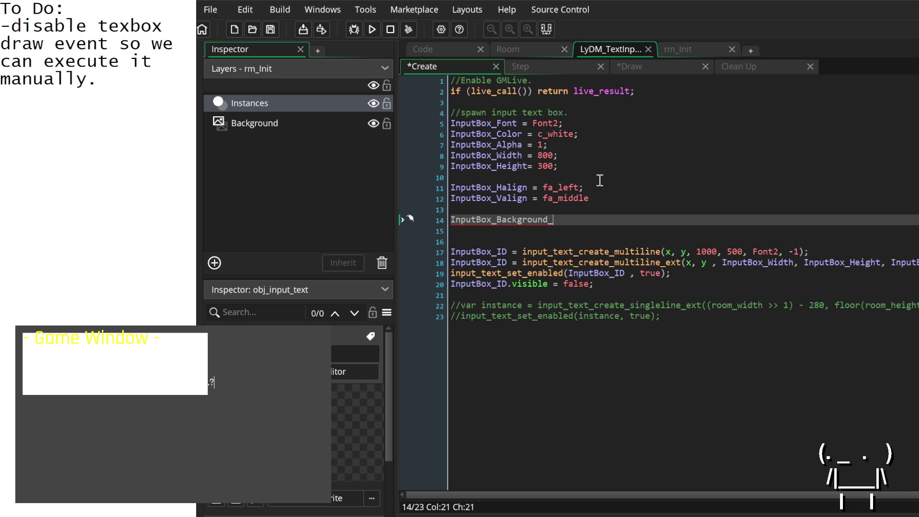
type("Color = c")
type("_blac")
key("Return")
type(";")
key("Return")
type("nputB")
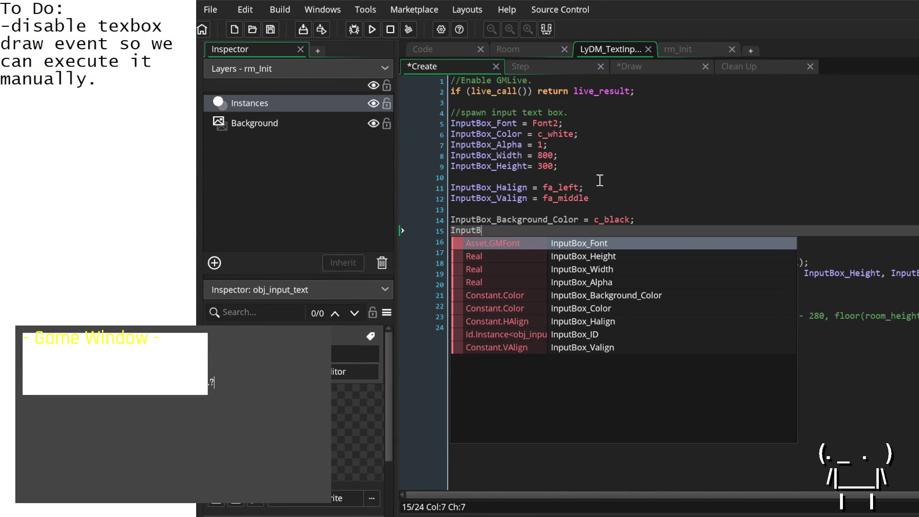
type("ox_Background_")
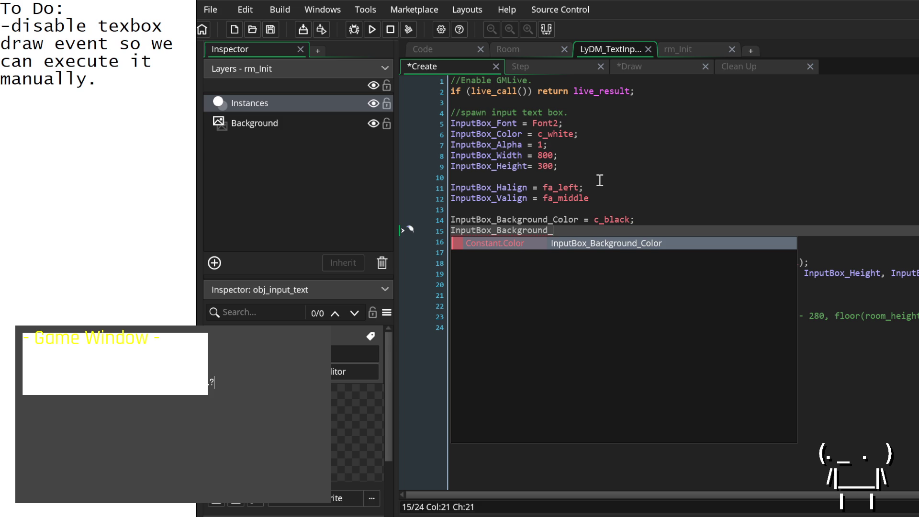
type("Alpha =")
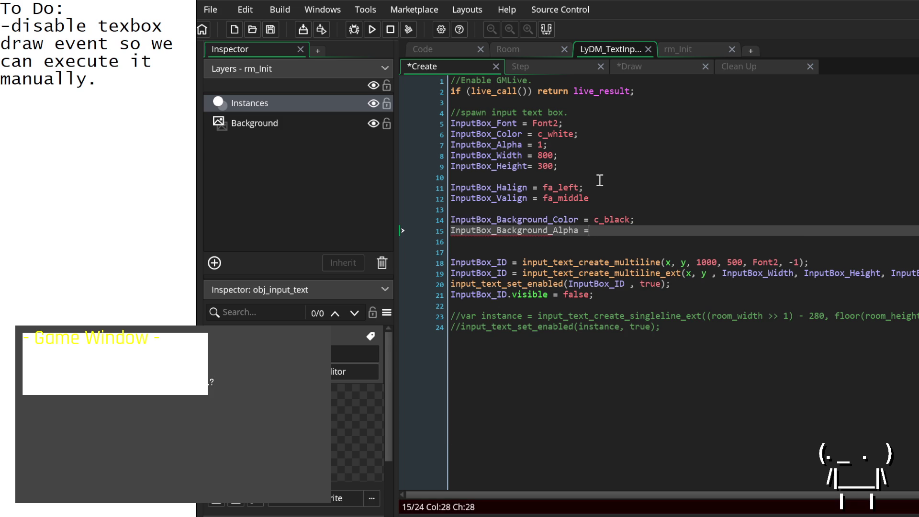
type(" 0.5;")
double_click(527, 220)
key("ctrl+c")
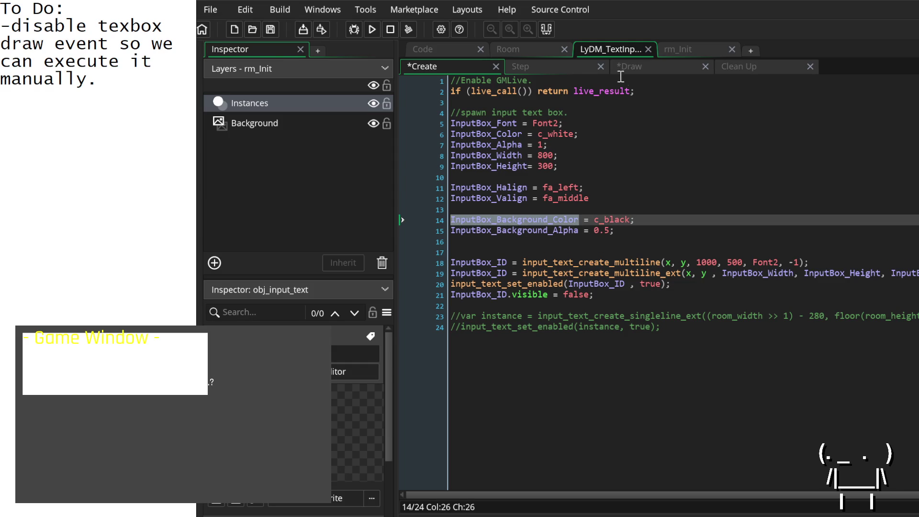
left_click(630, 67)
Replace c_black and 0.5 in the Draw event with InputBox_Background_Color and InputBox_Background_Alpha, then save.
left_click(544, 134)
double_click(544, 134)
key("ctrl+v")
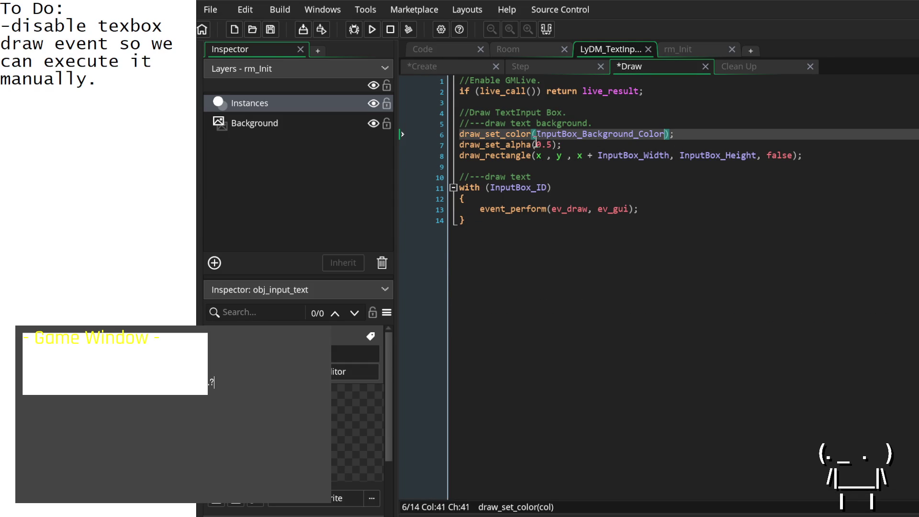
left_click(462, 67)
double_click(520, 230)
key("ctrl+c")
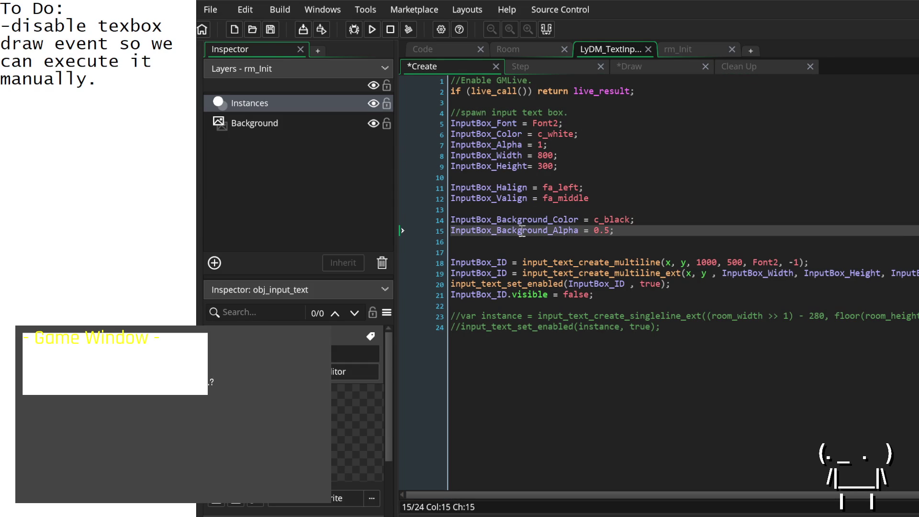
left_click(646, 67)
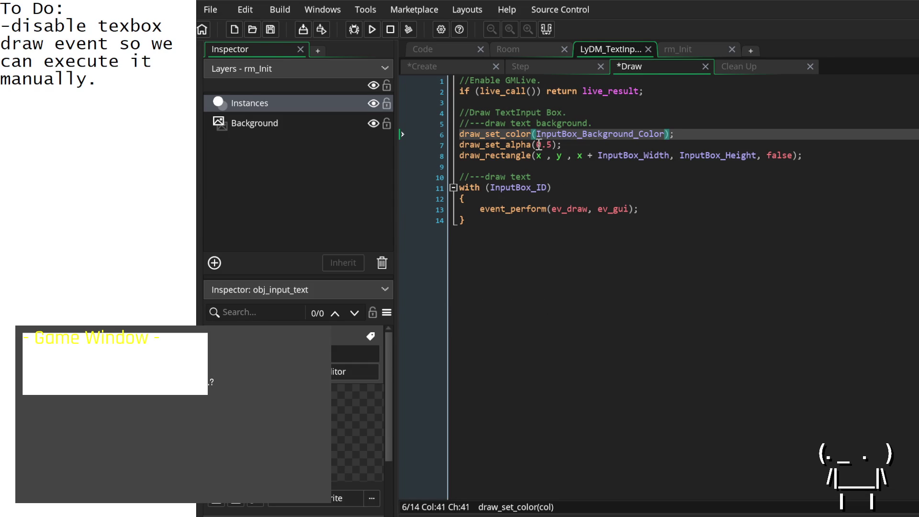
double_click(544, 144)
key("ctrl+v")
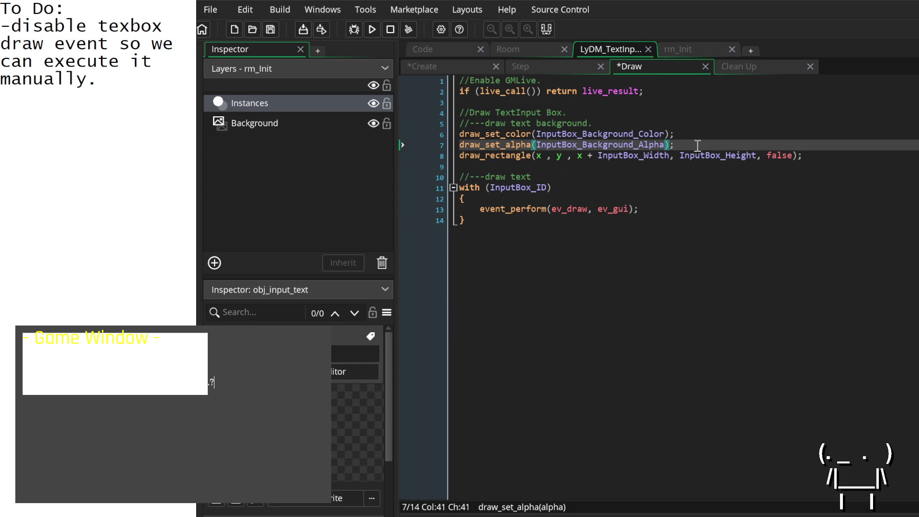
left_click(696, 143)
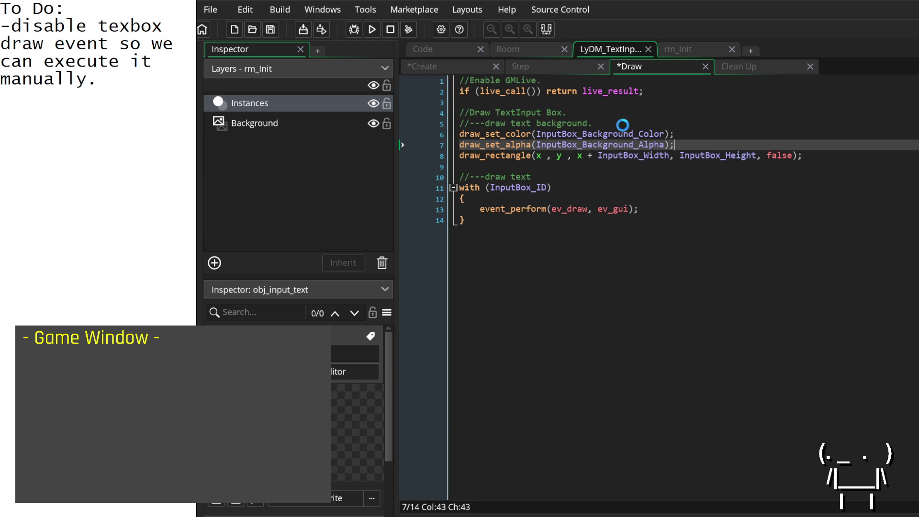
key("ctrl+s")
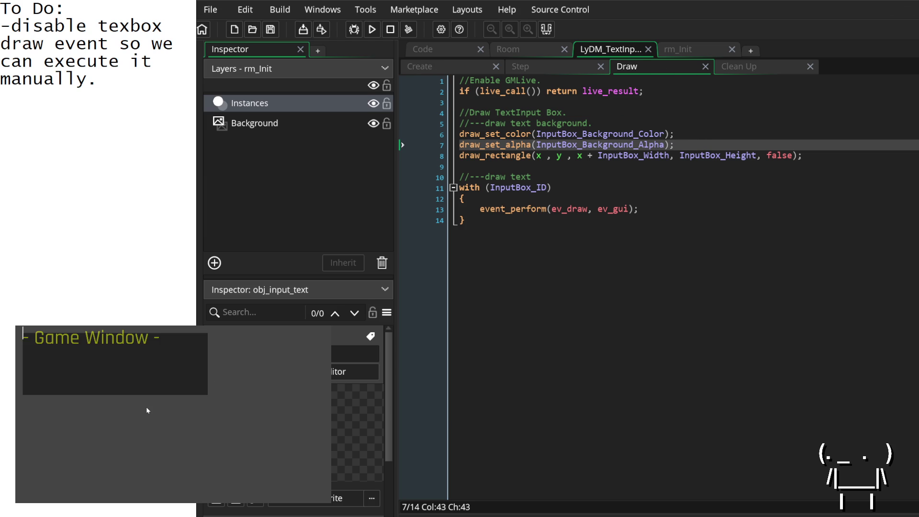
type("test")
left_click(890, 152)
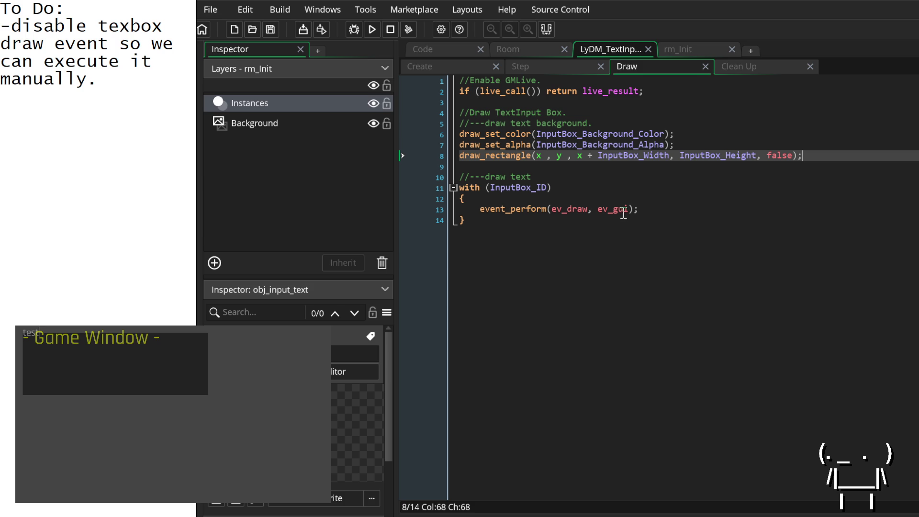
In the Create event, change InputBox_Valign from fa_middle to fa_top; with a closing semicolon.
left_click(487, 64)
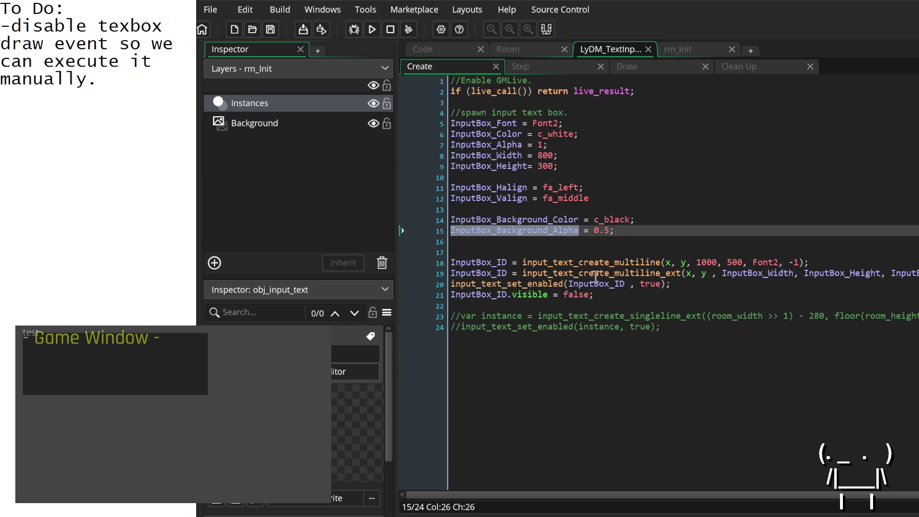
scroll(594, 314, "right", 3)
scroll(595, 314, "right", 2)
scroll(594, 313, "left", 5)
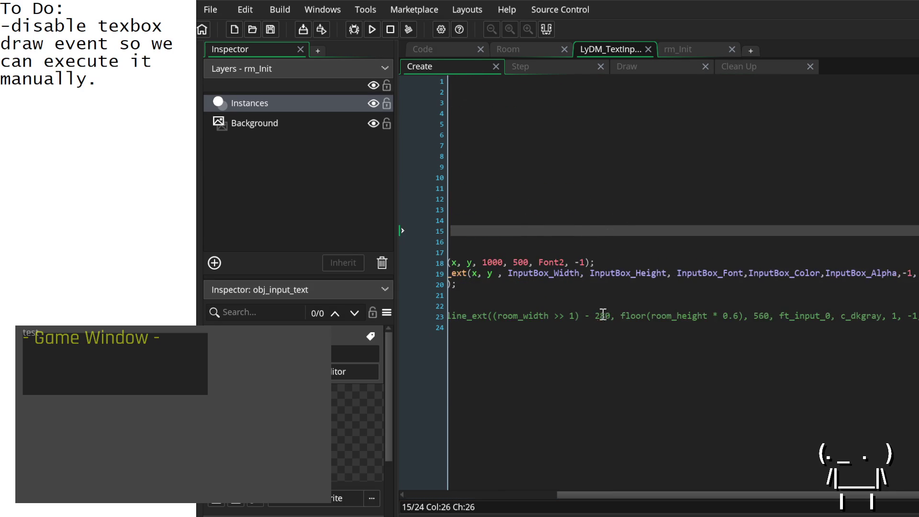
left_click(559, 187)
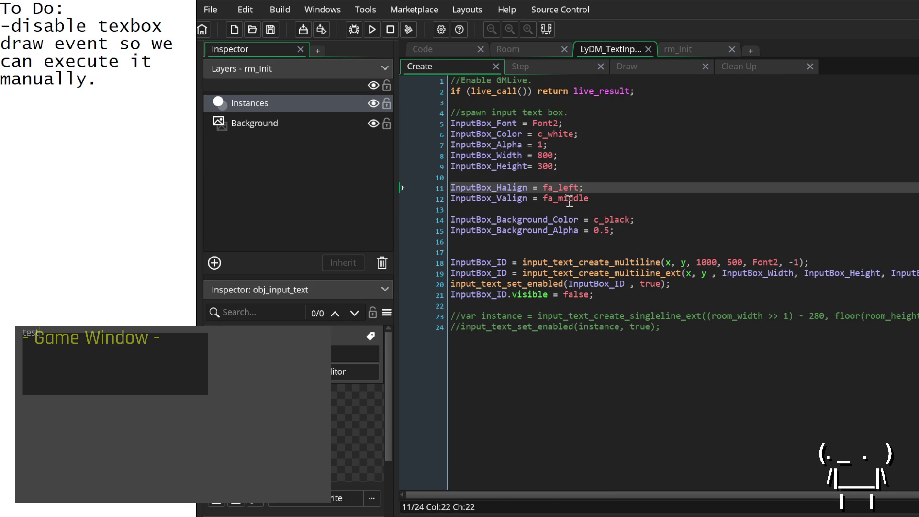
double_click(571, 198)
left_click(614, 198)
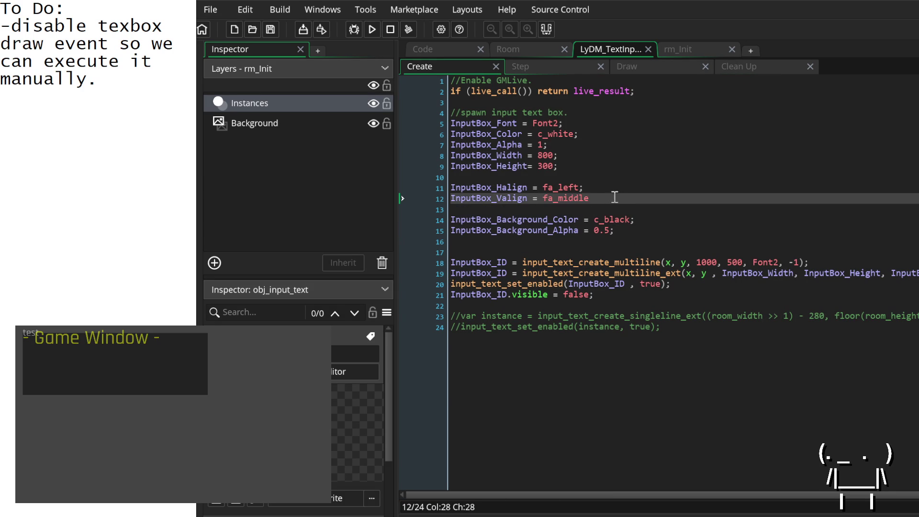
type(";")
double_click(565, 198)
type("fa_top")
Save the Create event and type test text into the running game's input box.
left_click(558, 166)
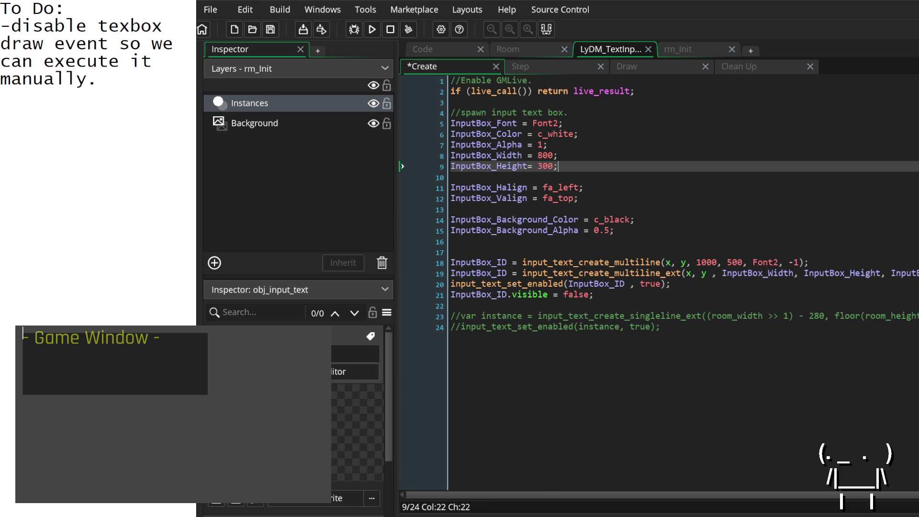
key("ctrl+s")
type("testtt")
type("ttttttttt")
left_click(627, 66)
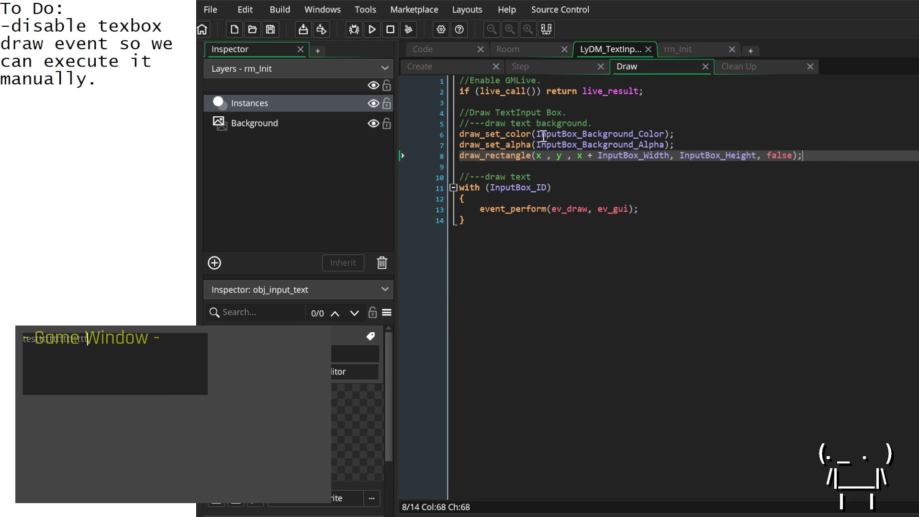
Add draw_set_alpha(1); and draw_set_color(c_white); after the background rectangle call.
key("Return")
type("dr")
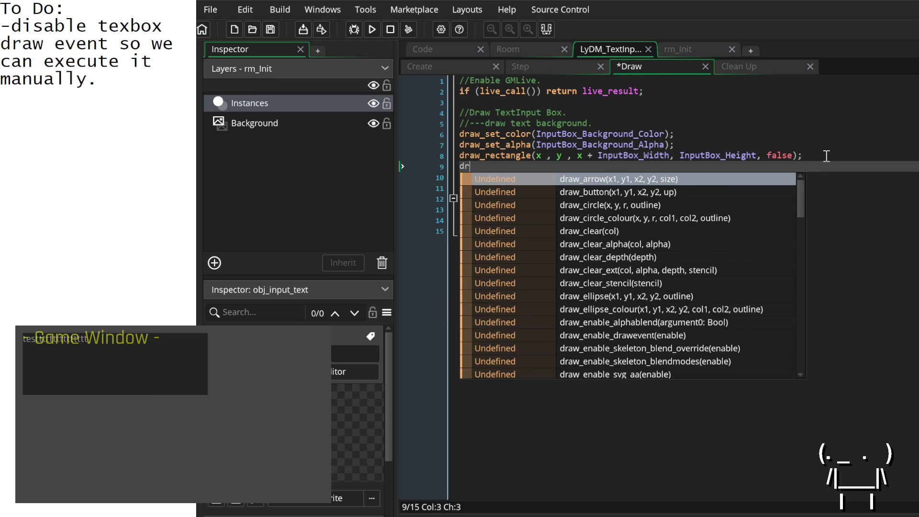
type("aw_set_alpha(1")
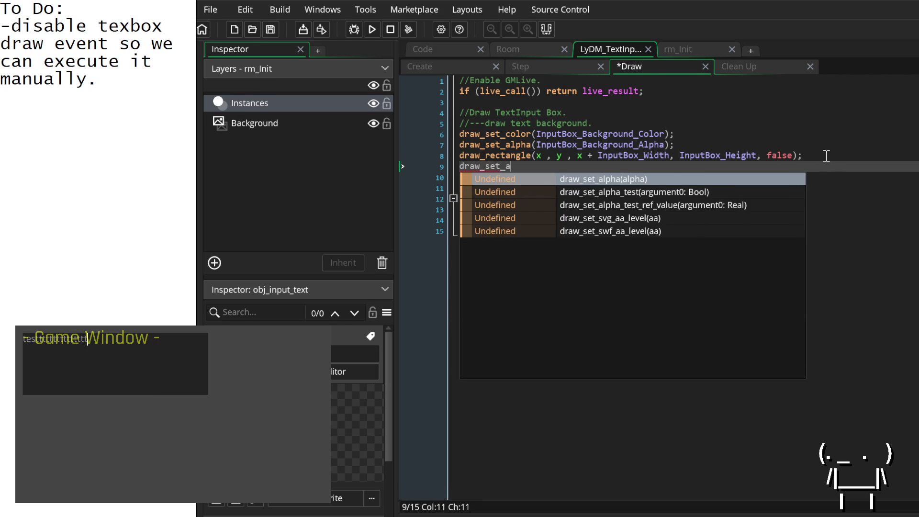
key("Return")
type("1")
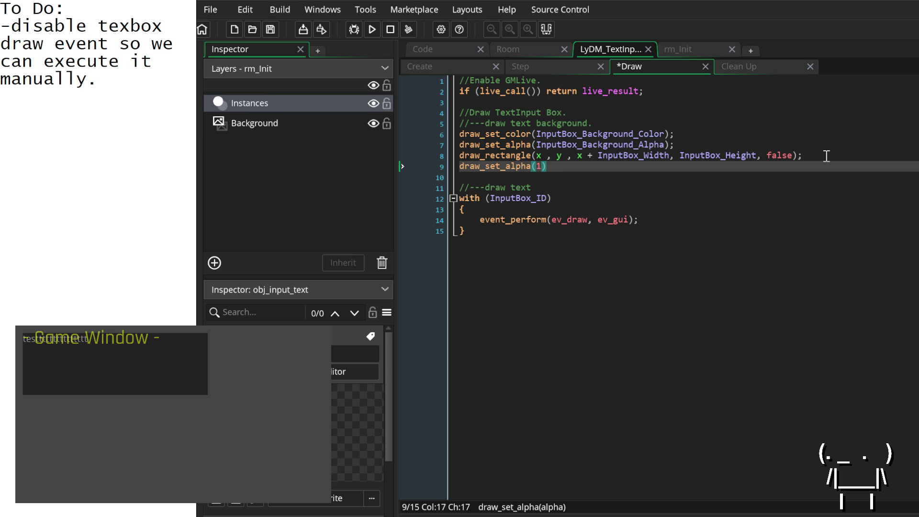
key("Right")
key("Return")
type("draw")
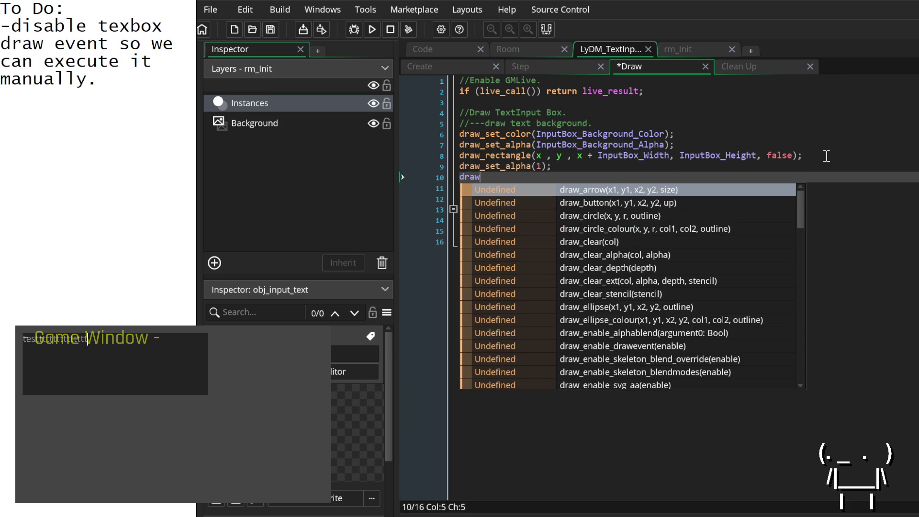
type("_set_a")
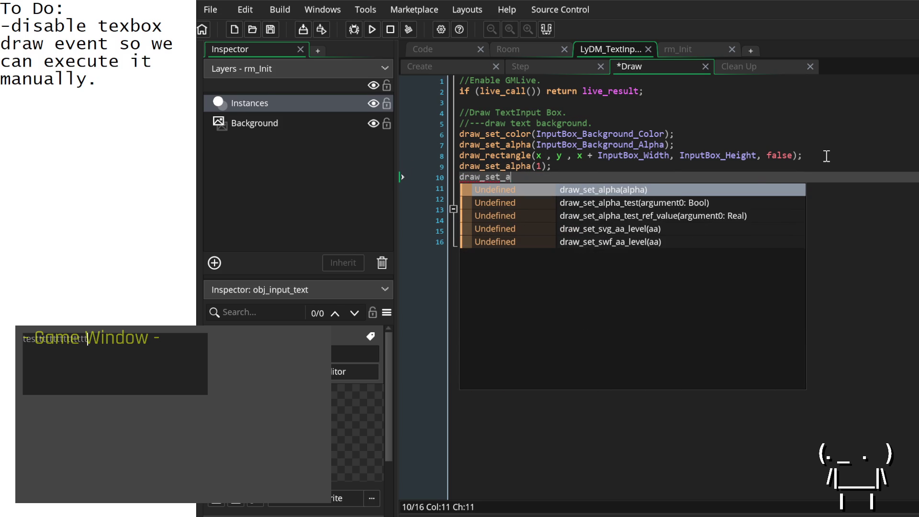
key("BackSpace")
type("color")
key("Return")
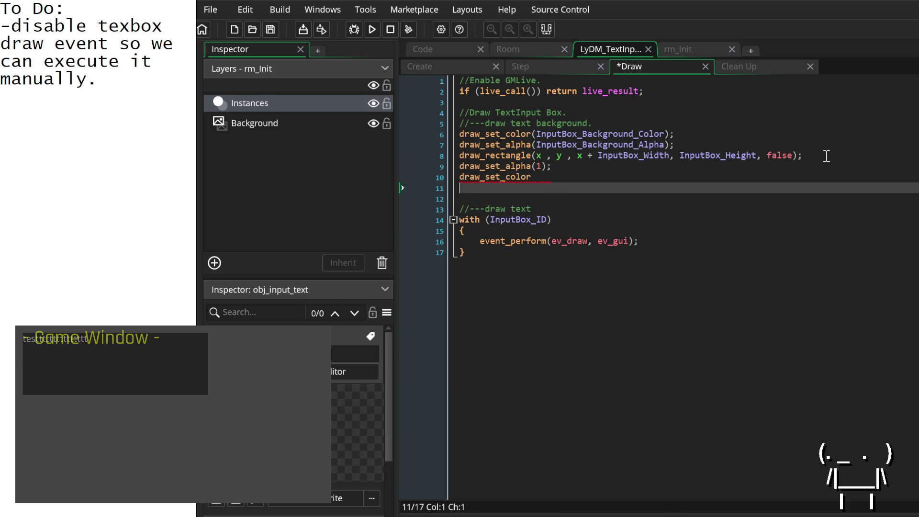
key("BackSpace")
type("(c_wh")
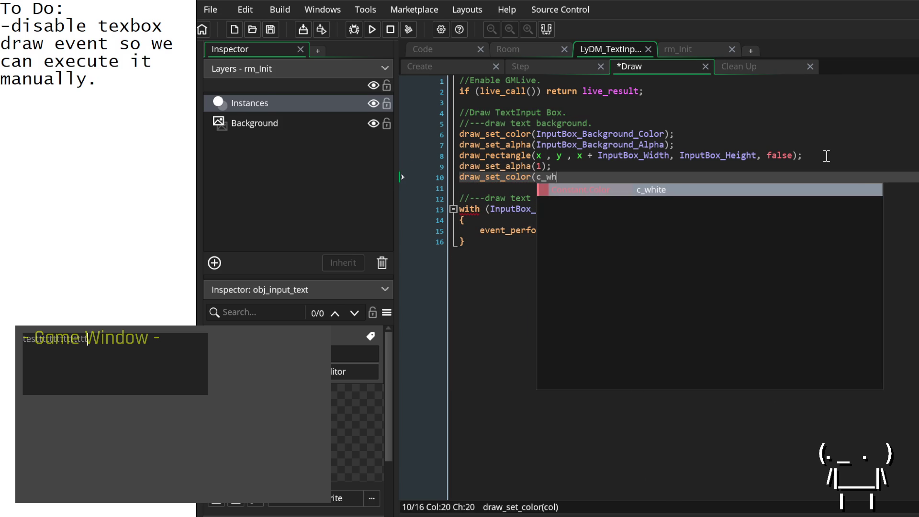
type("ite);")
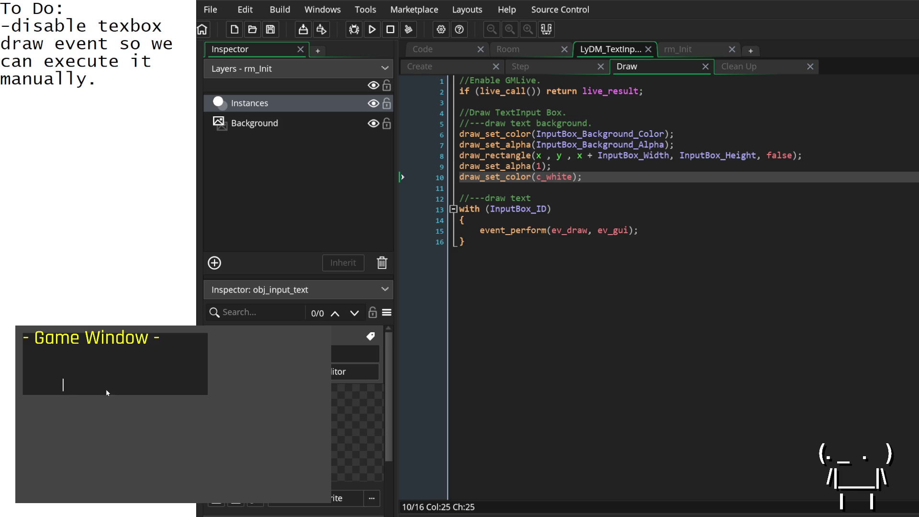
Bring up the Step event code with the caret on empty line 8.
left_click(729, 142)
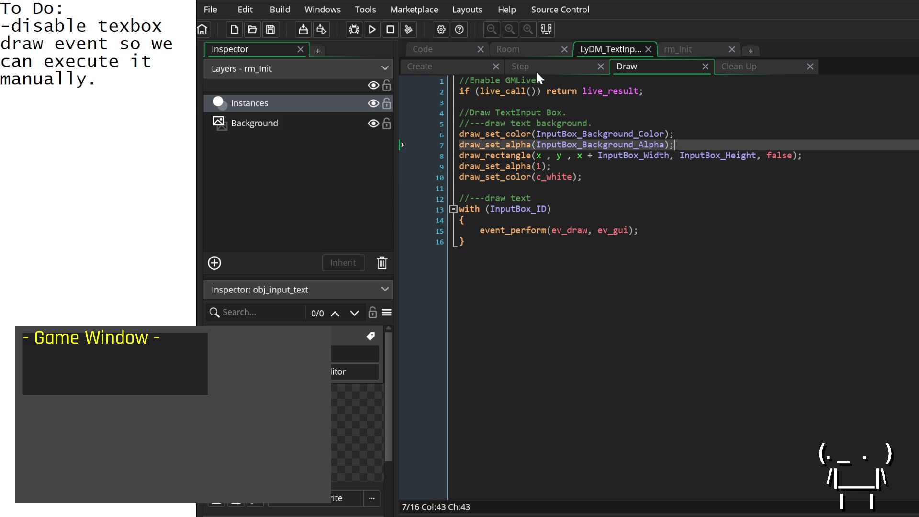
left_click(535, 71)
left_click(605, 153)
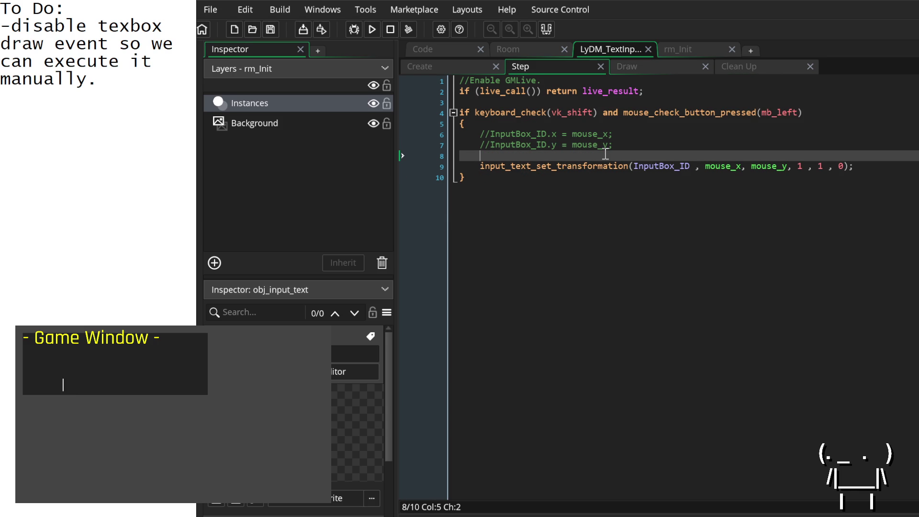
Change the transformation call's mouse_x, mouse_y arguments to x, y.
mouse_move(619, 166)
left_click(720, 166)
double_click(720, 166)
type("x")
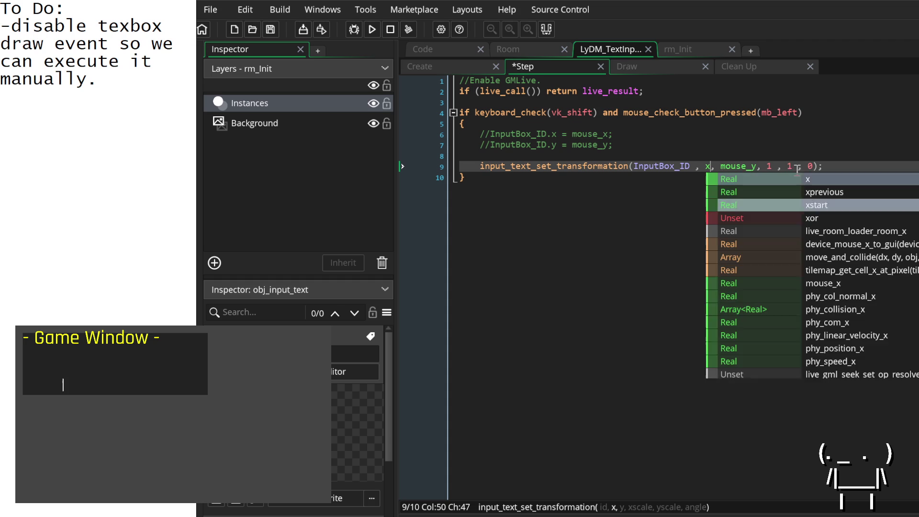
double_click(748, 166)
type("y")
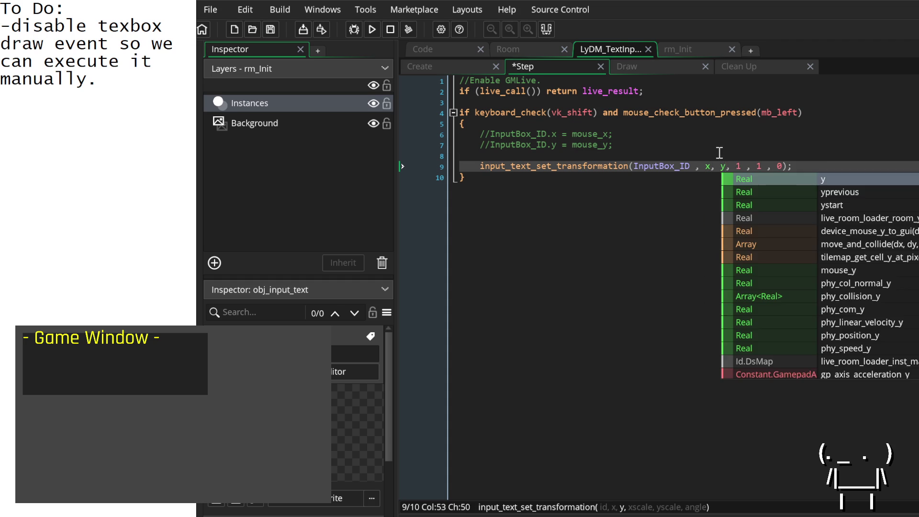
Add x = mouse_x; and y = mouse_y; on line 8 of the Step event.
left_click(719, 156)
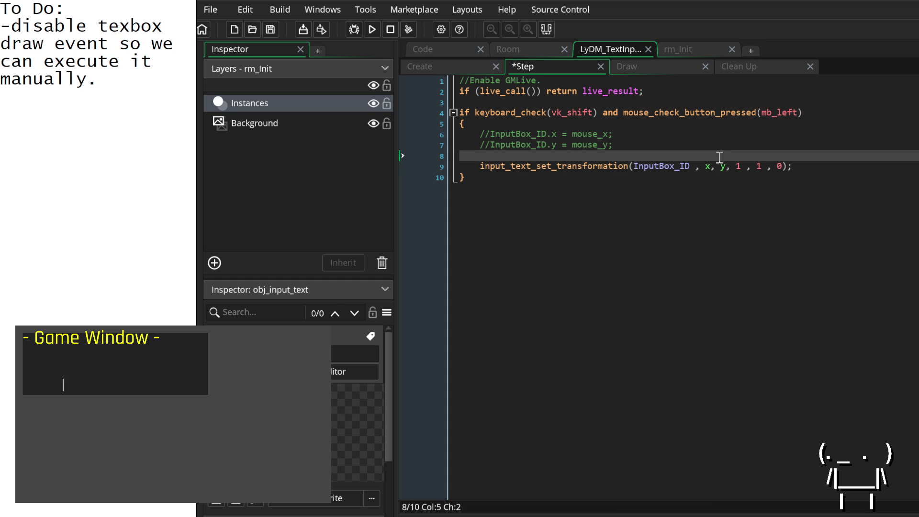
type("x = moi")
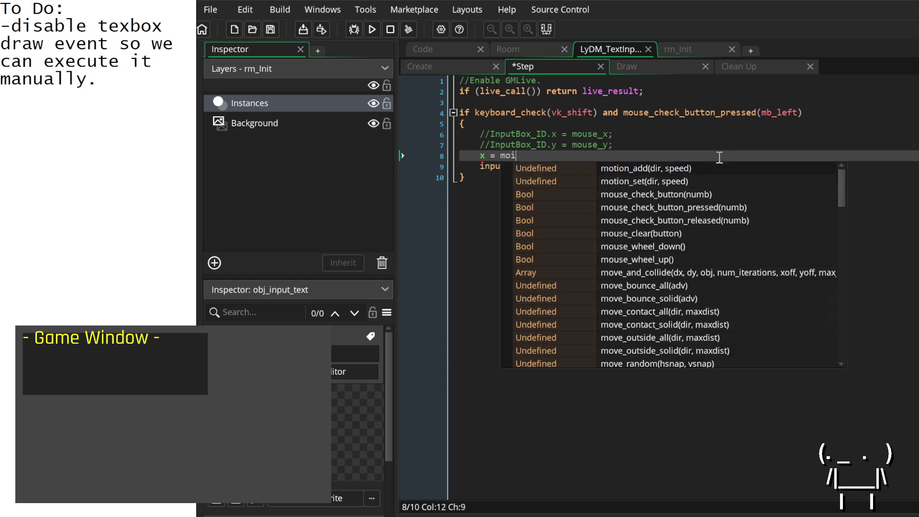
key("BackSpace")
type("use")
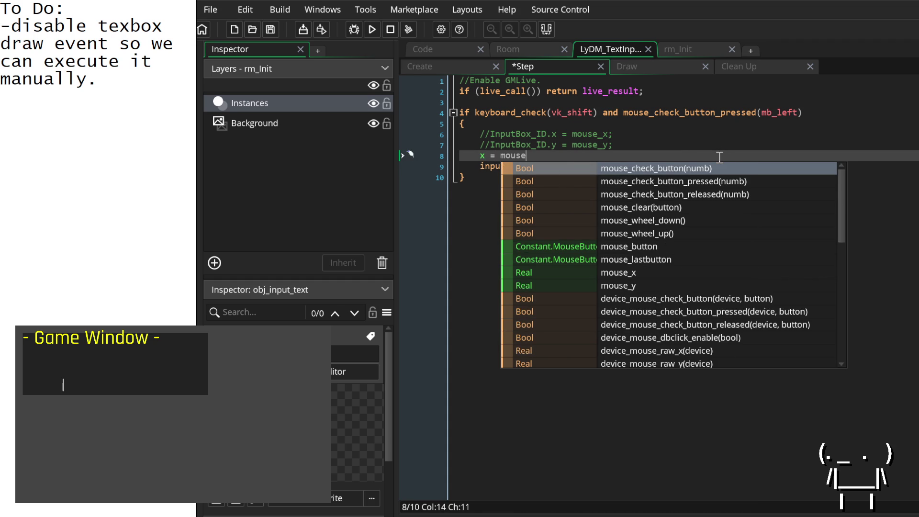
type("_x;")
key("Return")
type("y")
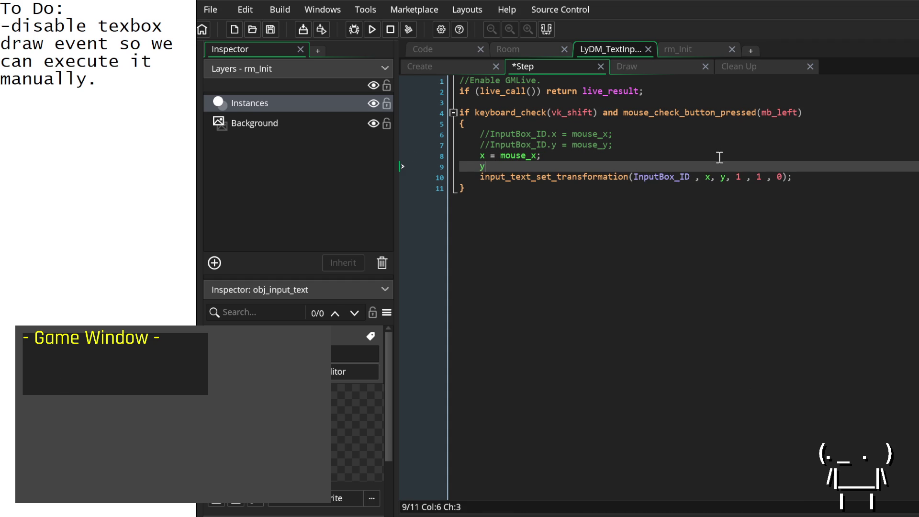
type(" = mouse_y;")
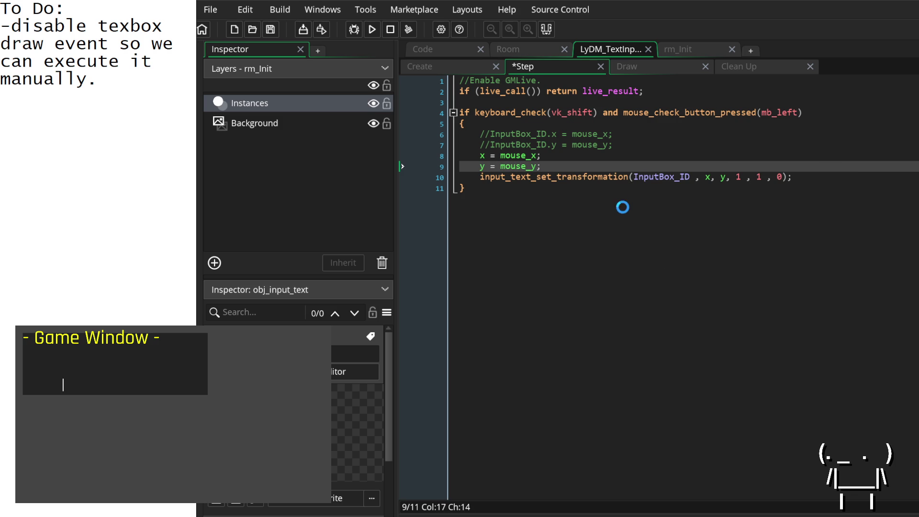
Save the Step event, then test by clicking in the game and typing 'test'.
key("ctrl+s")
left_click(77, 392, "shift")
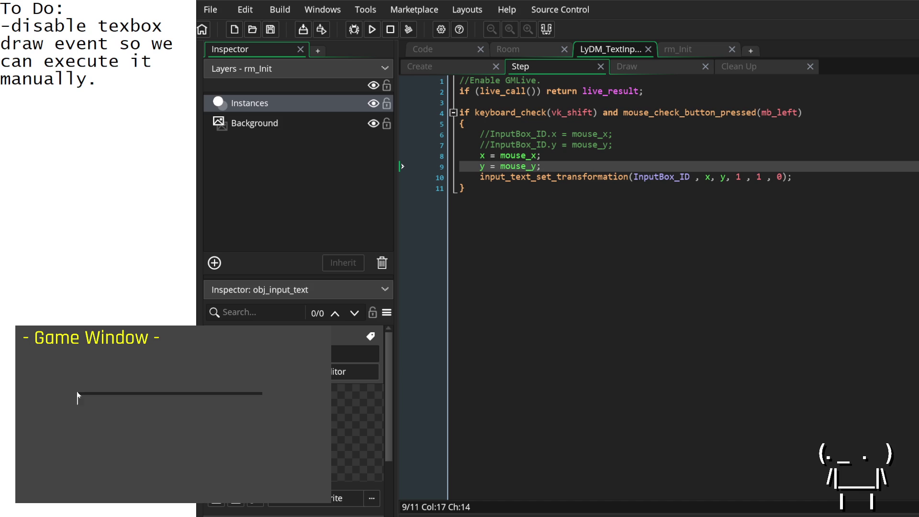
type("test")
left_click(641, 66)
Make the rectangle's bottom edge y + InputBox_Height, save, and clear the game's test text.
left_click(744, 62)
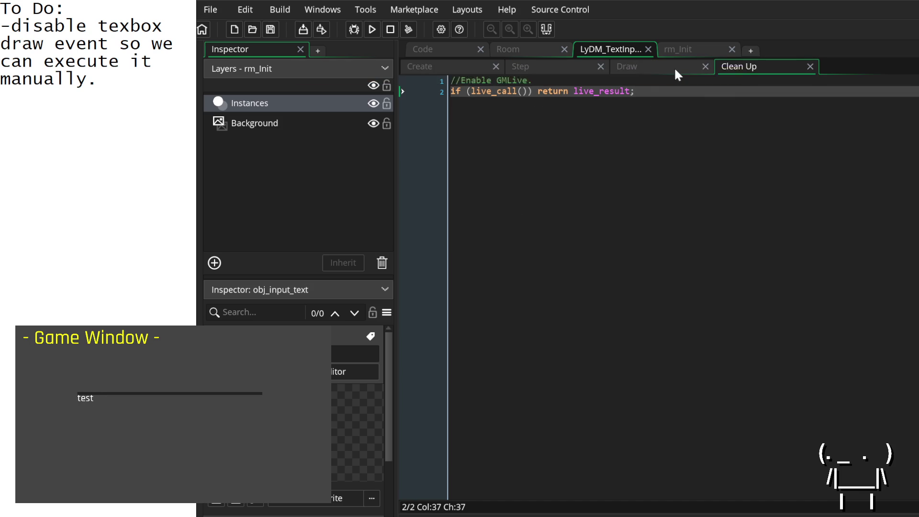
left_click(636, 62)
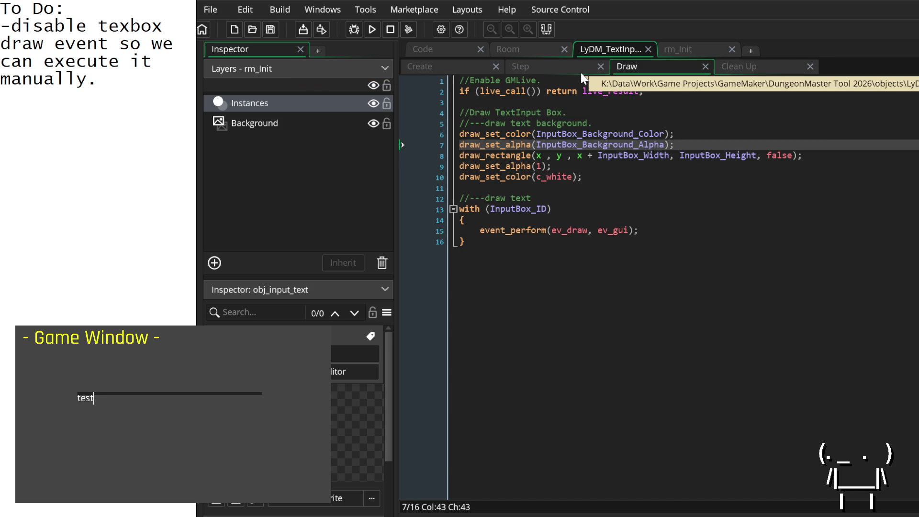
left_click(679, 156)
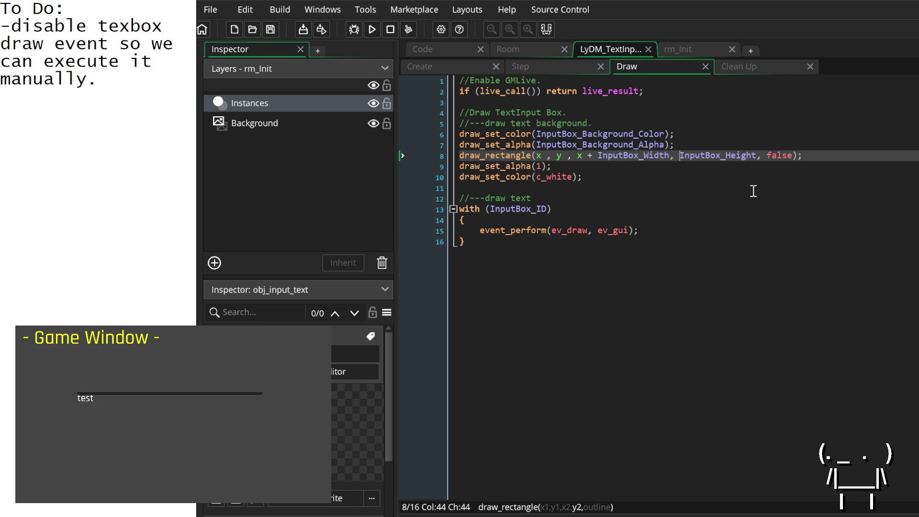
type("y +")
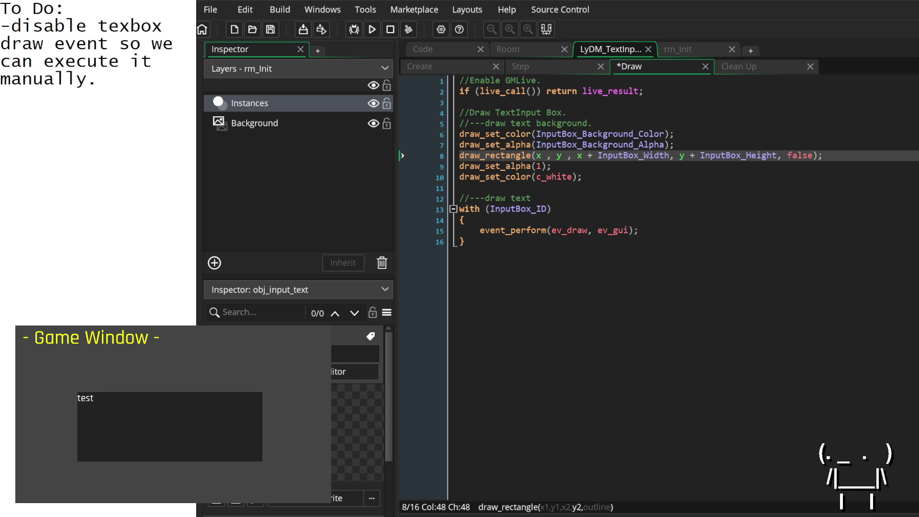
key("ctrl+s")
left_click_drag(102, 403, 69, 403)
key("BackSpace")
Change the draw_rectangle outline argument on line 8 from false to true.
left_click(689, 144)
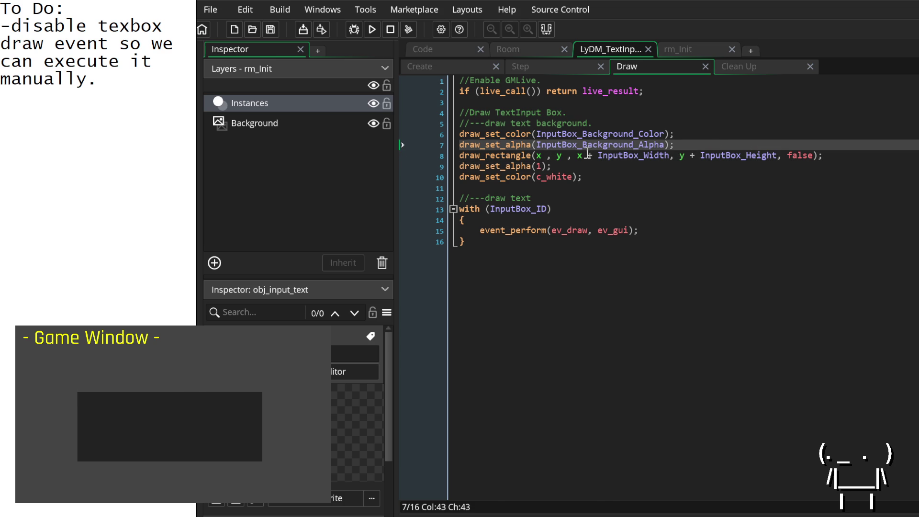
left_click(603, 157)
key("Left")
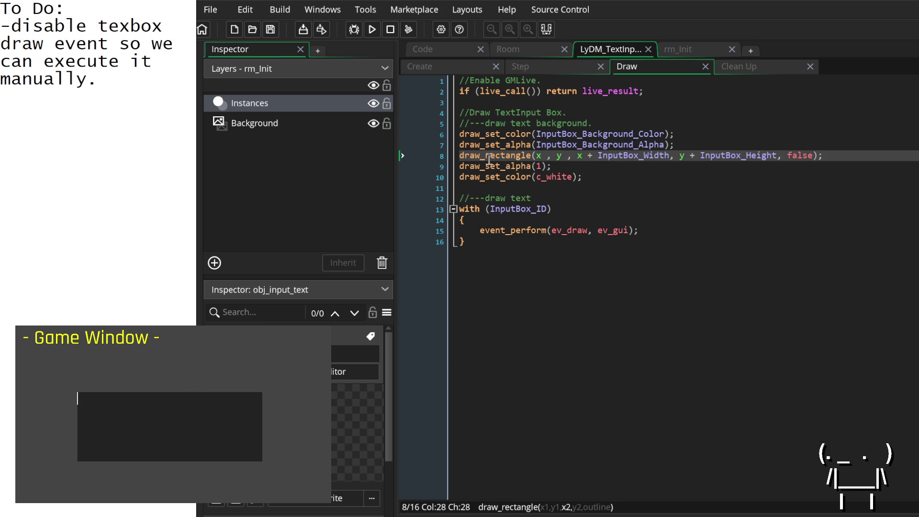
left_click(827, 155)
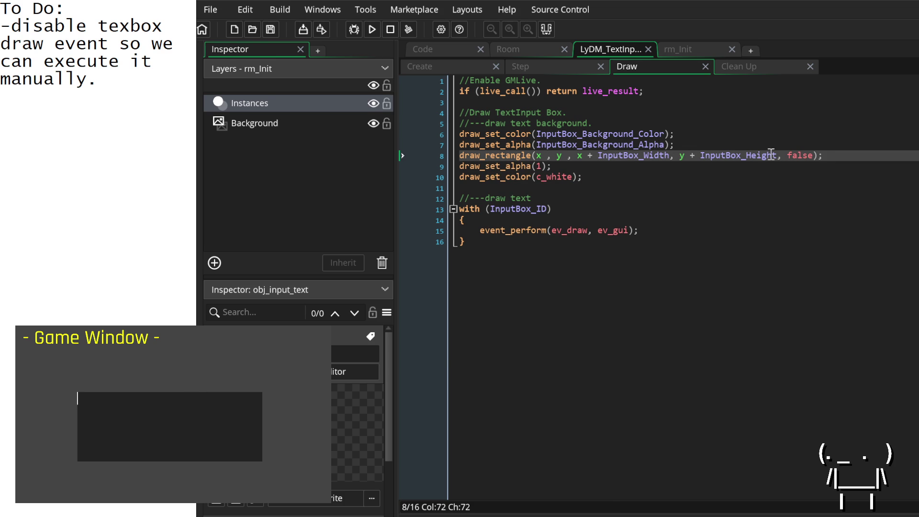
double_click(808, 156)
type("true")
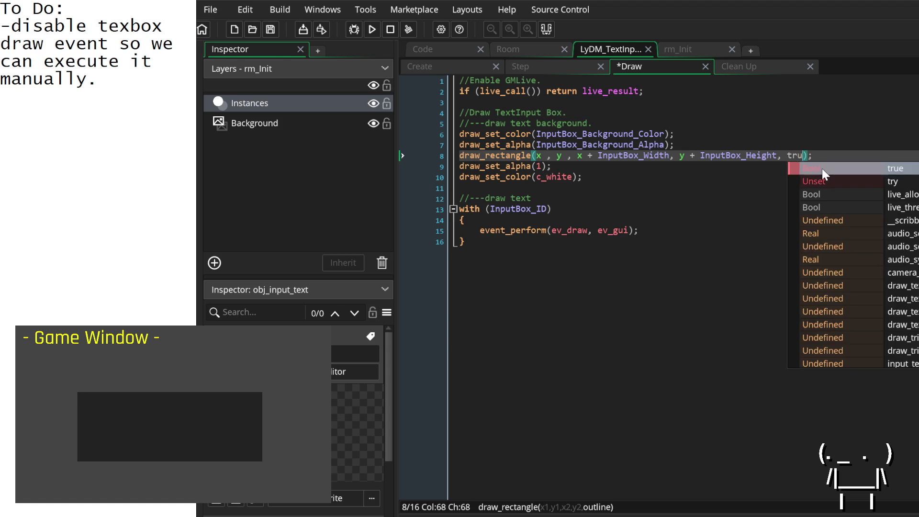
key("Up")
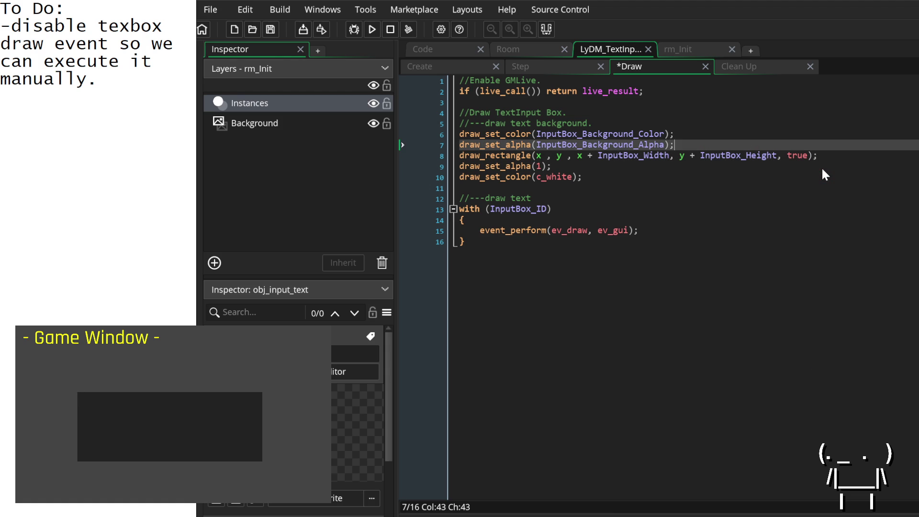
left_click(472, 62)
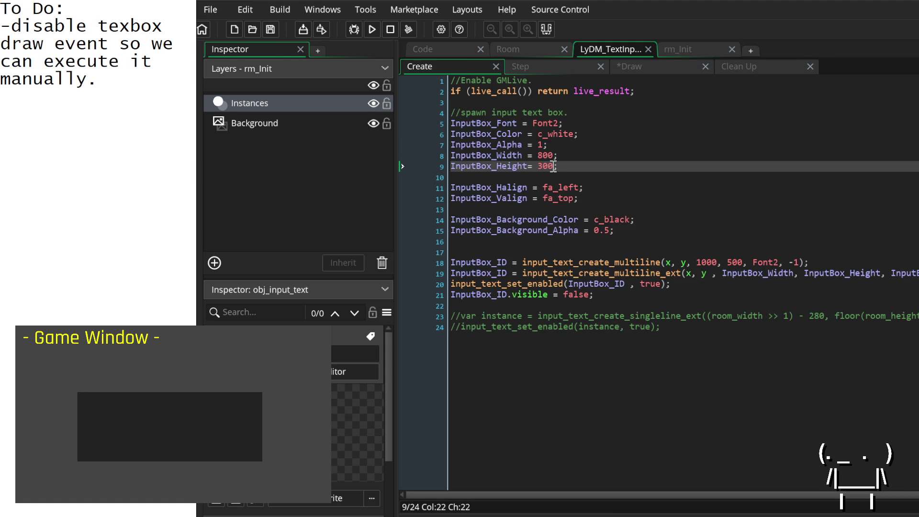
Add InputBox_Background_LineColor = c_red; as line 14 of the Create event.
left_click(553, 219)
left_click(630, 228)
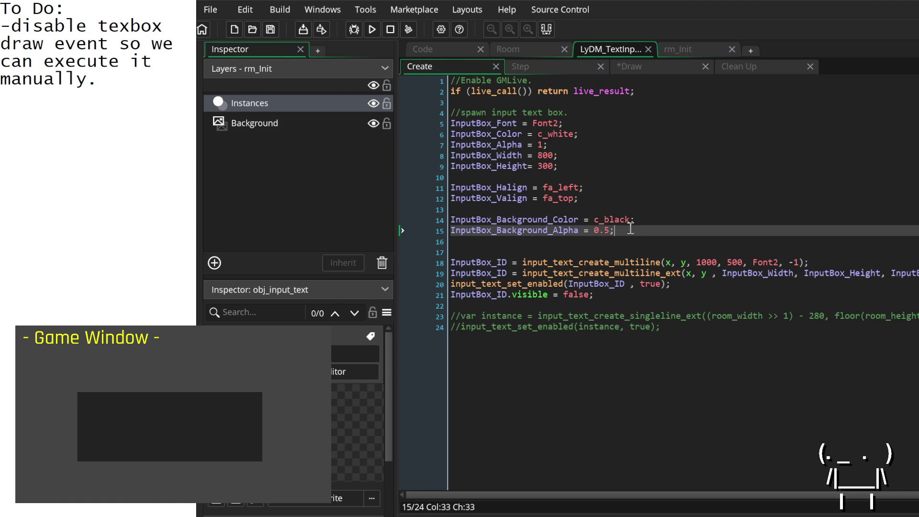
left_click(653, 219)
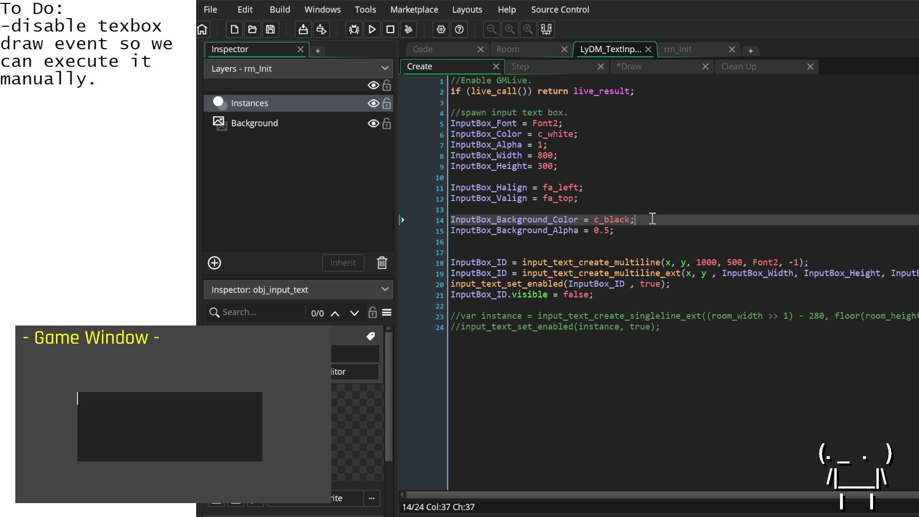
double_click(554, 218)
key("ctrl+c")
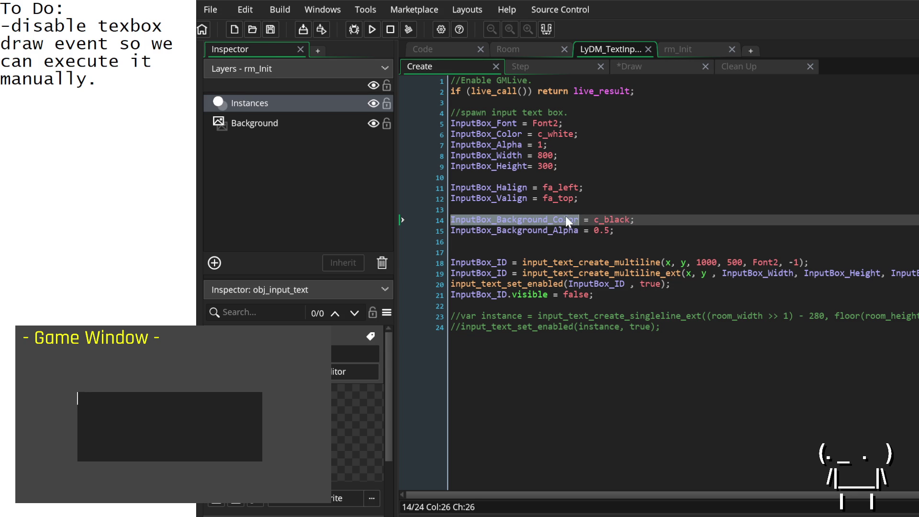
left_click(573, 209)
key("Return")
key("ctrl+v")
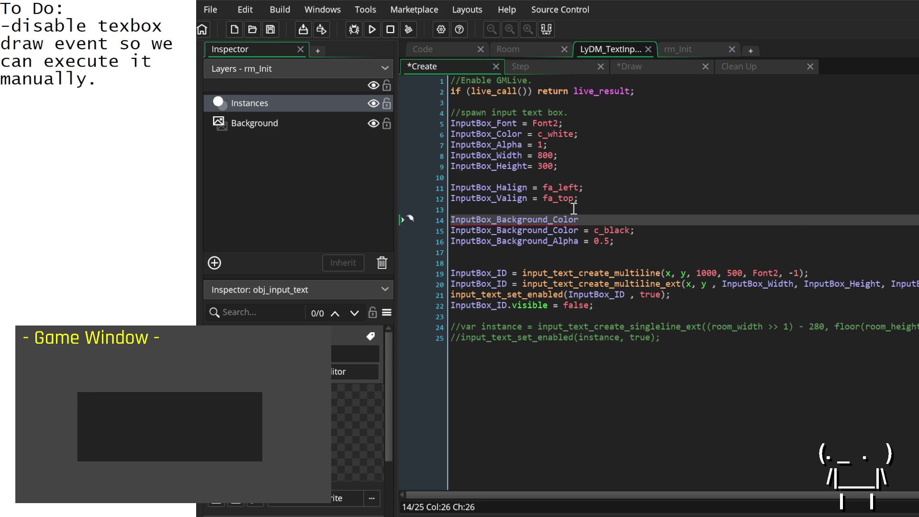
key("BackSpace")
key("BackSpace")
key("BackSpace")
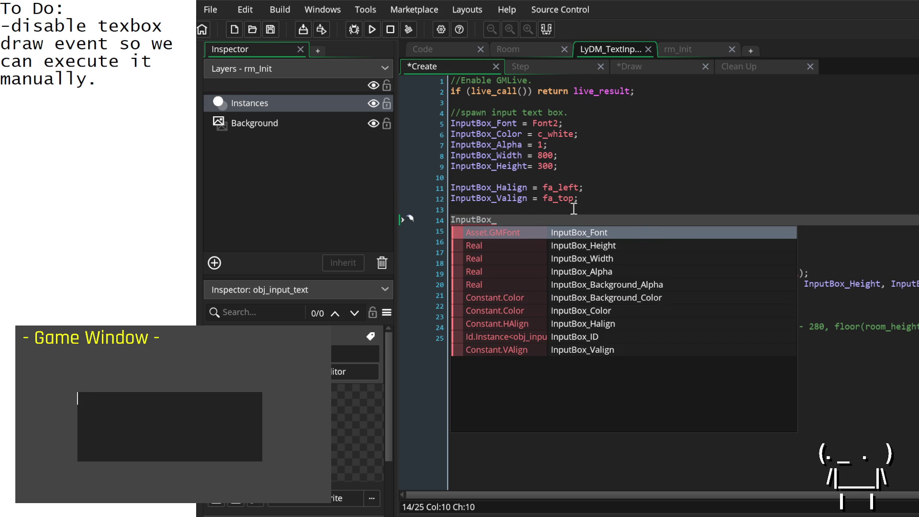
type("Ba")
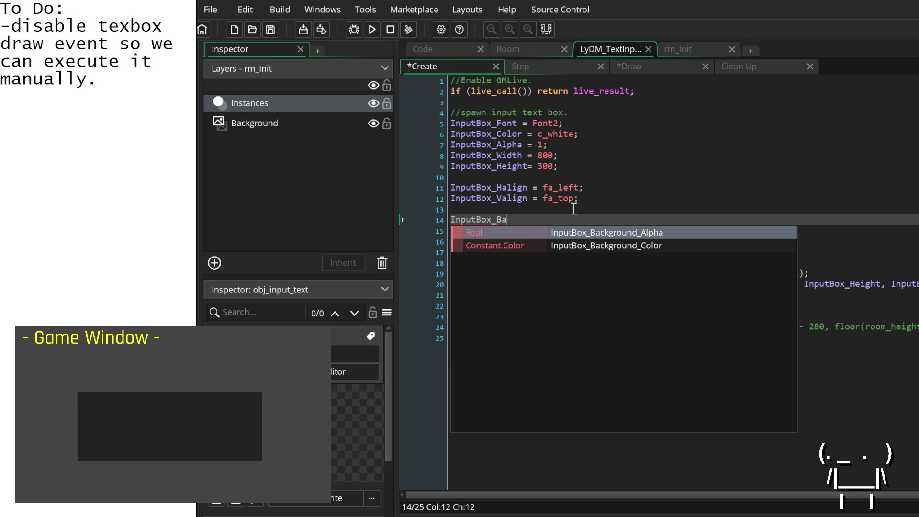
key("BackSpace")
key("BackSpace")
key("BackSpace")
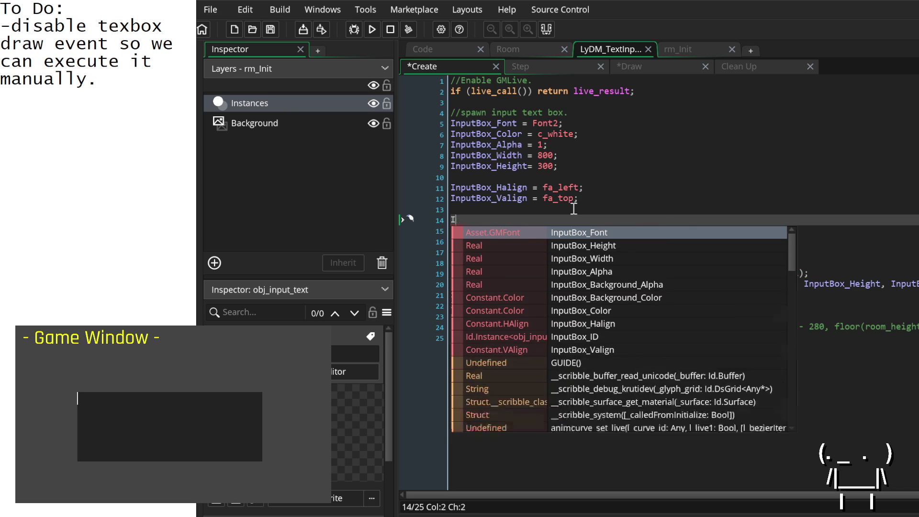
key("ctrl+v")
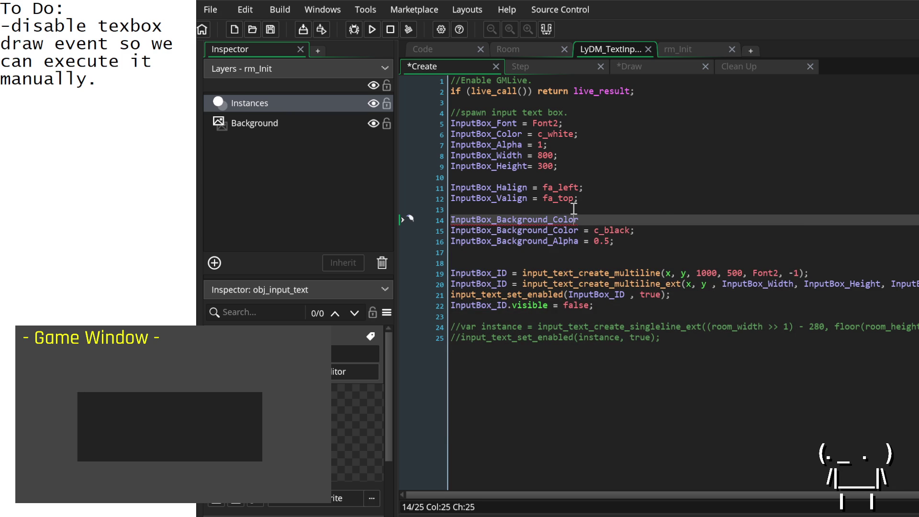
type("Line")
key("Down")
key("Up")
key("End")
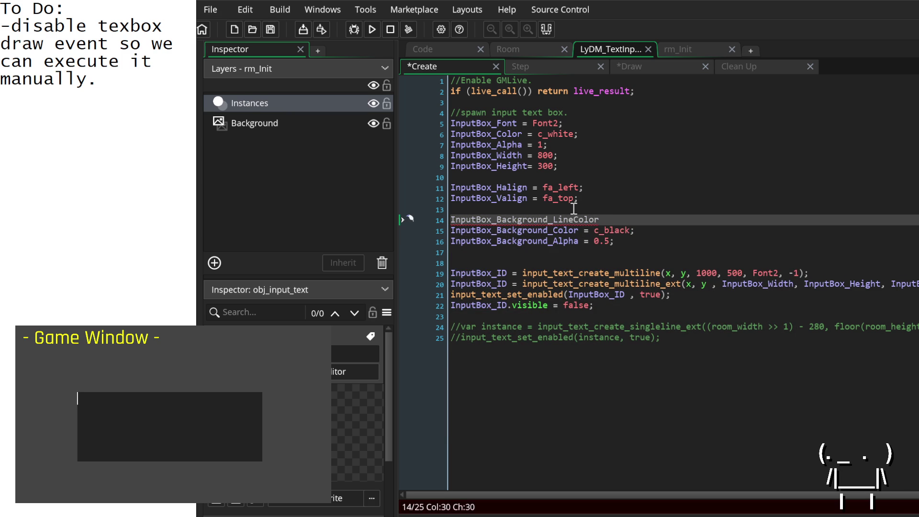
type("= c_red;")
Add InputBox_Background_LineAlpha = 1; below the line colour variable.
key("Return")
type("InputBox_Background_")
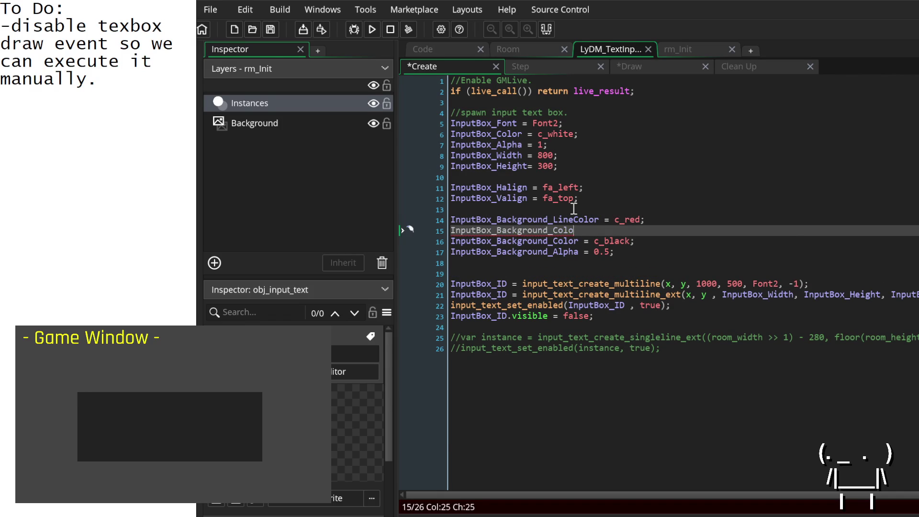
type("C")
key("BackSpace")
type("Line")
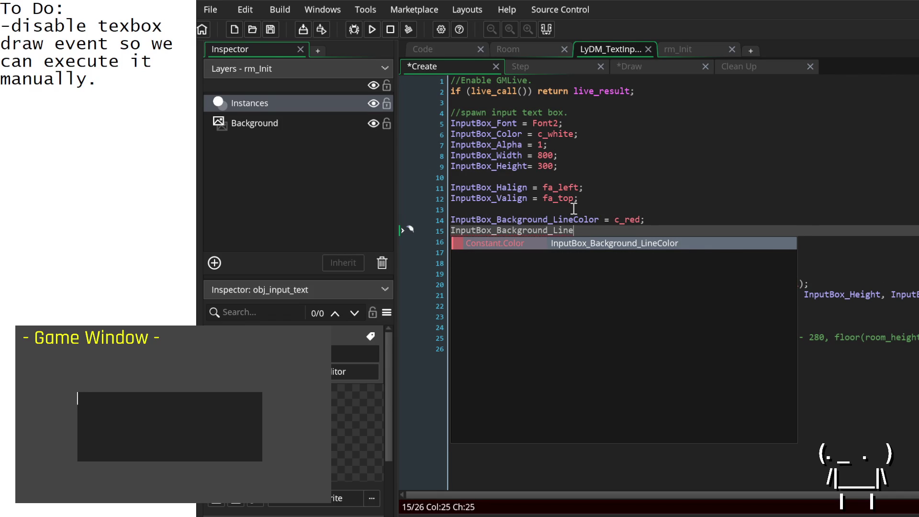
type("Alpha = 1;")
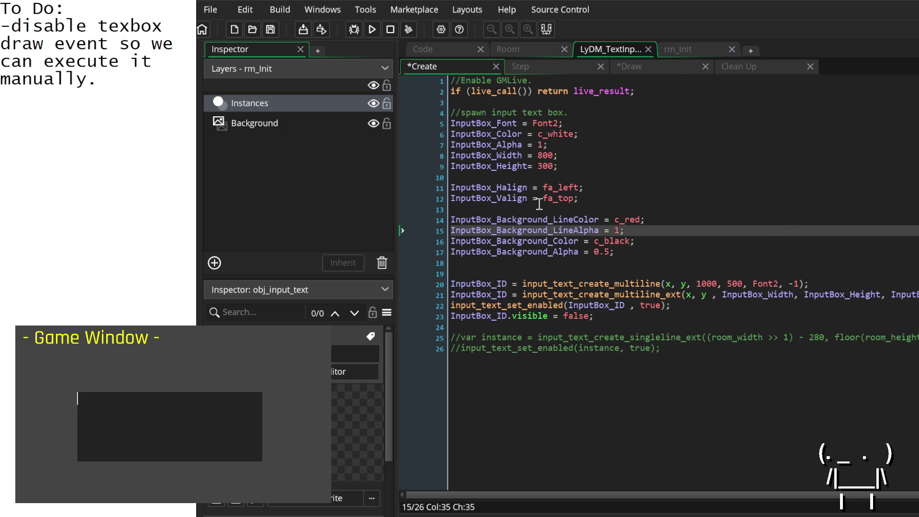
double_click(559, 219)
key("ctrl+c")
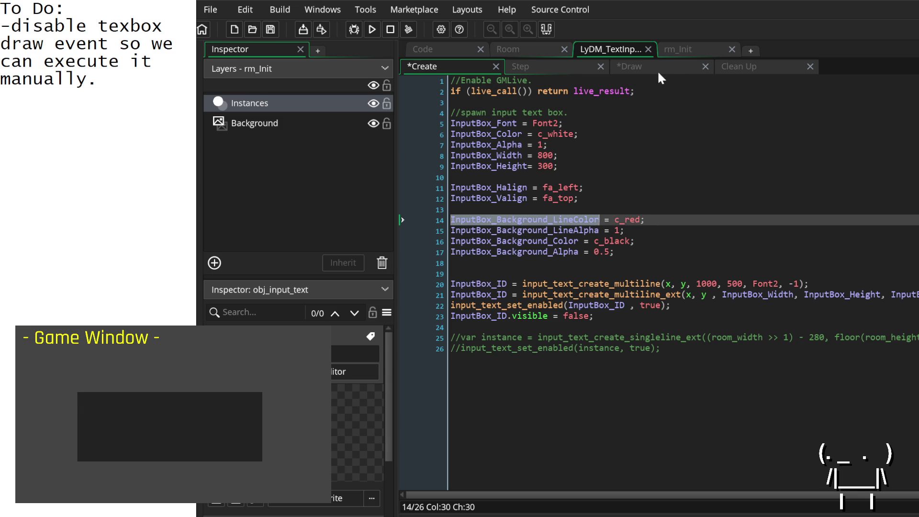
Review the Draw event code, pasting and then undoing the LineColor name.
left_click(656, 66)
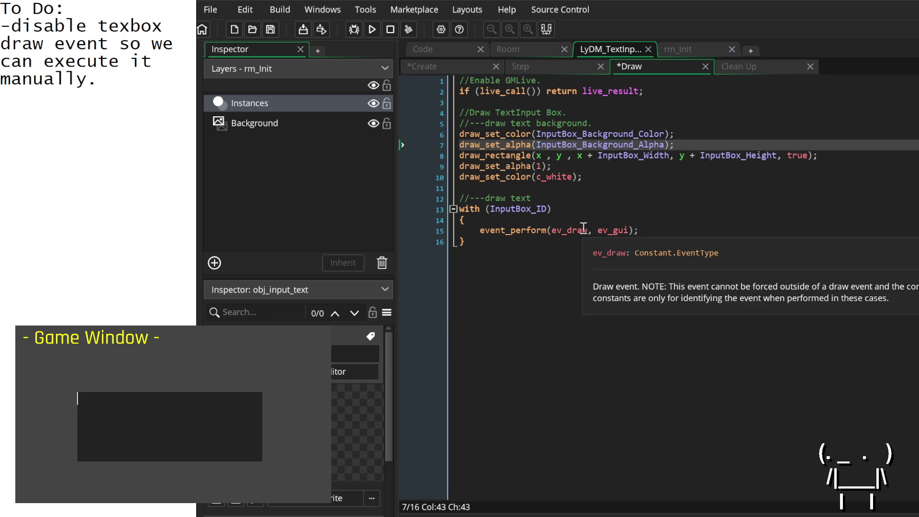
left_click(567, 196)
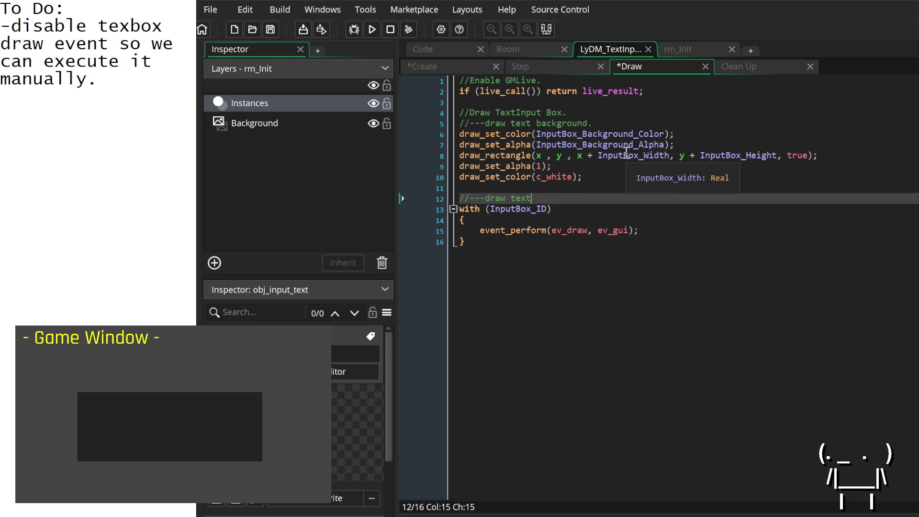
left_click(606, 155)
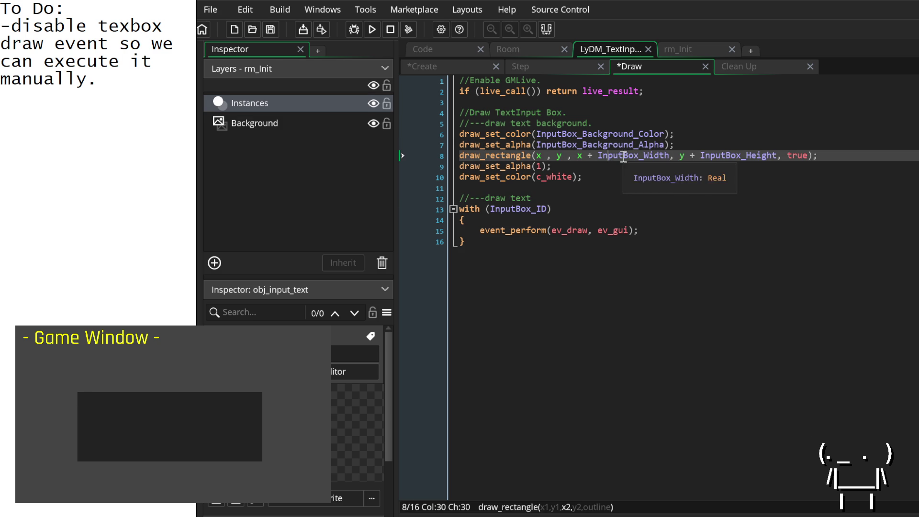
left_click(632, 197)
left_click(634, 181)
key("ctrl+v")
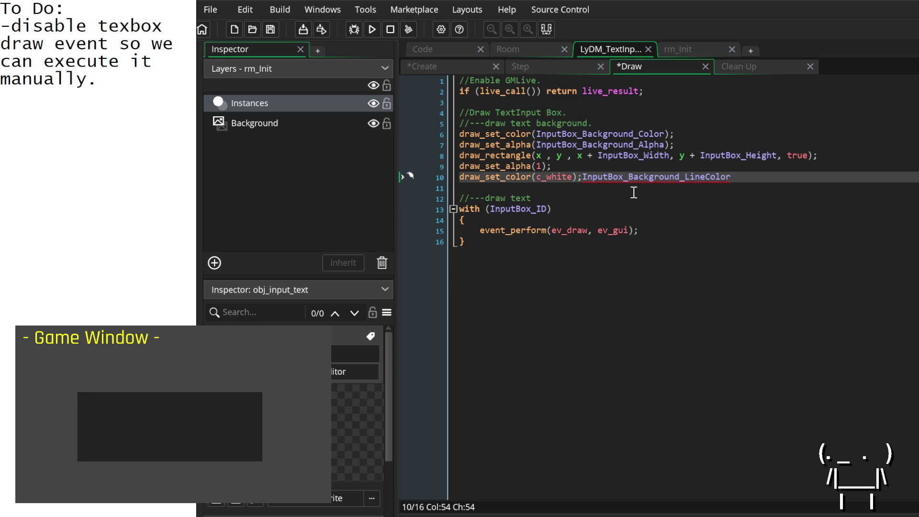
key("ctrl+z")
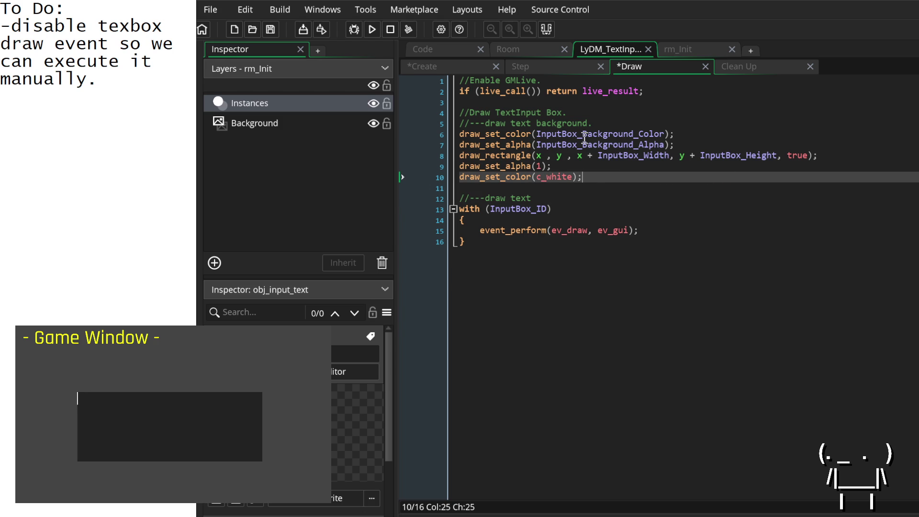
Insert a new //--- comment line below the Draw TextInput Box heading.
mouse_move(591, 175)
left_mouse_down()
mouse_move(474, 144)
mouse_move(456, 130)
left_mouse_up()
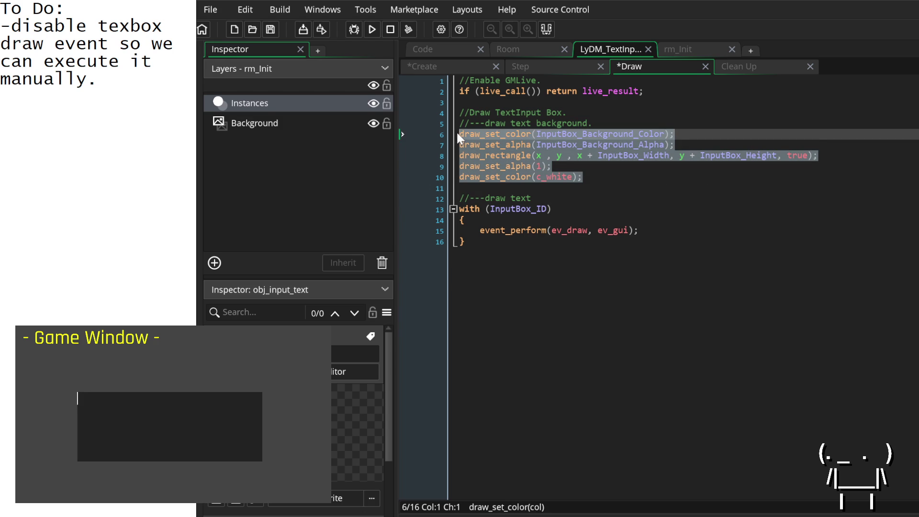
left_click(623, 117)
key("Return")
key("Return")
key("Up")
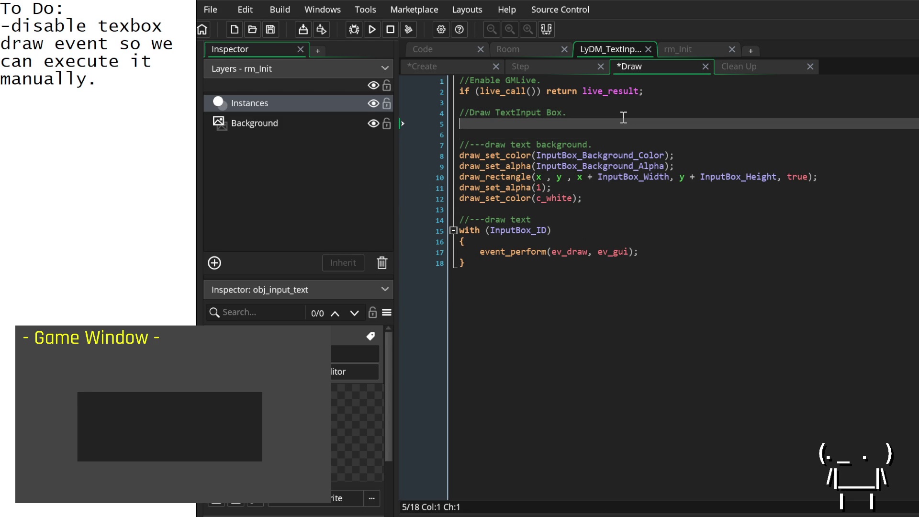
type("//---")
Change draw_rectangle's last argument to false, save, and retype 'test' in the game.
double_click(795, 176)
type("false")
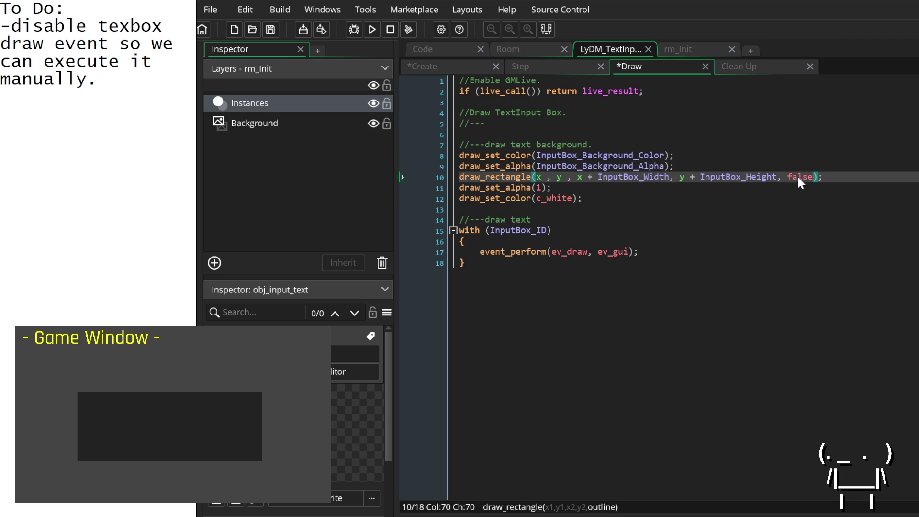
key("ctrl+s")
key("BackSpace")
key("BackSpace")
key("BackSpace")
type("test")
Complete the comment as //---draw text background lines.
left_click(898, 186)
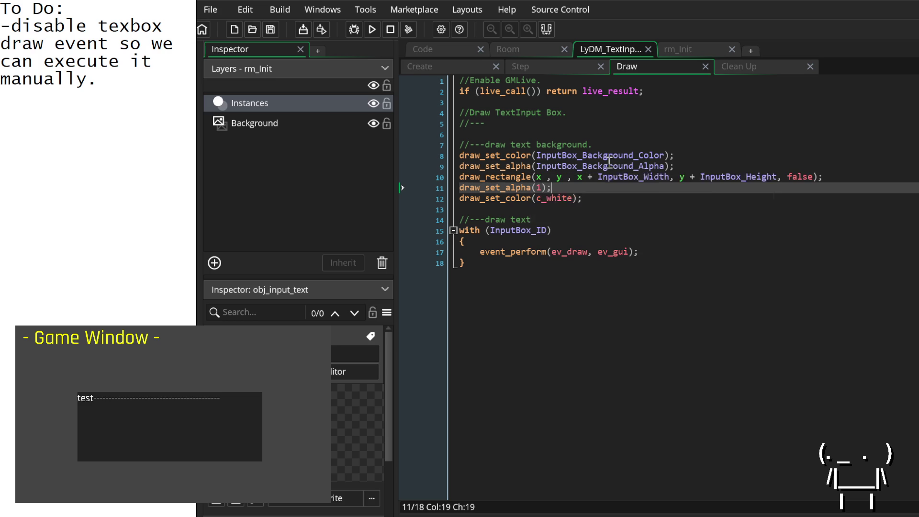
left_click(540, 125)
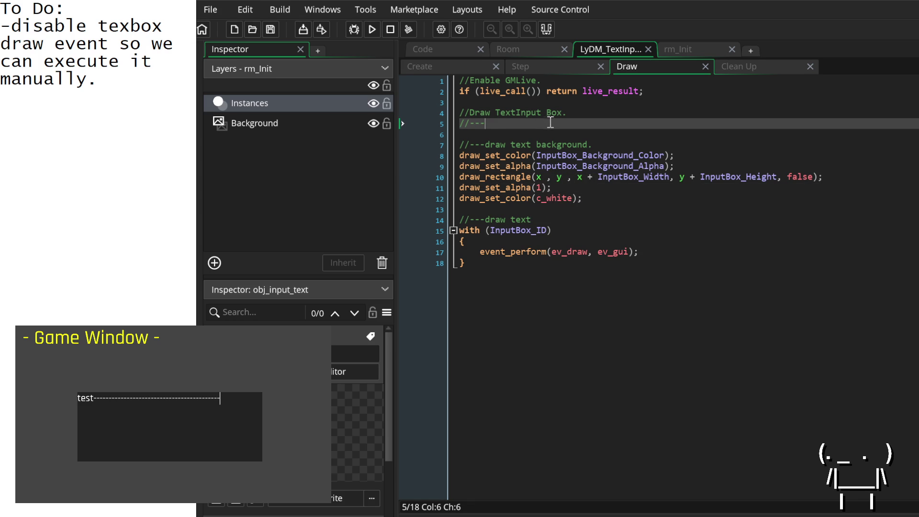
type("draw ")
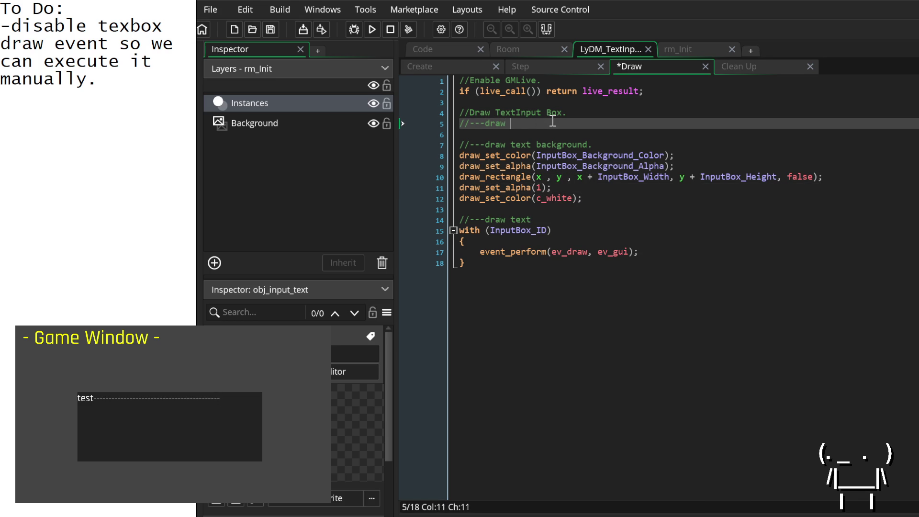
type("text backgroun")
type("d lines.")
left_click_drag(625, 123, 414, 126)
Move the background-lines comment below the background drawing block, with spacing lines.
key("ctrl+x")
left_click(537, 209)
key("Return")
key("Return")
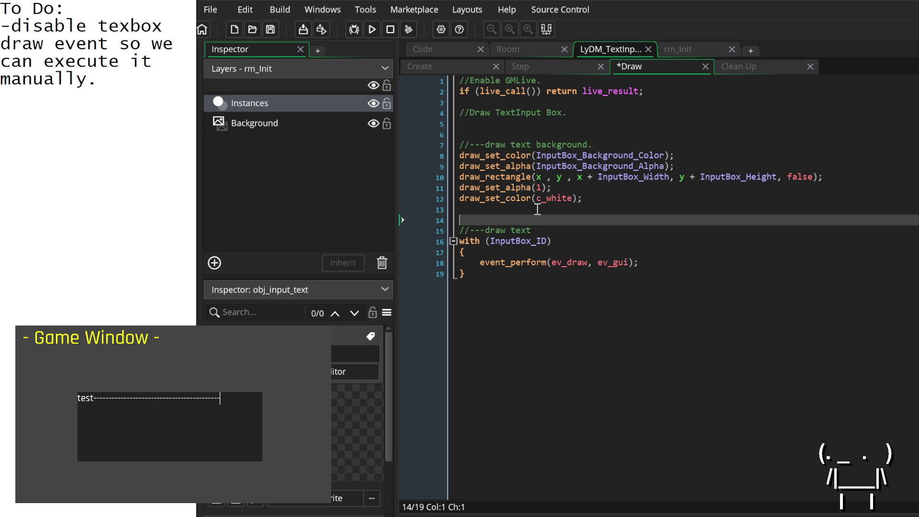
key("Up")
key("ctrl+v")
key("Up")
key("Up")
key("Up")
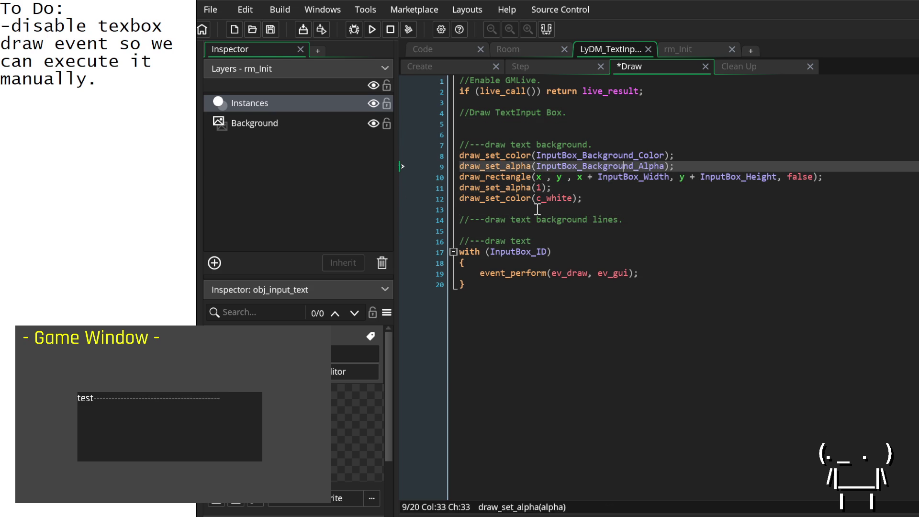
key("Down")
key("BackSpace")
key("BackSpace")
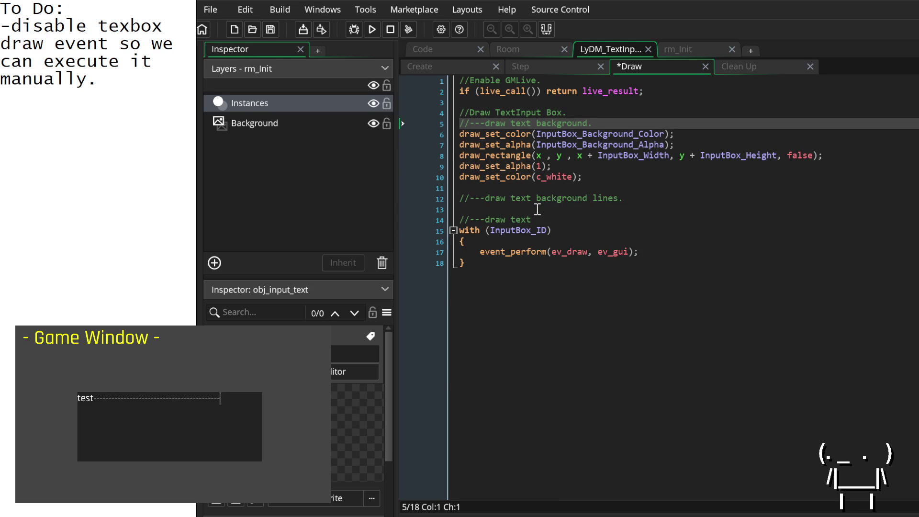
key("Return")
key("Down")
key("Down")
key("Down")
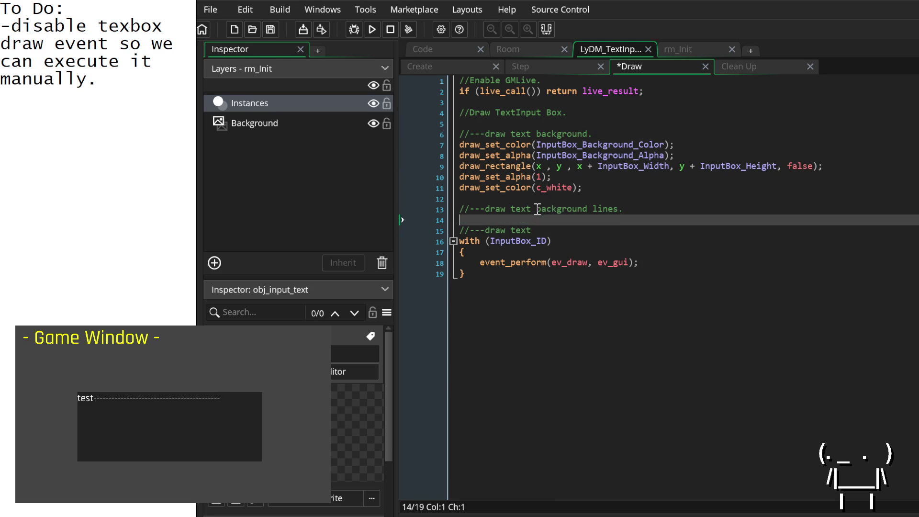
key("Return")
key("Return")
key("Up")
key("Up")
Paste a copy of the five drawing lines under the comment, renaming to LineColor and LineAlpha.
mouse_move(611, 183)
left_mouse_down()
mouse_move(439, 153)
mouse_move(441, 145)
mouse_move(448, 151)
left_mouse_up()
key("ctrl+c")
left_click(520, 219)
key("ctrl+v")
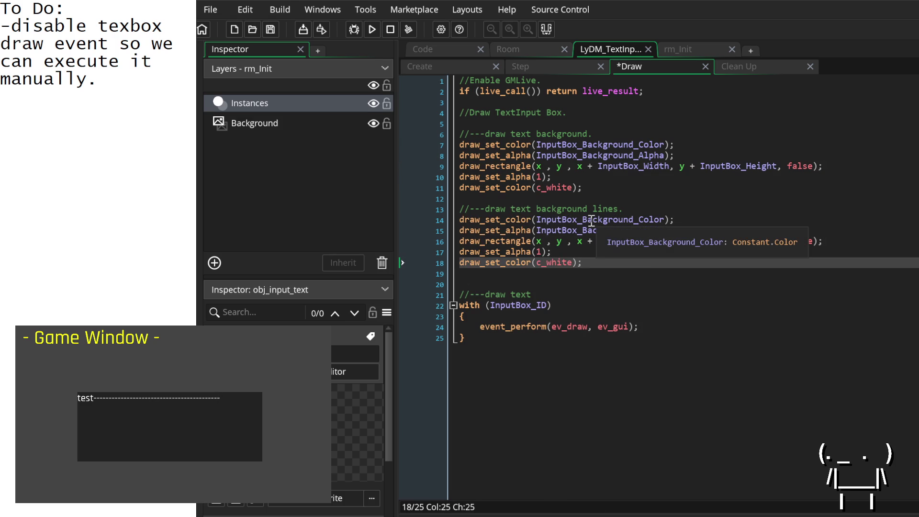
left_click(583, 219)
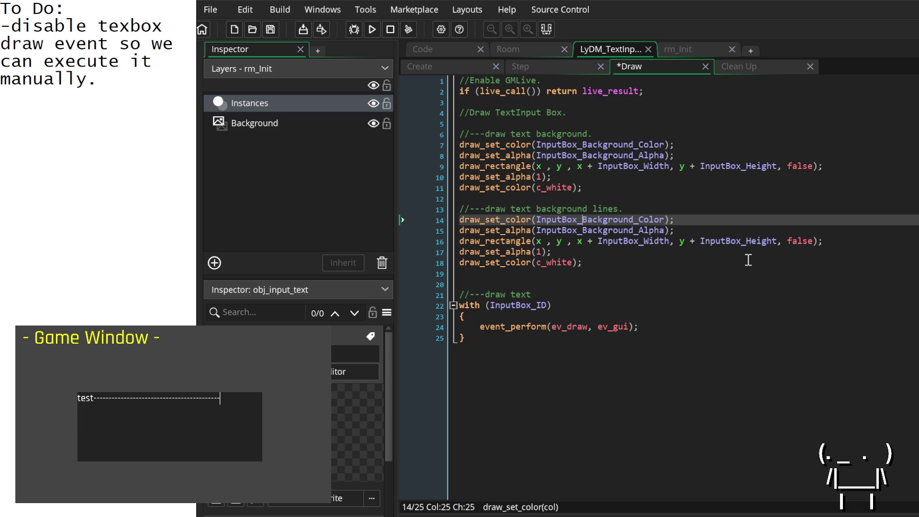
type("Line")
key("ctrl+z")
key("Right")
key("Right")
key("Right")
type("Line")
key("Down")
type("Line")
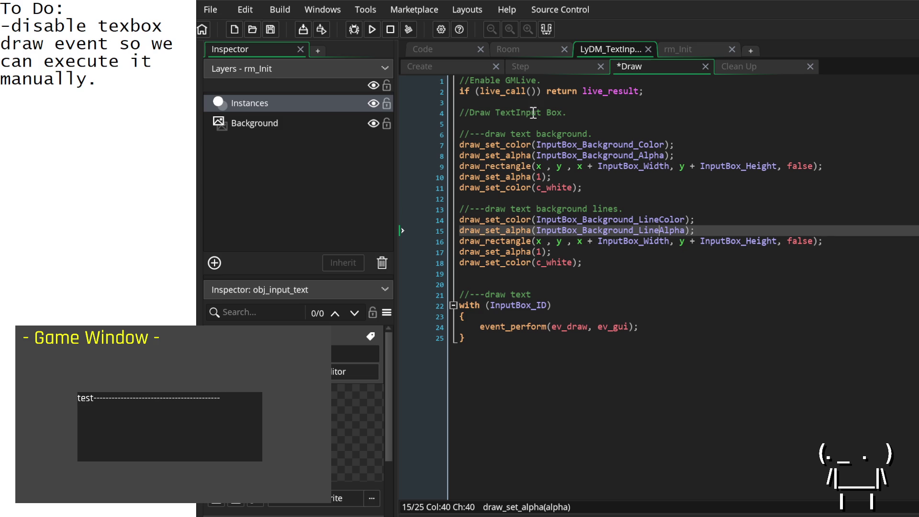
Set the copied draw_rectangle's outline argument on line 16 to true and save.
left_click(438, 65)
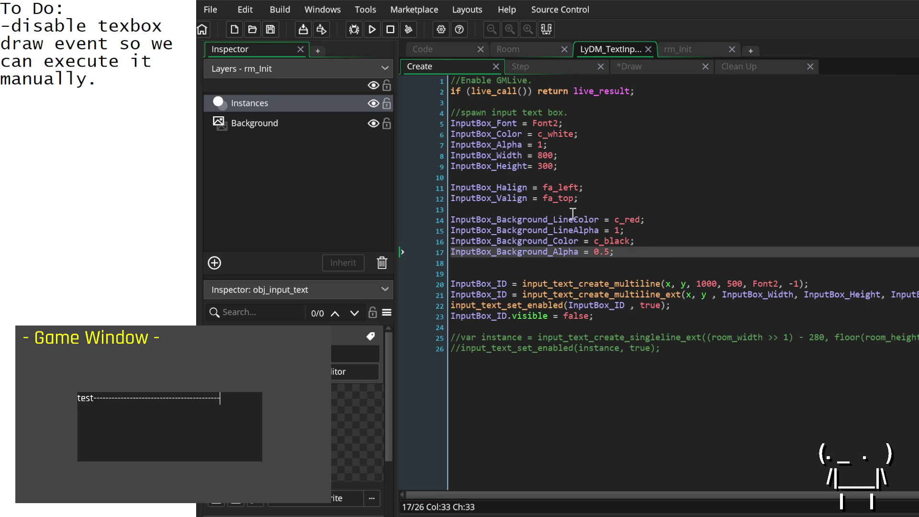
mouse_move(632, 219)
left_click(672, 70)
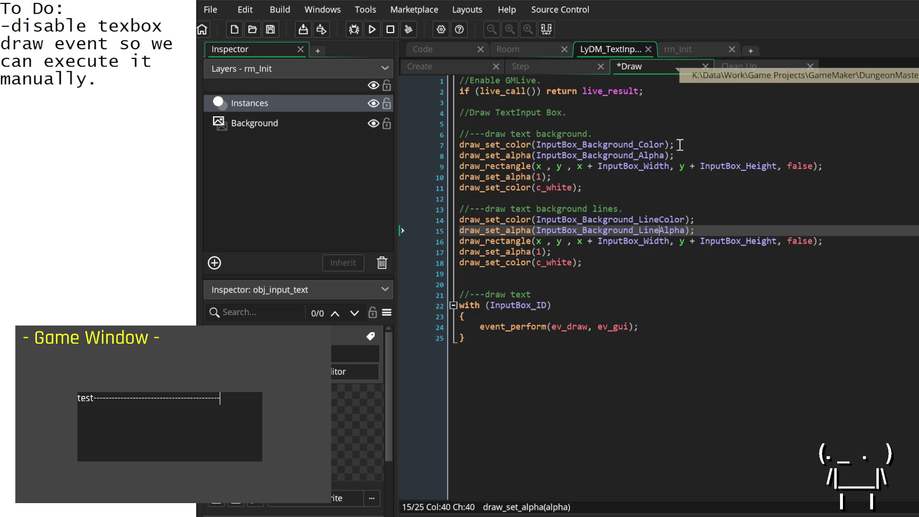
left_click(802, 241)
double_click(802, 241)
left_click(802, 240)
double_click(802, 236)
type("true")
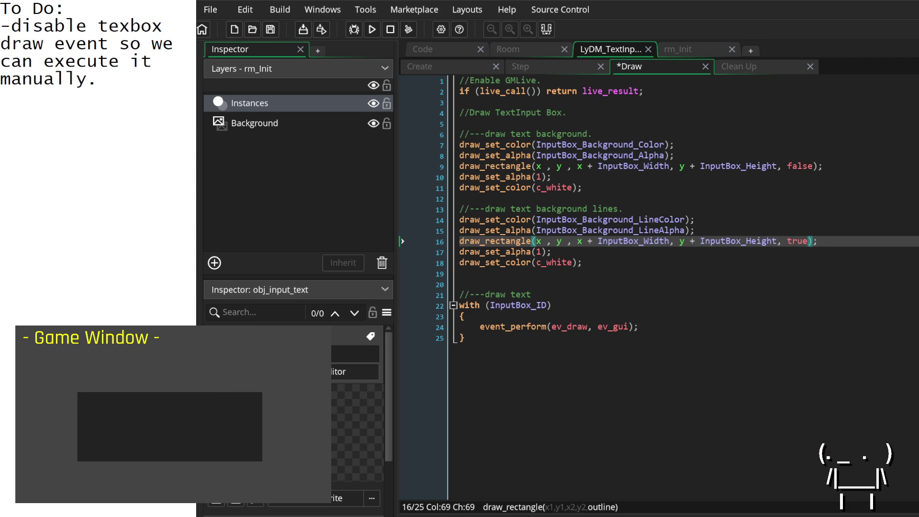
key("ctrl+s")
Replace the colour name on line 14 with InputBox_Background_LineColor copied from Create.
left_click(908, 243)
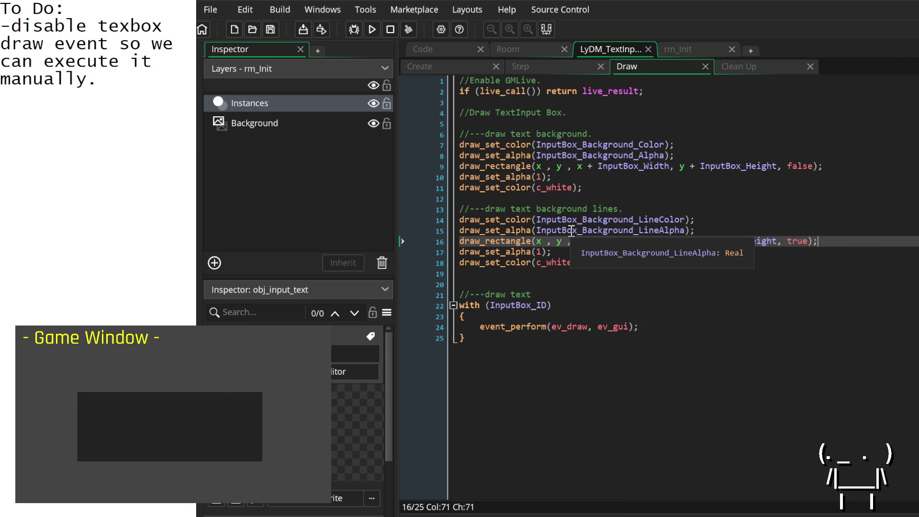
left_click(457, 64)
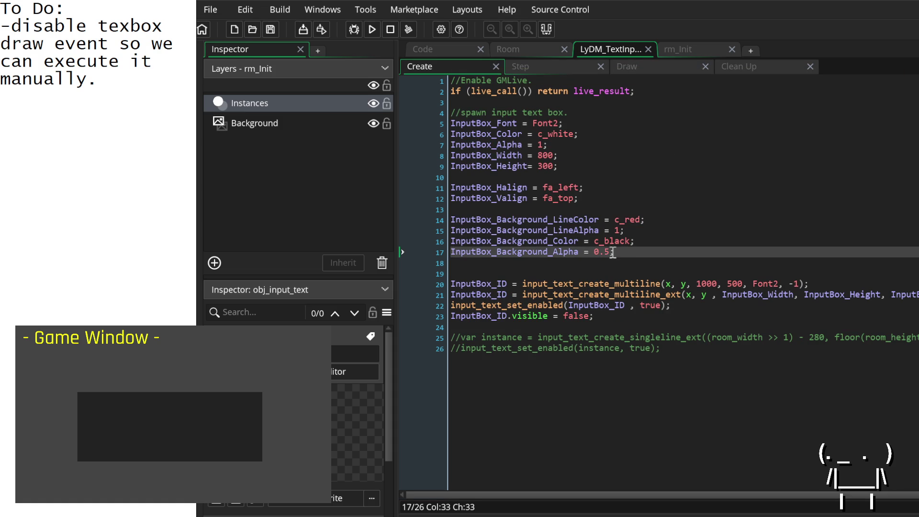
double_click(550, 219)
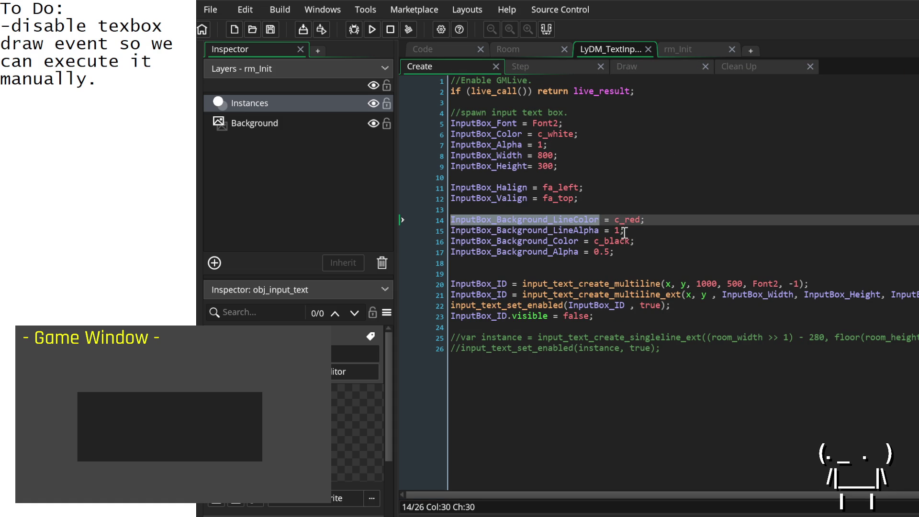
left_click(635, 64)
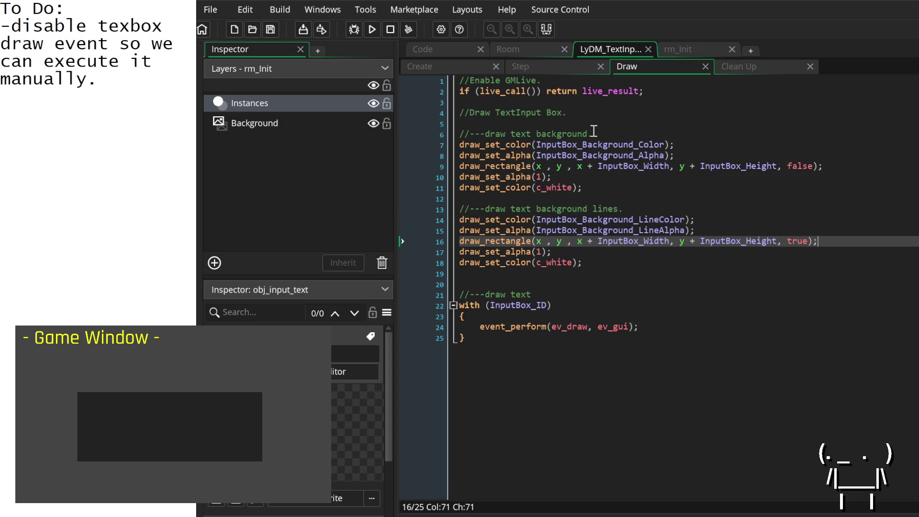
left_click(597, 219)
double_click(598, 220)
key("ctrl+v")
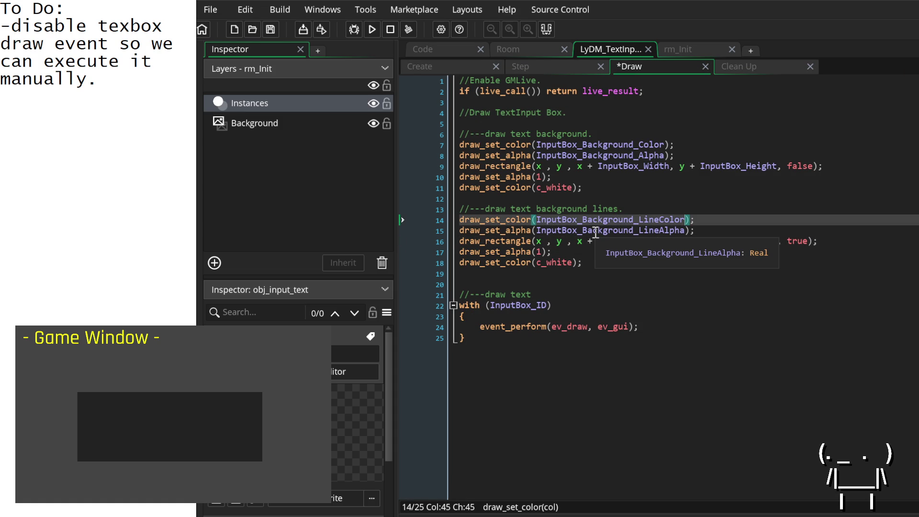
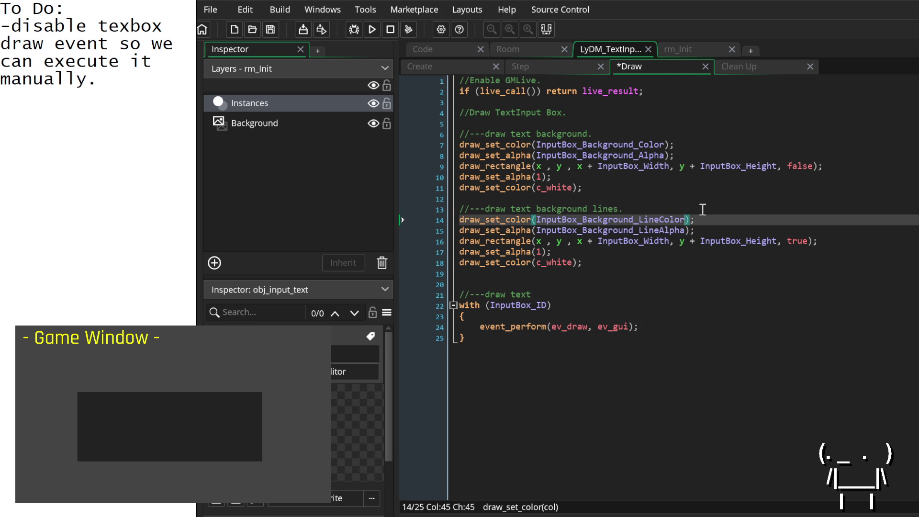
Collapse the Inspector dock and glance at the Create event code before returning to the Draw event.
left_click(199, 312)
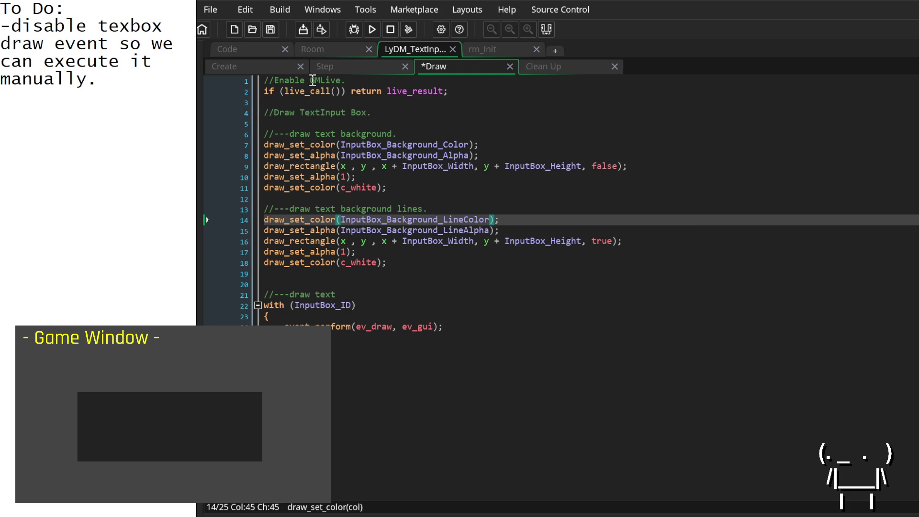
left_click(331, 65)
left_click(271, 65)
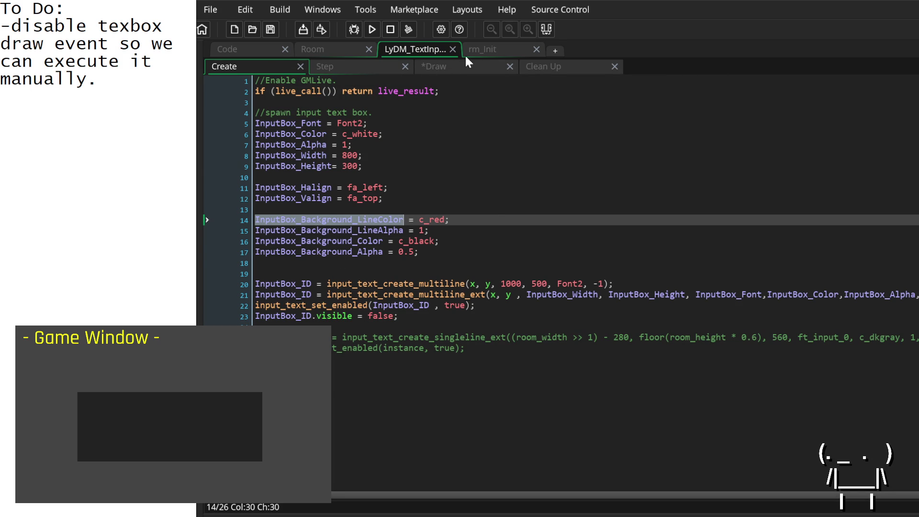
left_click(478, 66)
left_click(507, 199)
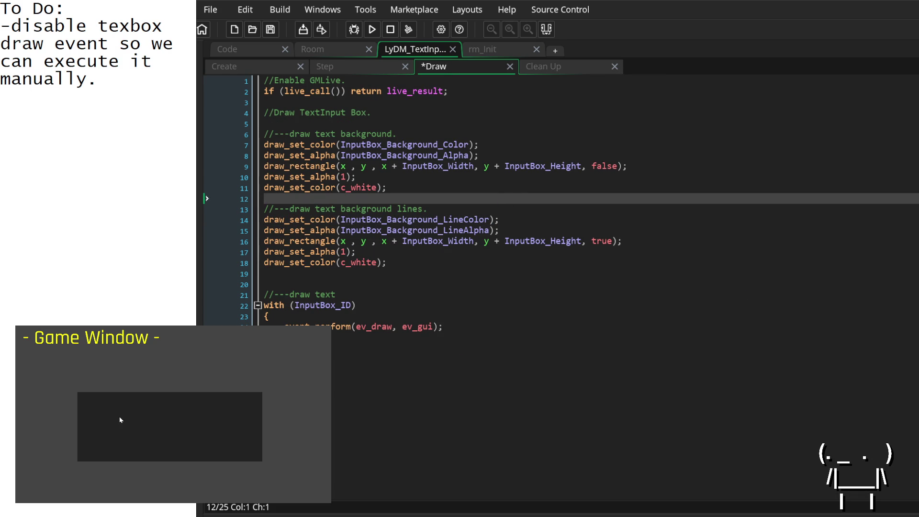
Type 'test' into the running game's red-outlined text box and review the outline drawing code.
left_click(116, 389)
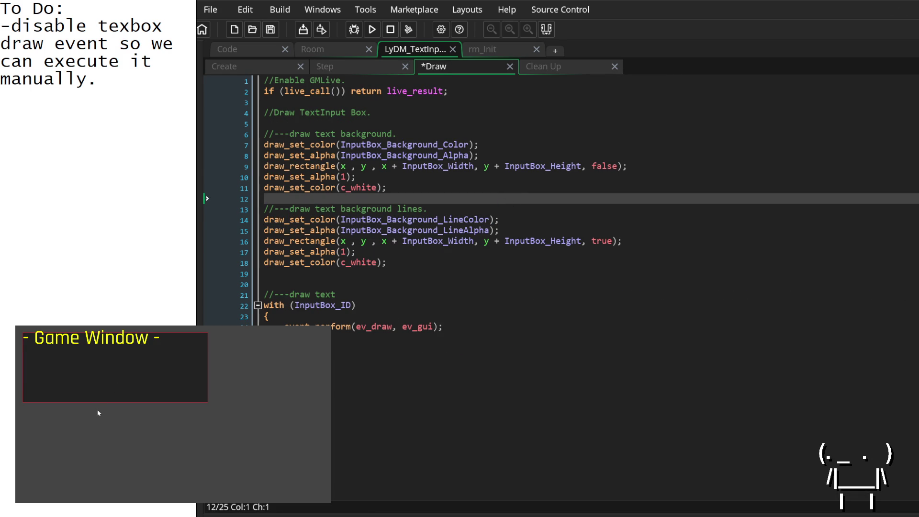
left_click(90, 384)
type("est")
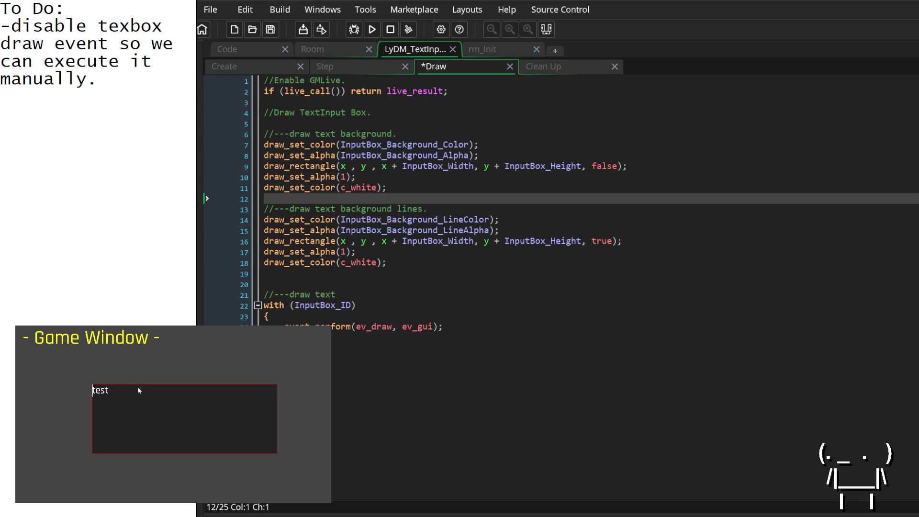
key("Home")
left_click(898, 143)
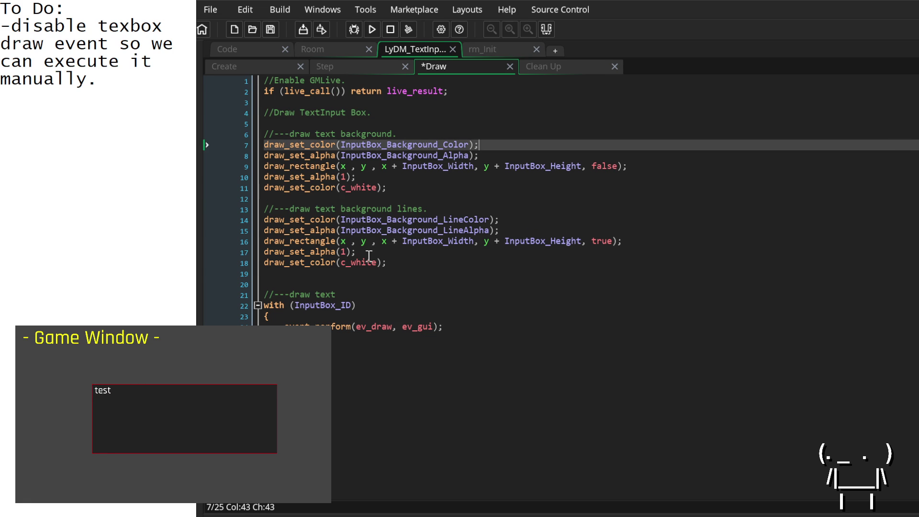
left_click(409, 263)
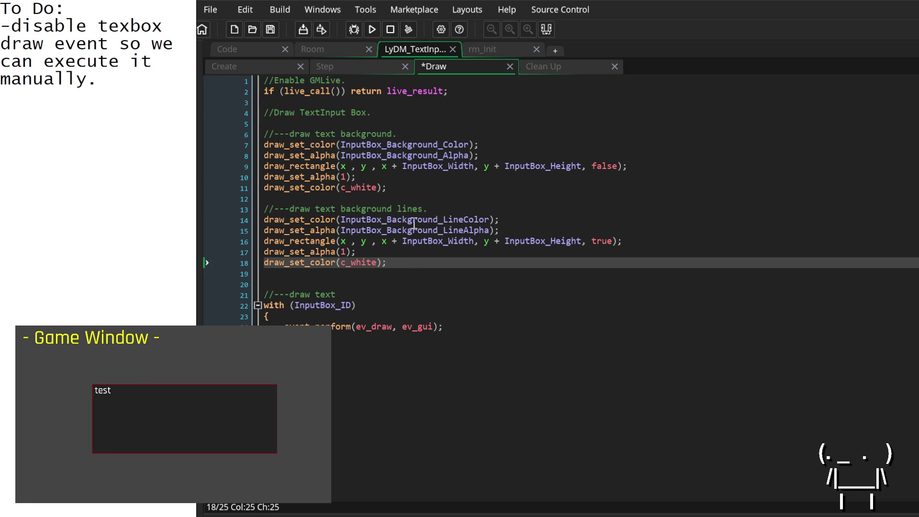
left_click(265, 65)
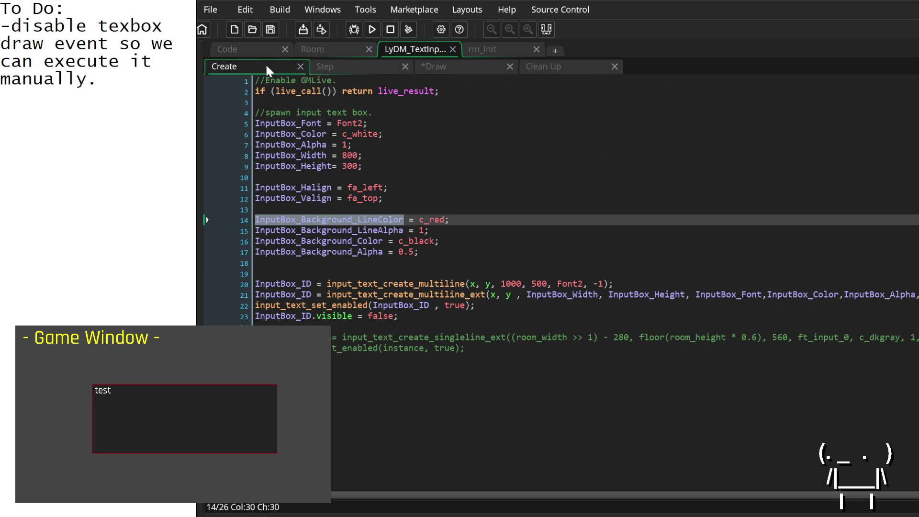
Add InputBox_Background_Padding_Width = 10; below the background alpha line in the Create event.
left_click(450, 250)
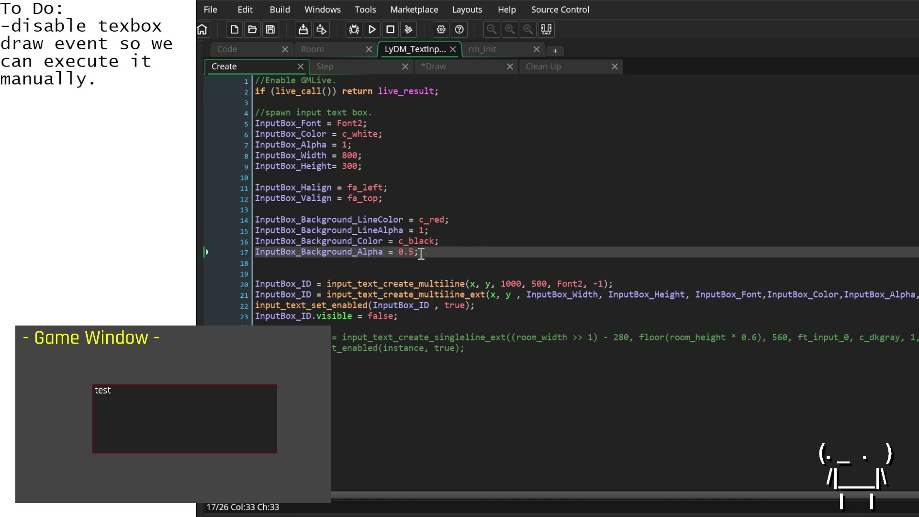
key("Return")
key("Return")
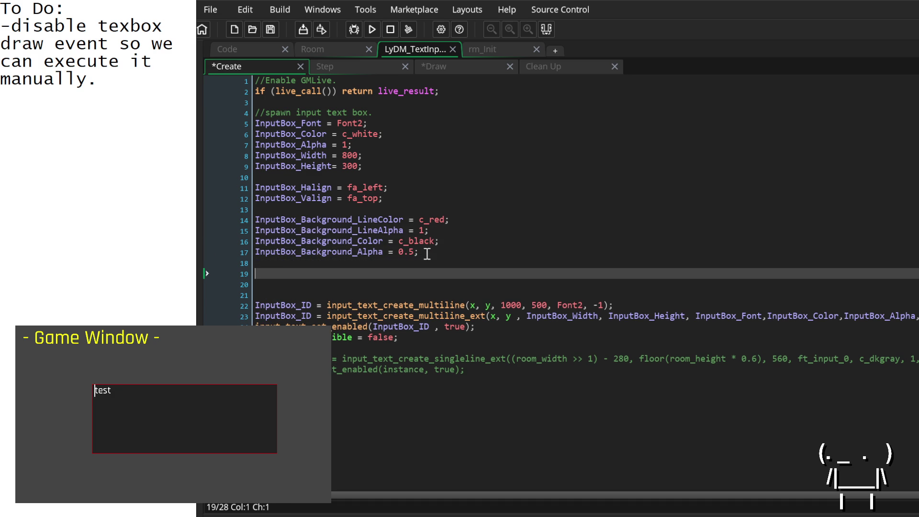
type("InputBo")
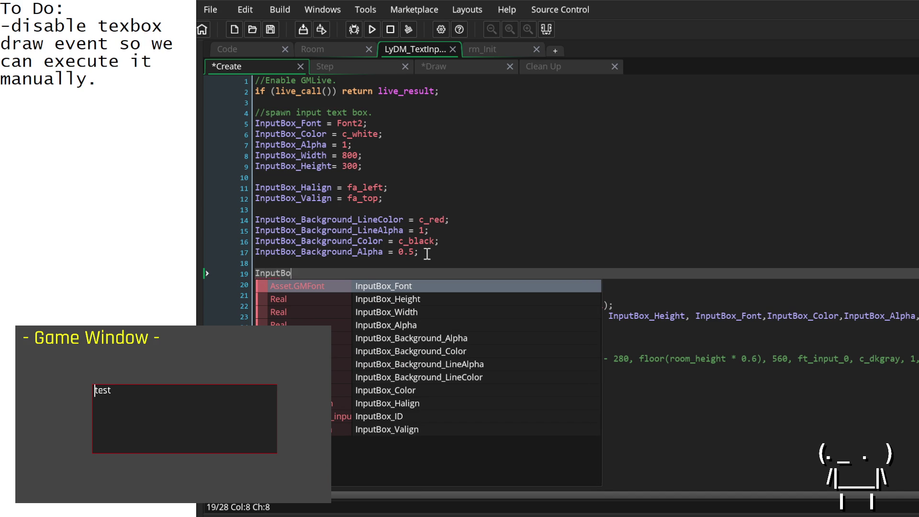
type("x_Backg")
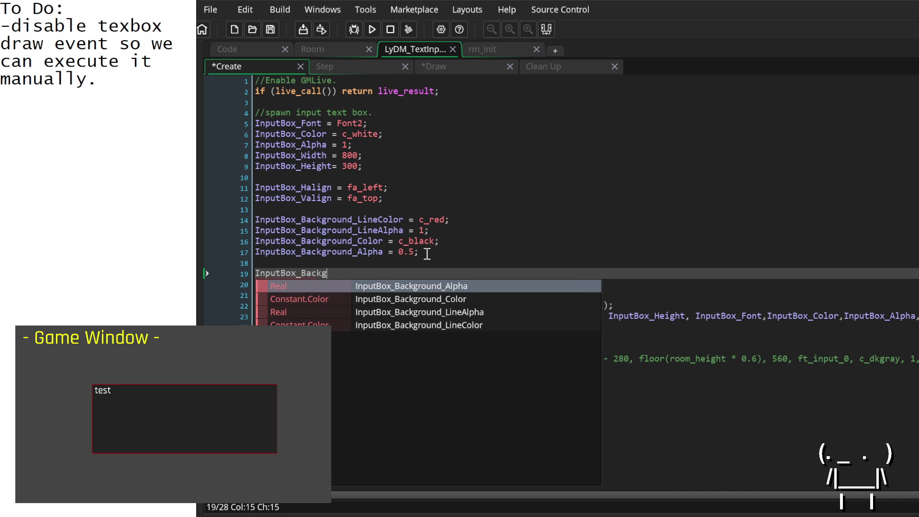
type("round_")
type("Padding_H")
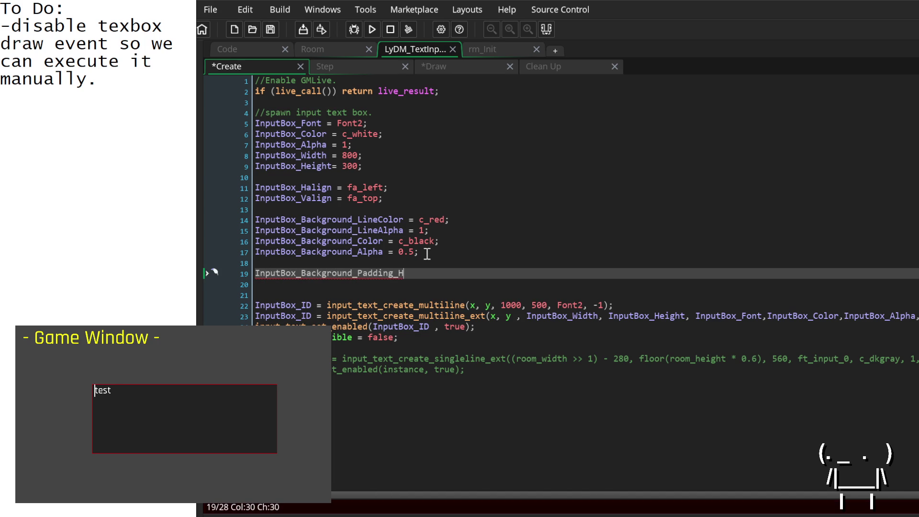
key("BackSpace")
type("Width = 10;")
key("Return")
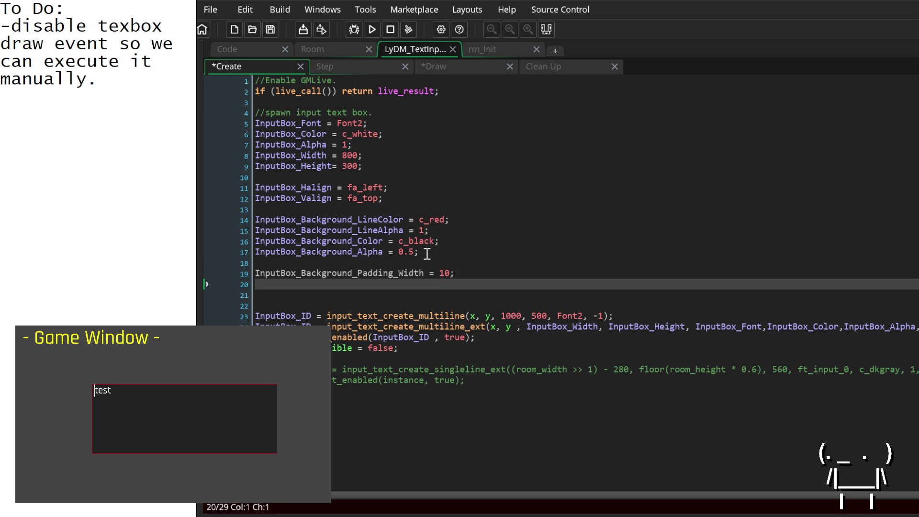
Add InputBox_Background_Padding_Height = 10; on the following line, reusing the width variable name.
left_click(412, 272)
double_click(412, 272)
key("ctrl+c")
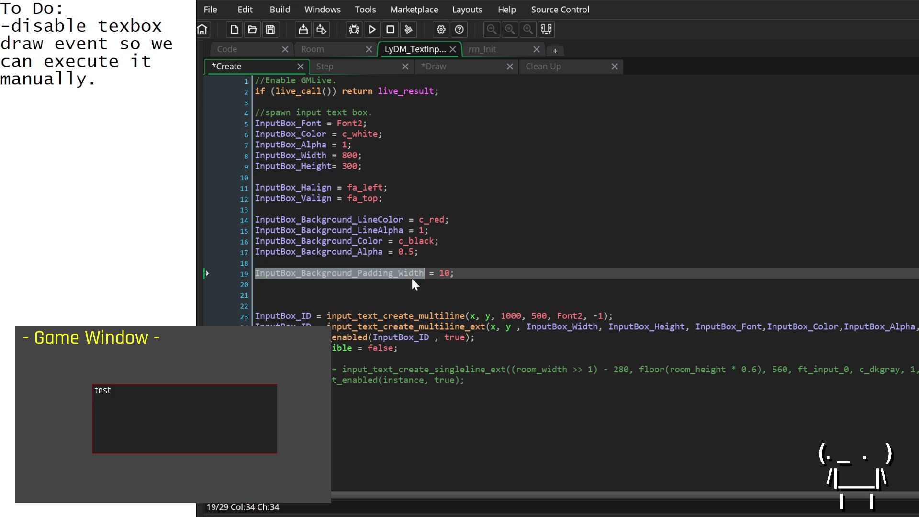
left_click(413, 285)
key("ctrl+v")
key("Left")
key("BackSpace")
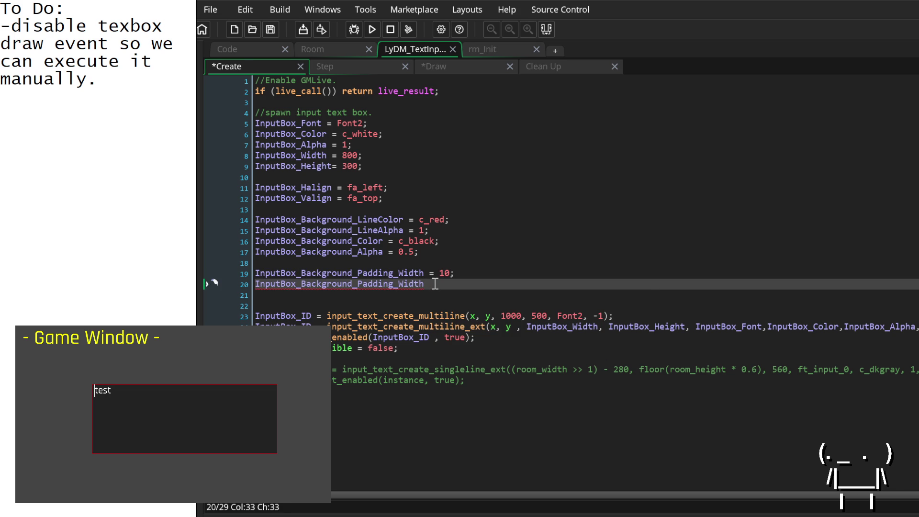
key("Delete")
key("BackSpace")
key("BackSpace")
key("BackSpace")
type("Height")
type(" = 10;")
double_click(382, 271)
left_click(446, 60)
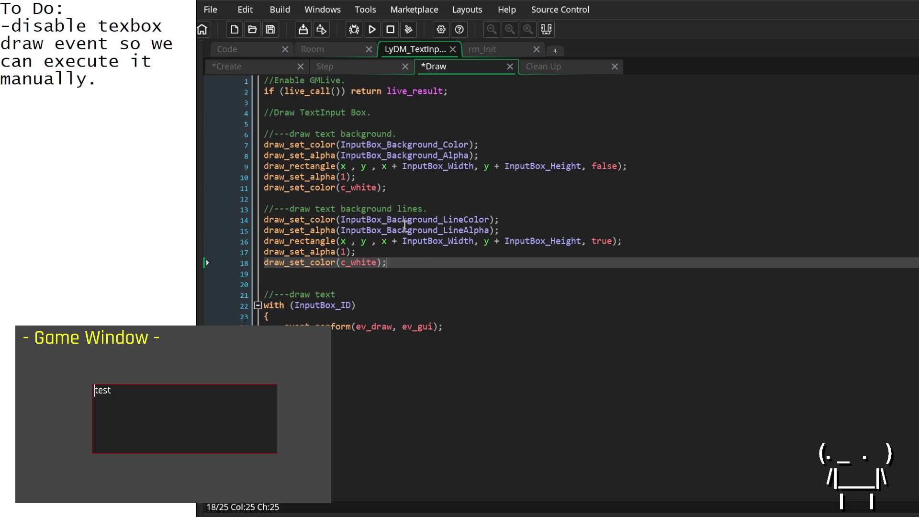
Try inserting the padding width variable into the outline rectangle call, then undo it.
left_click(468, 241)
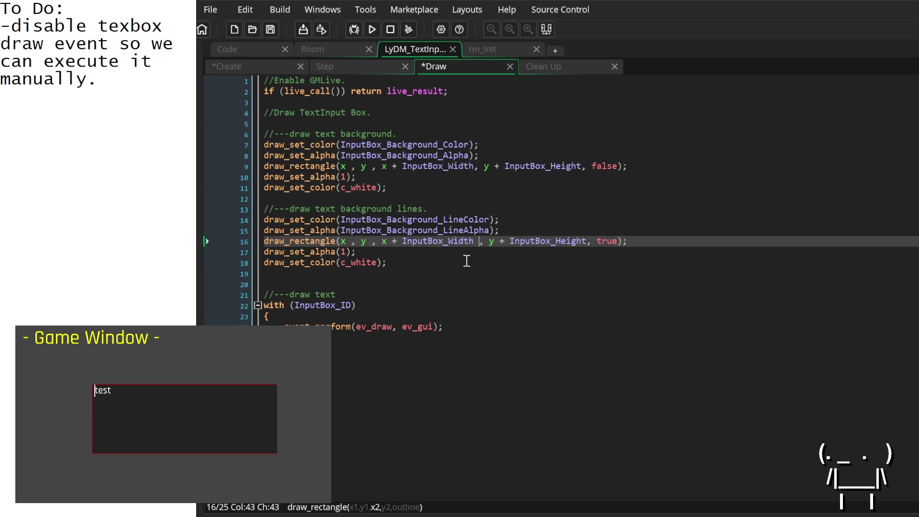
type("-")
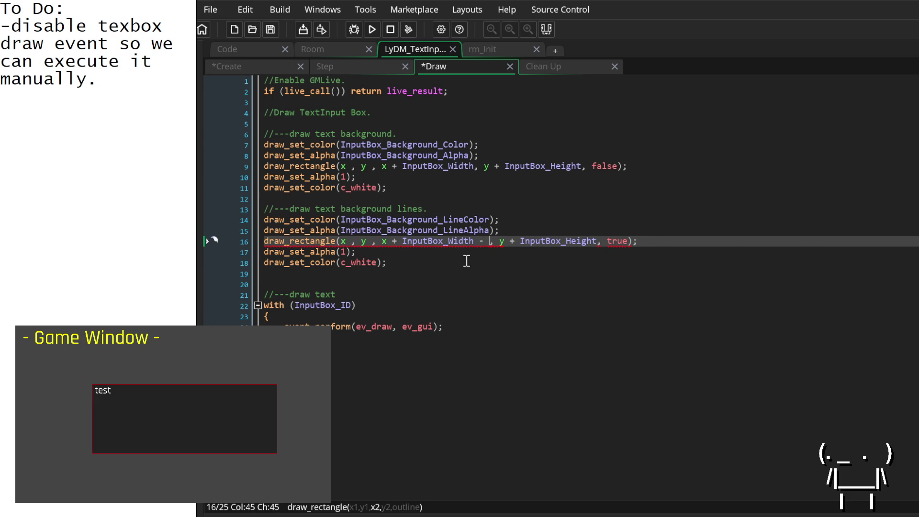
key("ctrl+v")
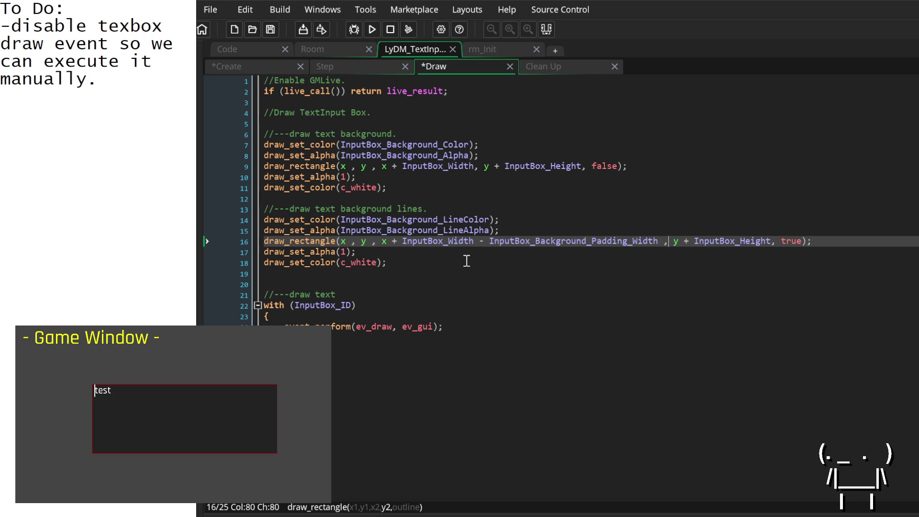
key("ctrl+Right")
key("ctrl+Right")
key("ctrl+Right")
type("+")
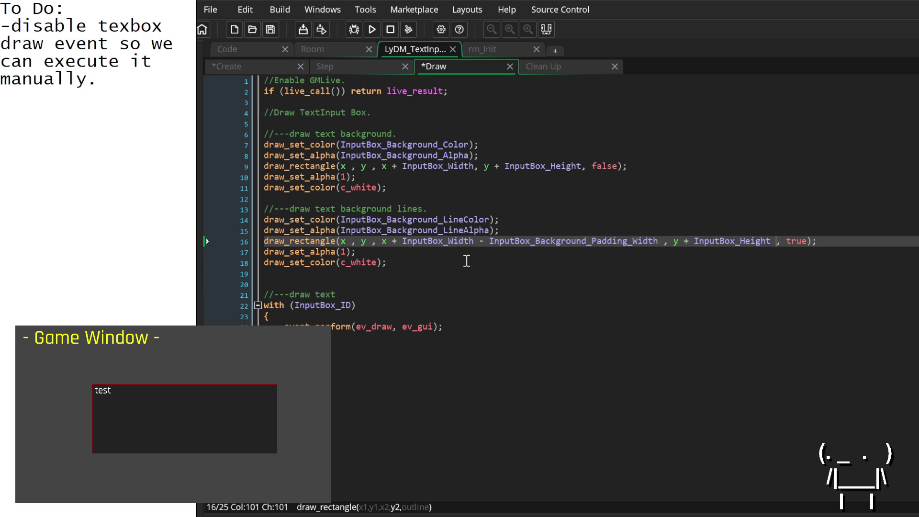
key("ctrl+v")
key("ctrl+z")
key("ctrl+z")
key("Left")
key("ctrl+z")
key("ctrl+z")
key("ctrl+z")
key("Left")
key("Left")
key("Left")
key("Left")
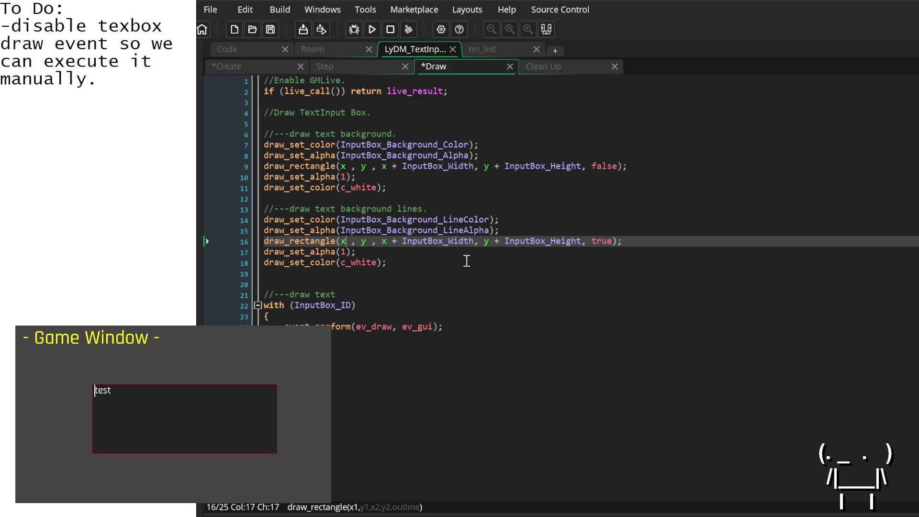
Subtract InputBox_Background_Padding_Width from the outline's x and add it after InputBox_Width.
key("Right")
type("- InputBox_Background_Padding_Width")
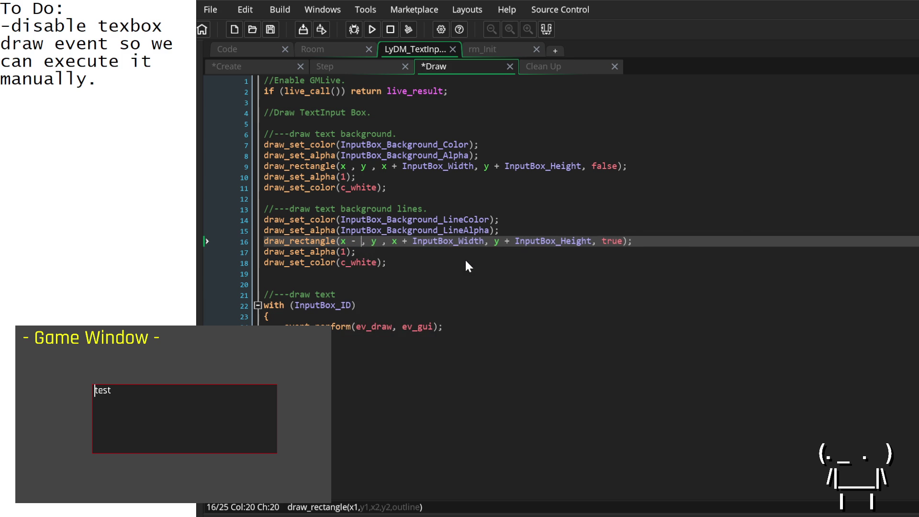
key("Right")
key("Right")
key("Right")
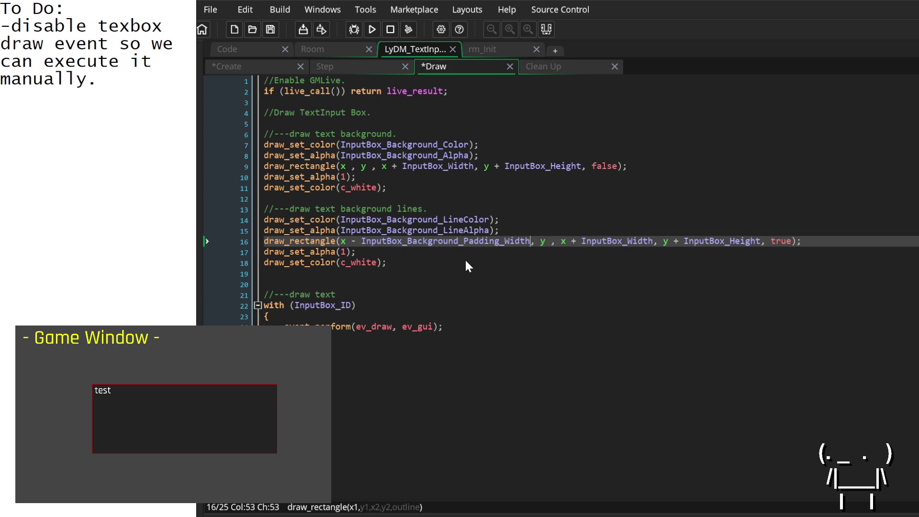
key("Right")
key("Right")
key("Right")
type("+ InputBox_Background_Padding_Width")
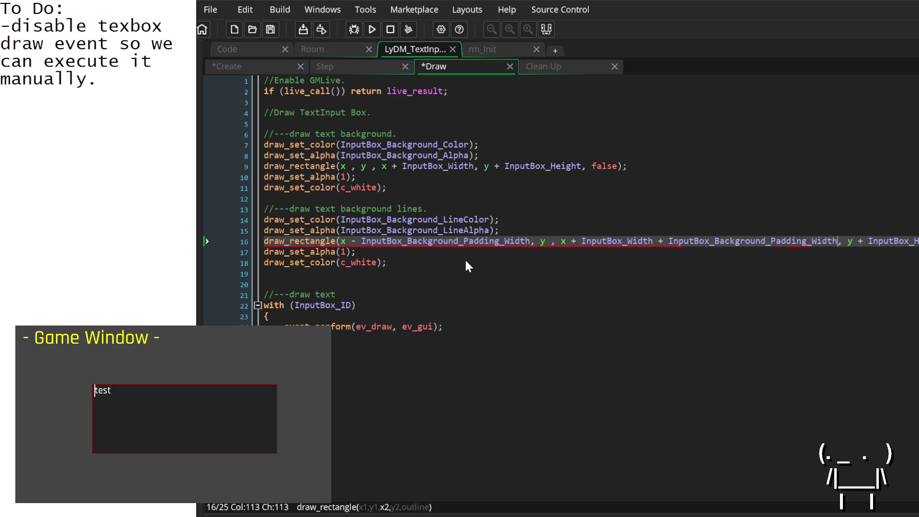
key("Right")
Subtract InputBox_Background_Padding_Height from the outline's y coordinate, then save and run the game.
key("Up")
key("Down")
key("Home")
key("Right")
key("Right")
key("Right")
key("Right")
key("Right")
key("Right")
key("Left")
type("-InputBox_Background_Padding_H")
key("Return")
key("Right")
key("Right")
key("Right")
key("Right")
key("Right")
key("Right")
key("Right")
key("Right")
key("Right")
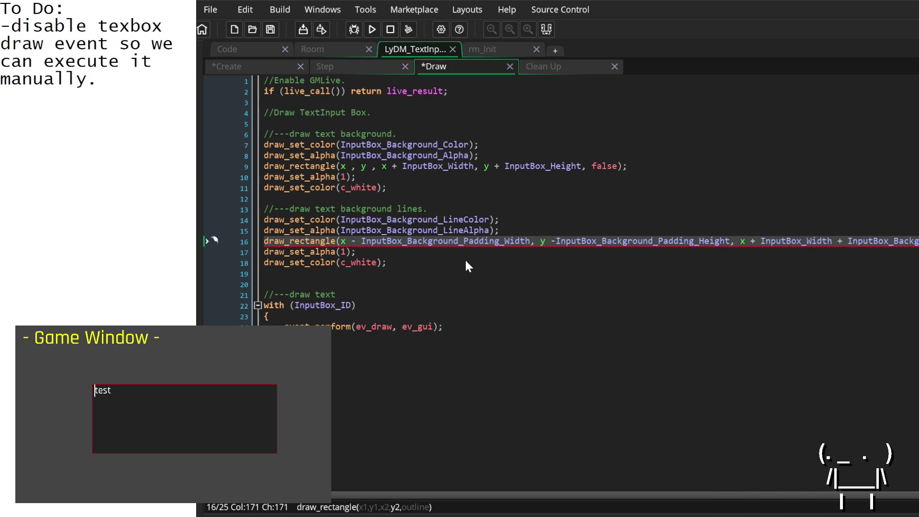
key("Right")
key("Right")
key("Right")
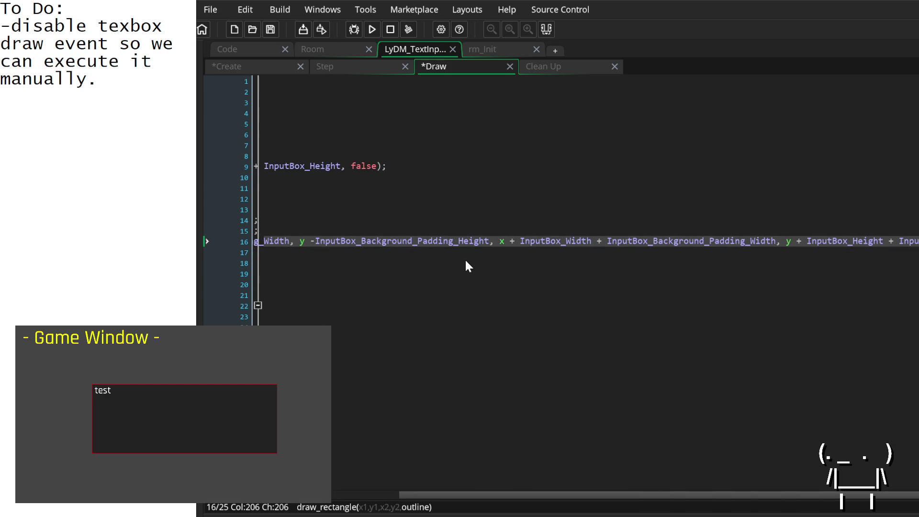
key("F5")
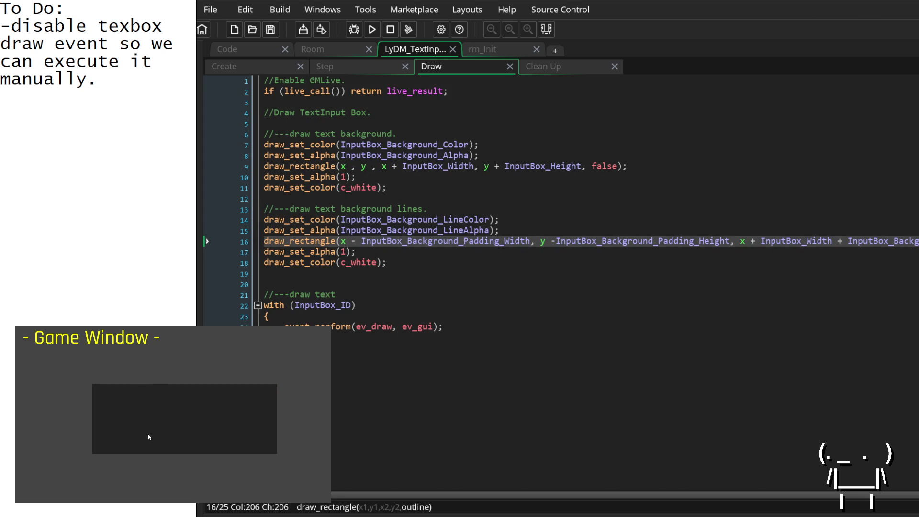
Reposition the game's textbox, type 'test' into it, and add blank lines below the Draw header comment.
left_click(106, 411)
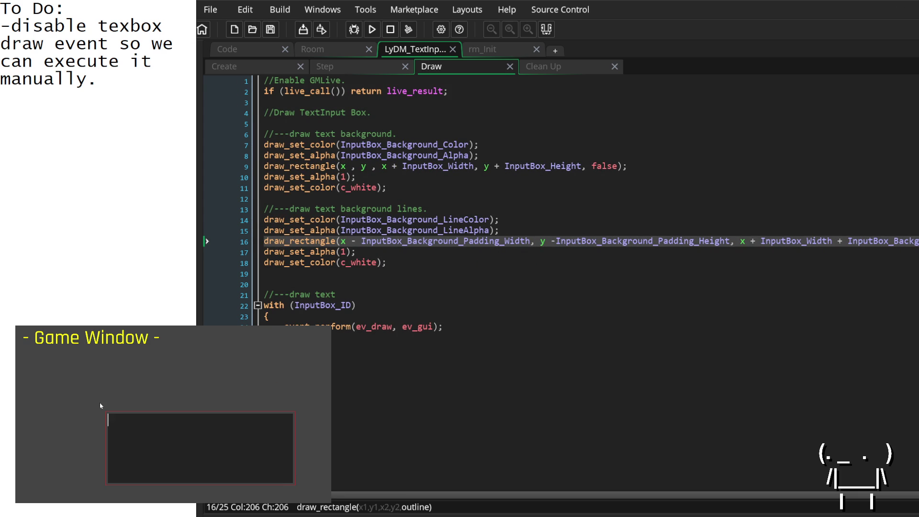
left_click(76, 382)
type("test")
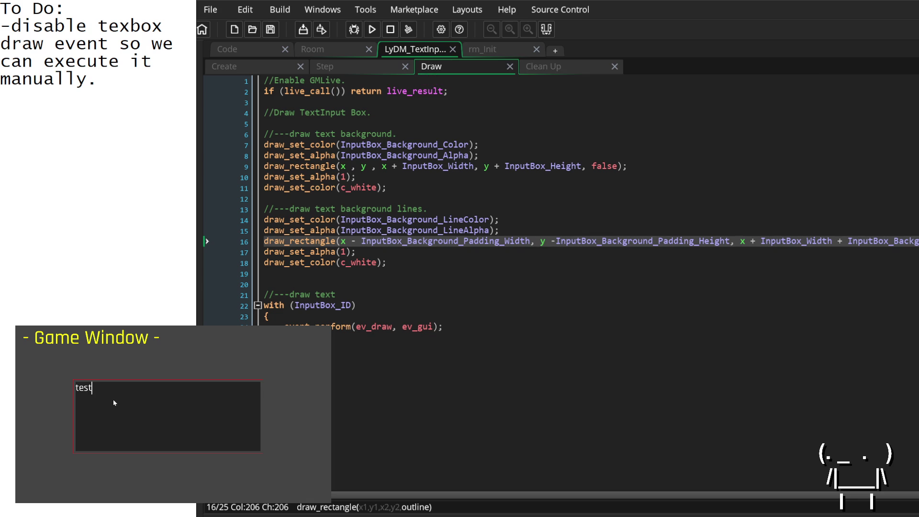
left_click(430, 123)
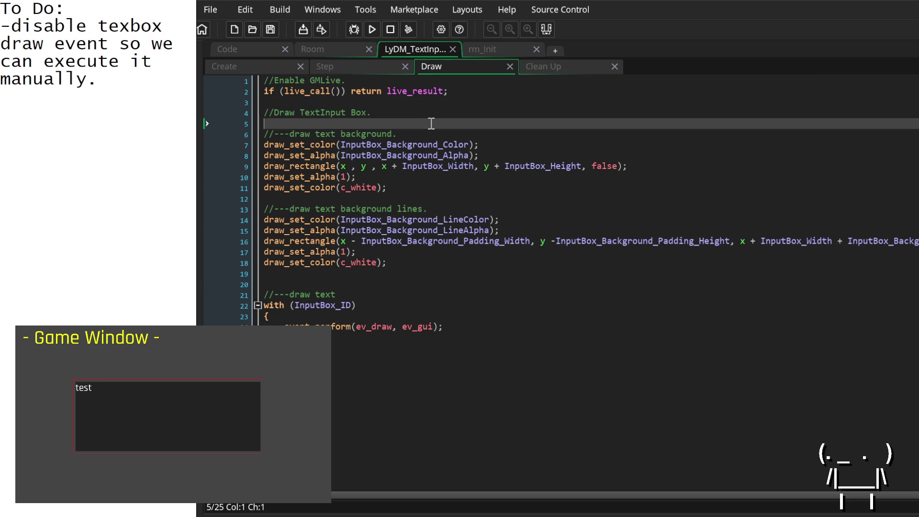
key("Return")
key("Return")
key("Return")
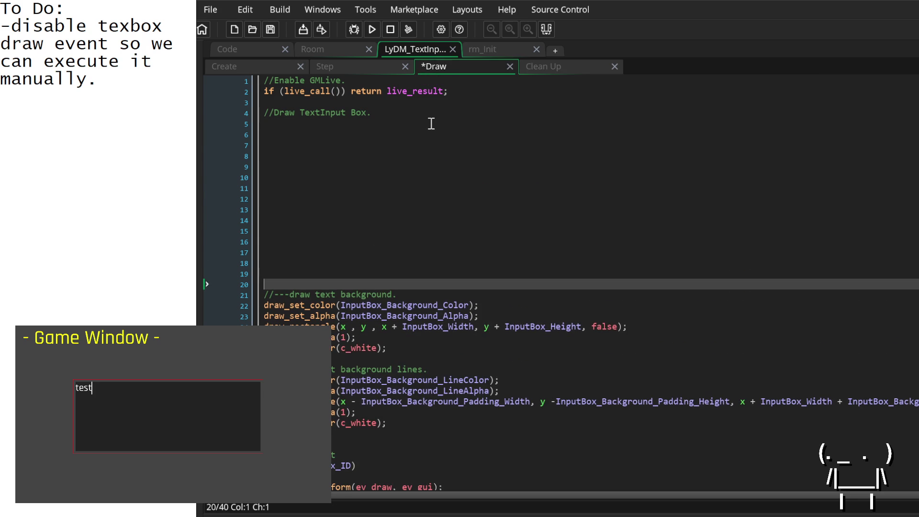
Copy the InputBox setting lines from the Create event and paste them at the top of the Draw event.
left_click(270, 67)
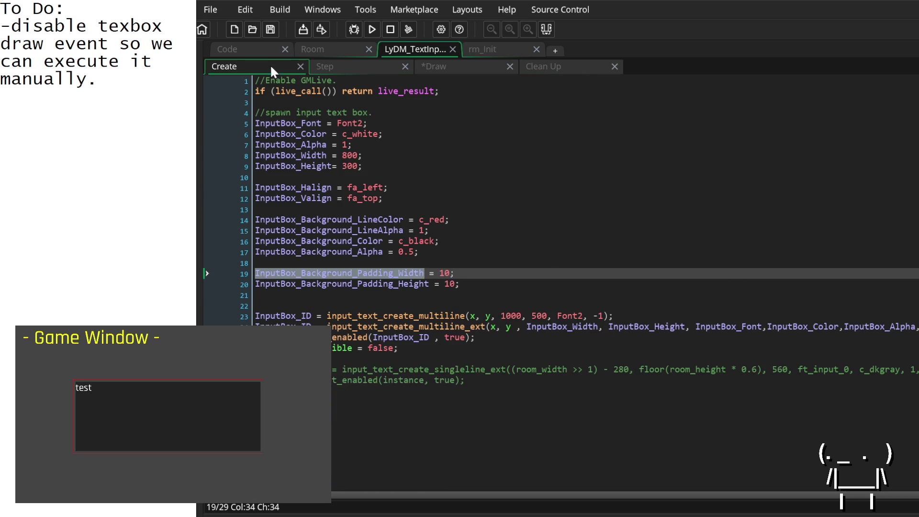
left_click(489, 281)
mouse_move(485, 284)
left_mouse_down()
mouse_move(320, 189)
mouse_move(233, 124)
left_mouse_up()
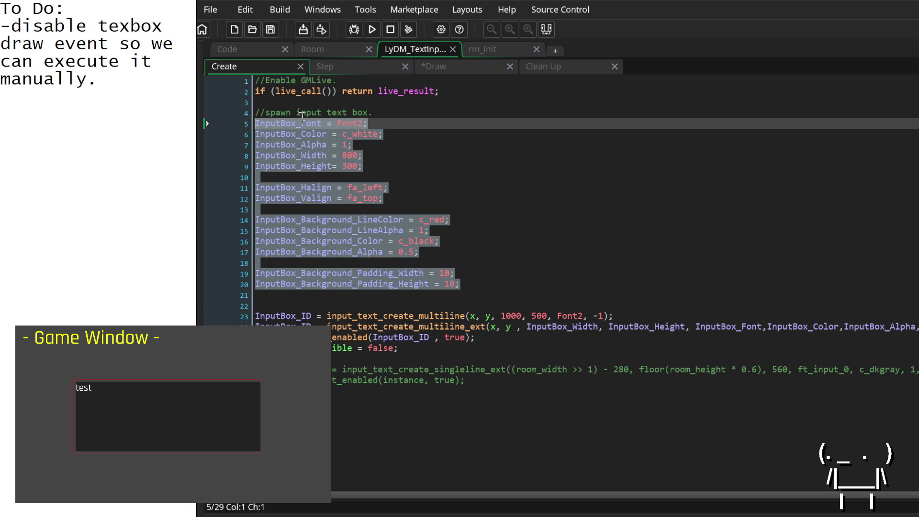
right_click(325, 145)
left_click(346, 174)
left_click(348, 64)
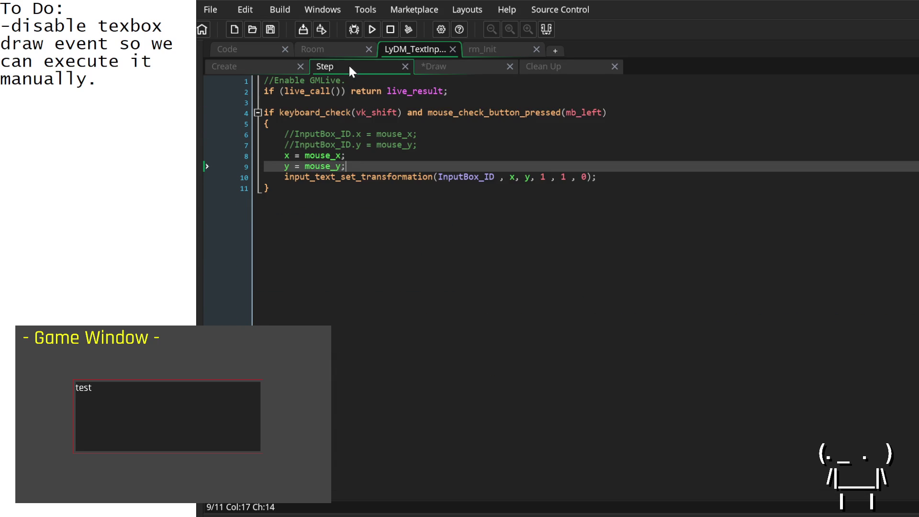
left_click(444, 67)
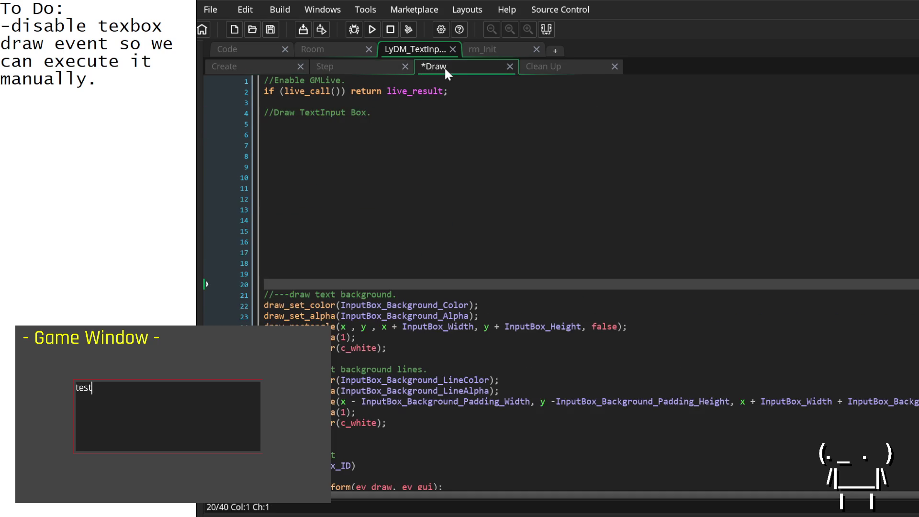
left_click(298, 133)
key("ctrl+v")
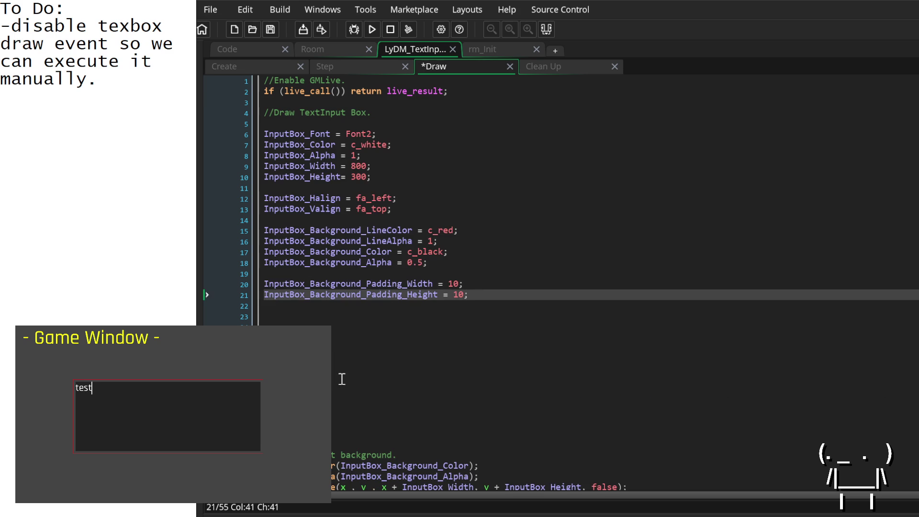
Tidy the blank lines around the pasted settings block and prefix InputBox_Font with var.
scroll(341, 378, "down", 2)
left_click(342, 388)
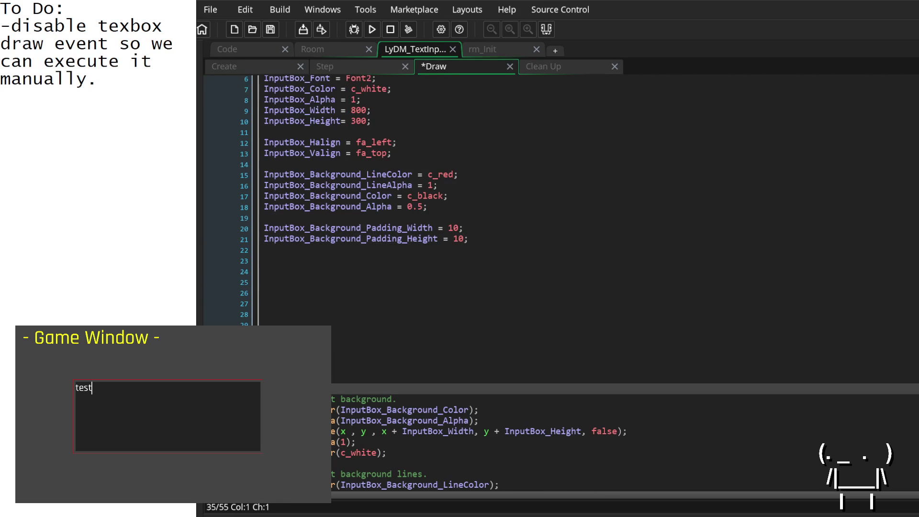
left_click(250, 249)
key("BackSpace")
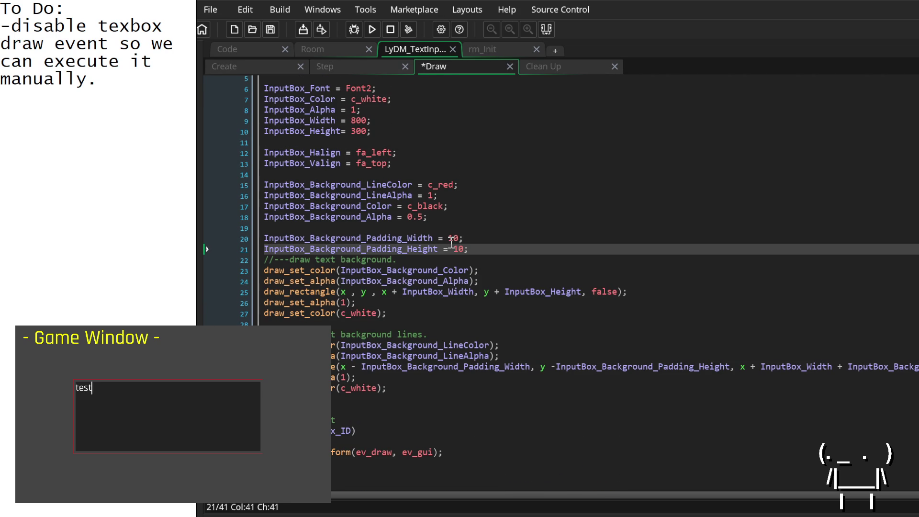
key("Return")
key("Return")
scroll(445, 241, "up", 2)
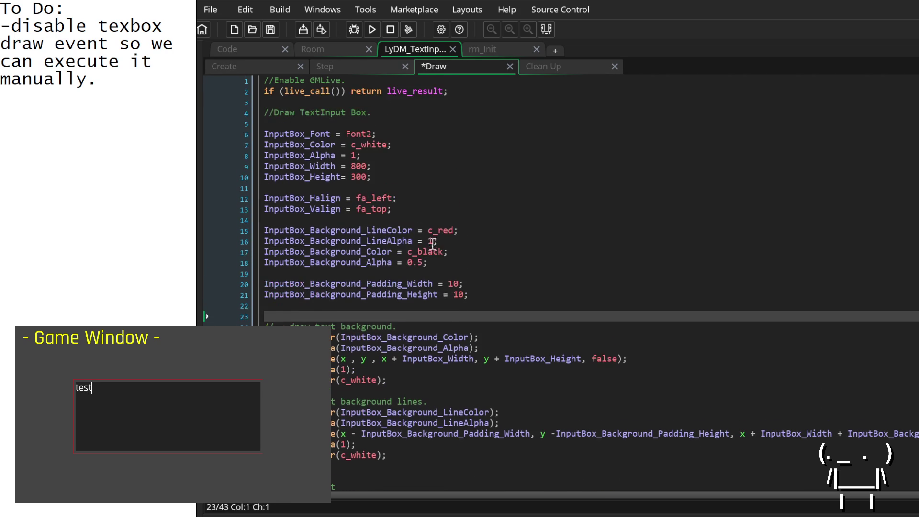
left_click(289, 123)
key("BackSpace")
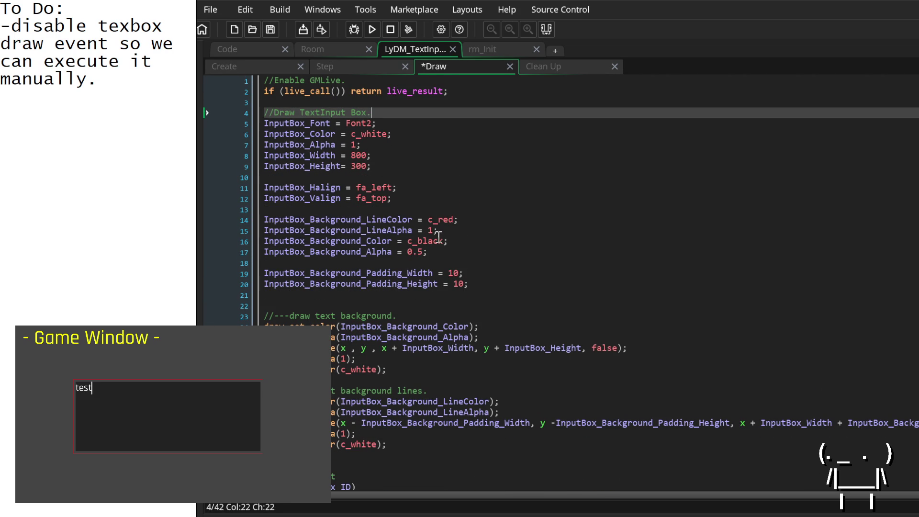
left_click(263, 125)
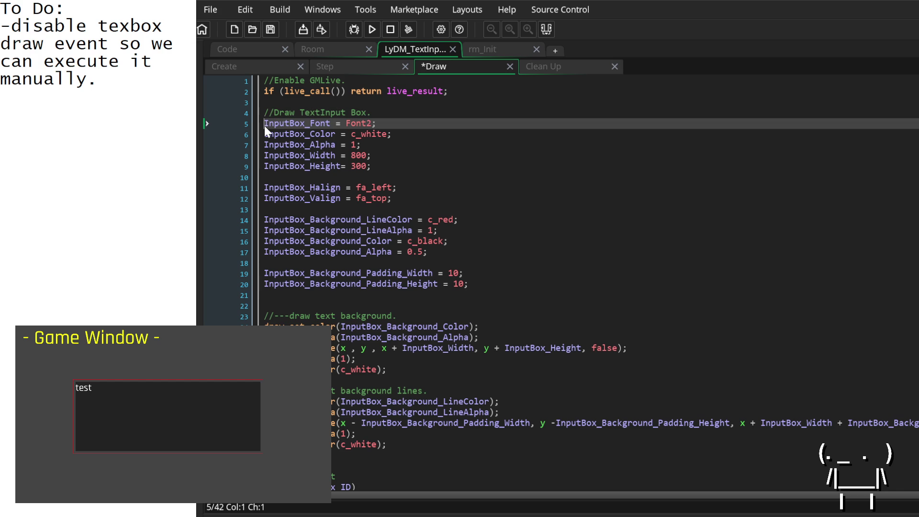
type("var")
key("Down")
Prefix every setting line from 5 to 20 with var using a multi-line caret.
key("Home")
type("var")
key("Down")
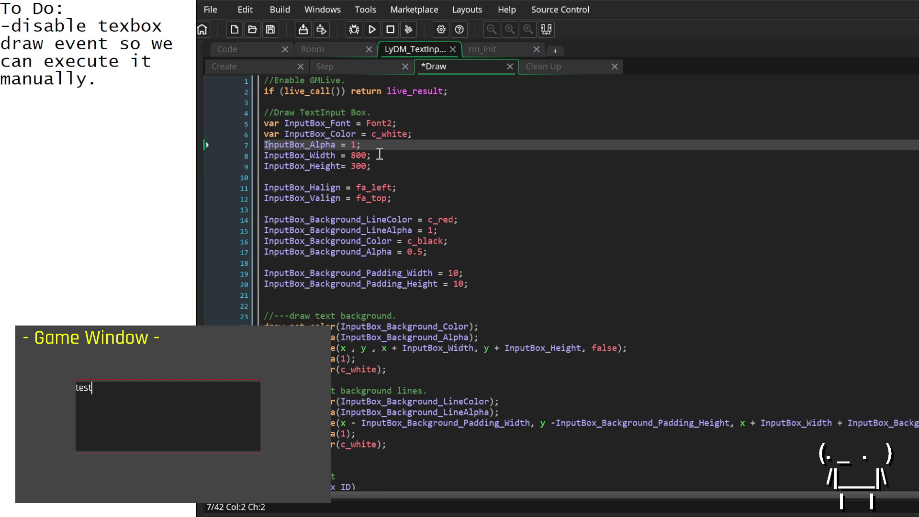
key("Home")
key("ctrl+z")
key("ctrl+z")
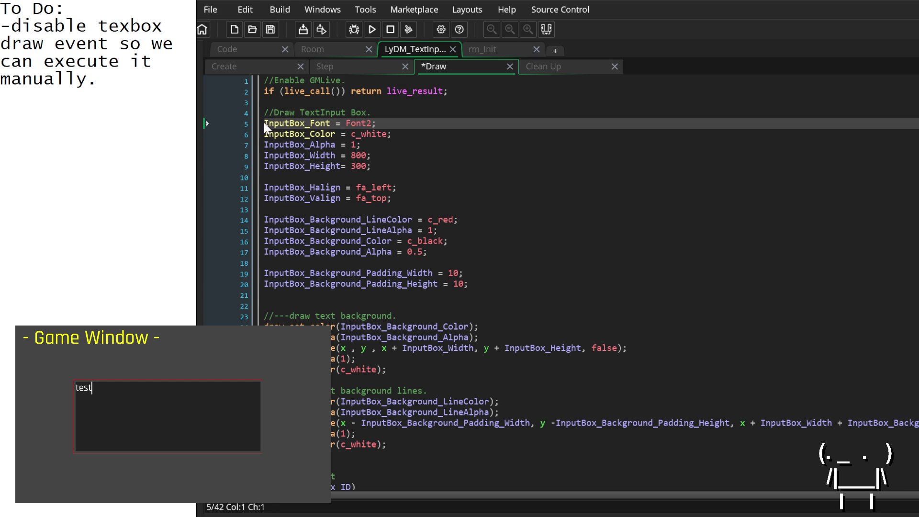
left_click_drag(266, 127, 266, 276)
left_click(266, 285)
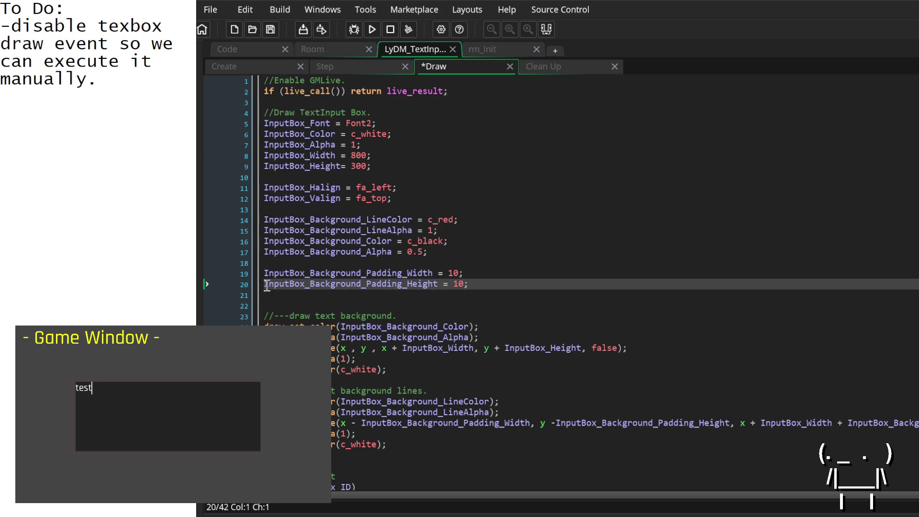
key("Up")
key("Up")
key("Up")
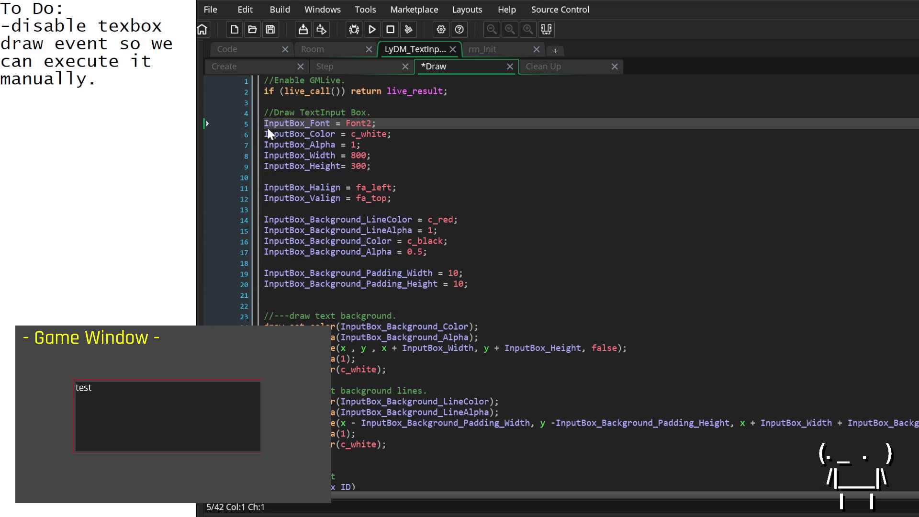
type("var")
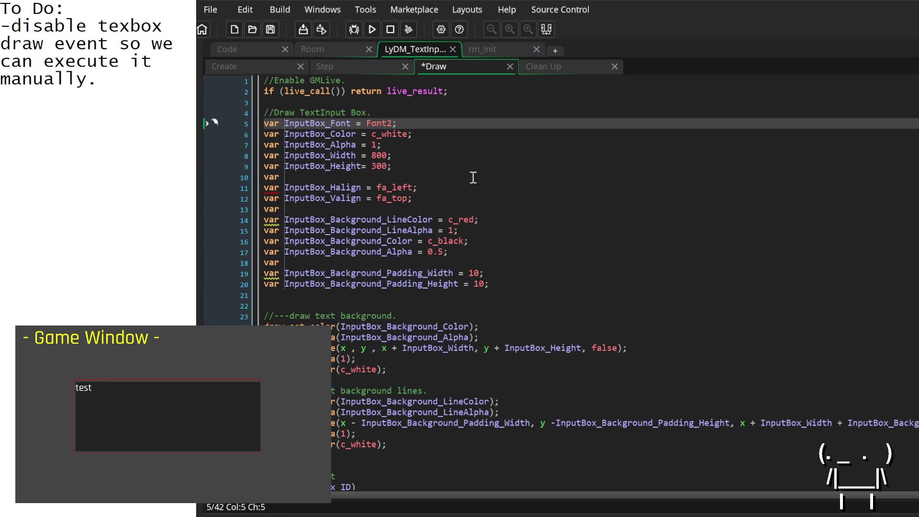
left_click(471, 176)
Delete the stray var keywords left on blank lines 10, 13 and 18.
left_click_drag(286, 176, 248, 181)
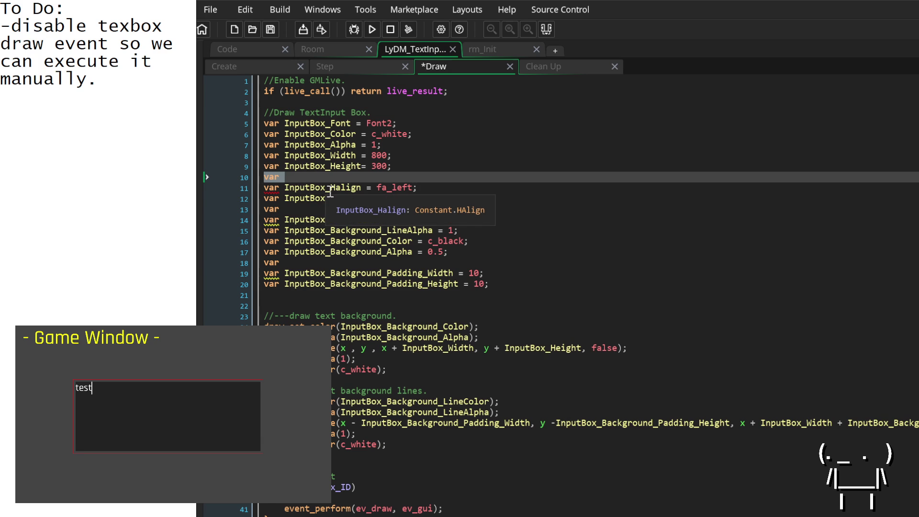
left_click(291, 177)
left_click_drag(291, 177, 261, 176)
key("Delete")
left_click_drag(289, 209, 256, 207)
key("Delete")
left_click_drag(296, 263, 269, 258)
key("Delete")
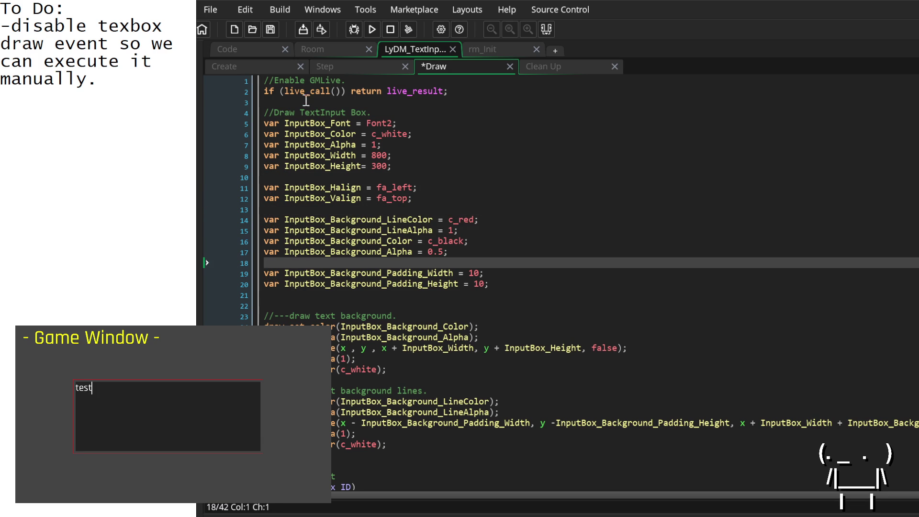
Keep the Create event's InputBox settings active, undoing the /* */ comment wrapped around them.
left_click(274, 66)
left_click(404, 105)
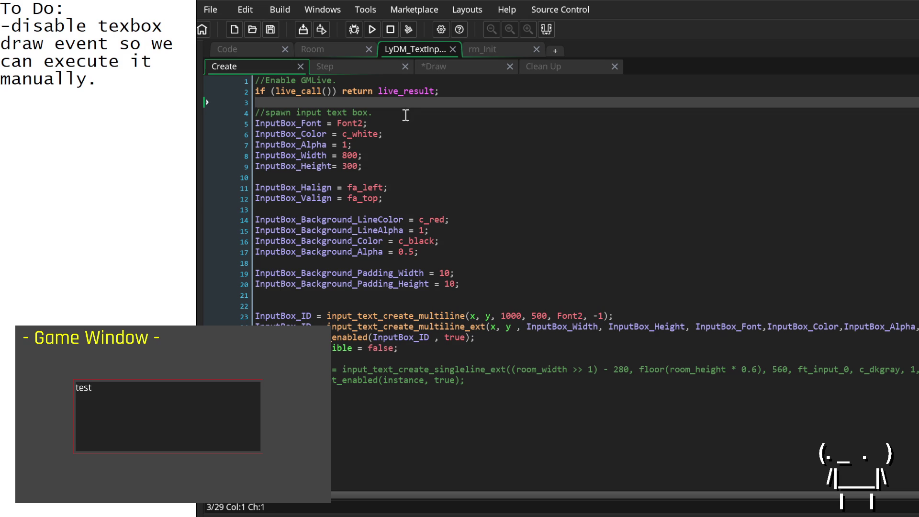
left_click(405, 115)
key("Return")
type("/")
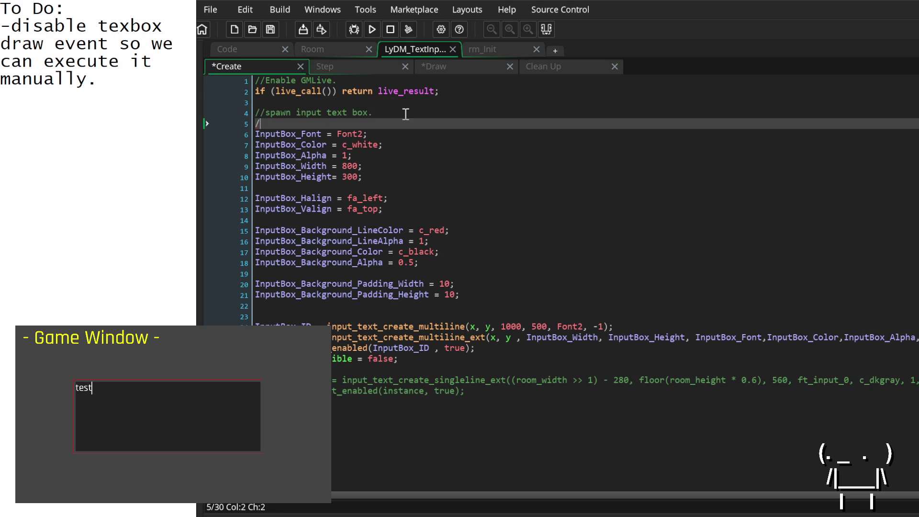
type("*")
key("Down")
key("Down")
key("Down")
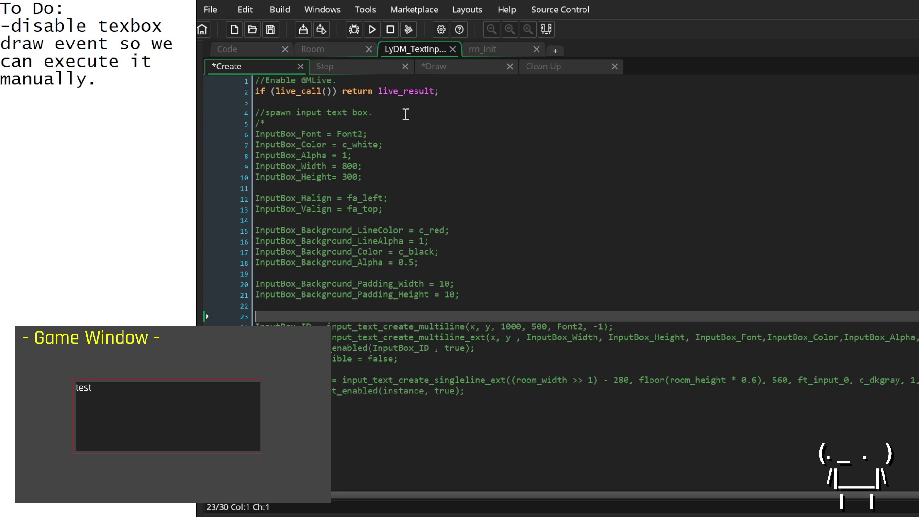
key("Up")
type("*/")
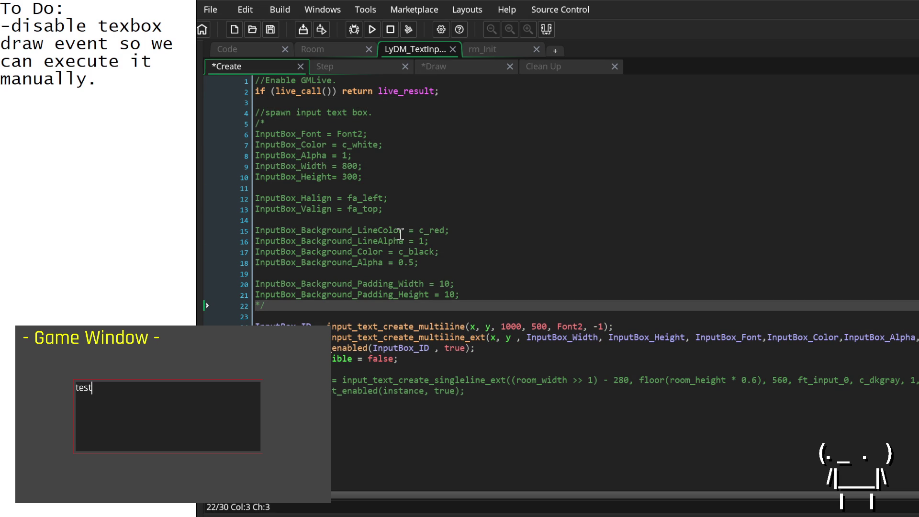
key("ctrl+z")
key("ctrl+z")
key("ctrl+z")
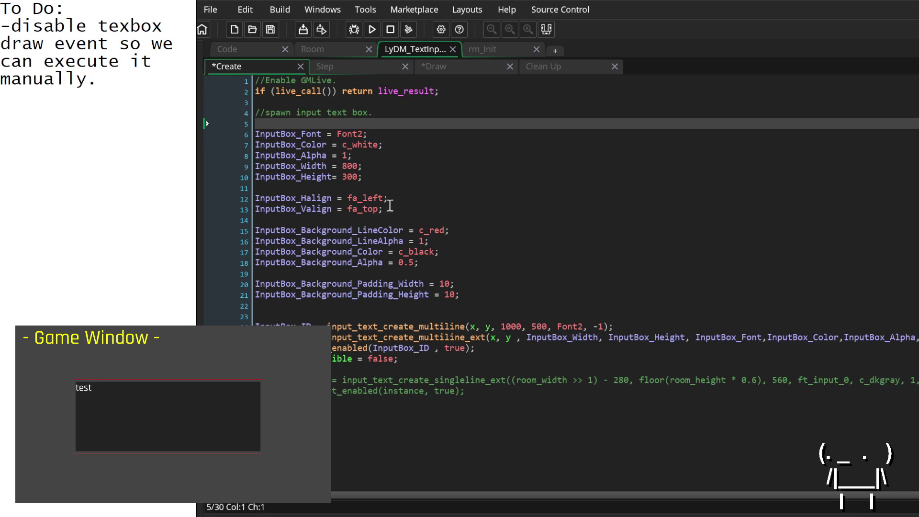
Delete the duplicated local var setting declarations on lines 5–20 of the Draw event.
left_click(445, 70)
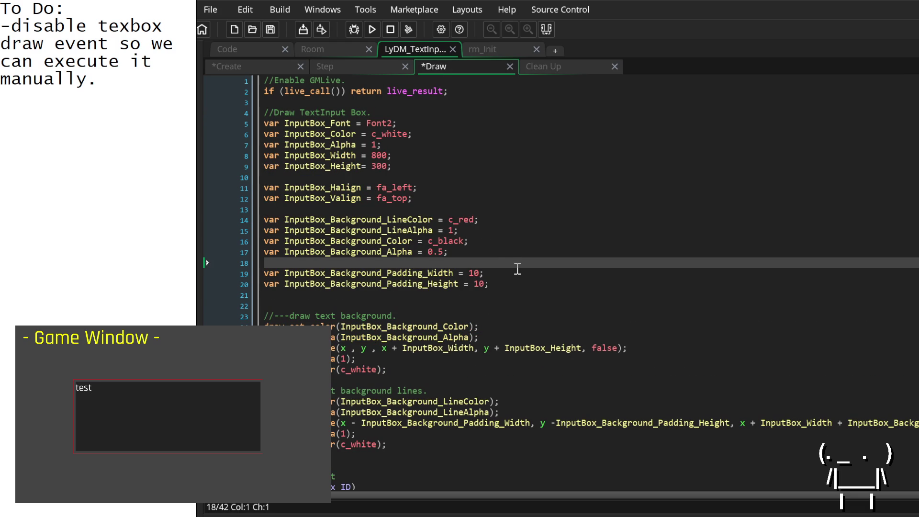
mouse_move(429, 241)
left_click_drag(563, 287, 236, 126)
key("BackSpace")
key("BackSpace")
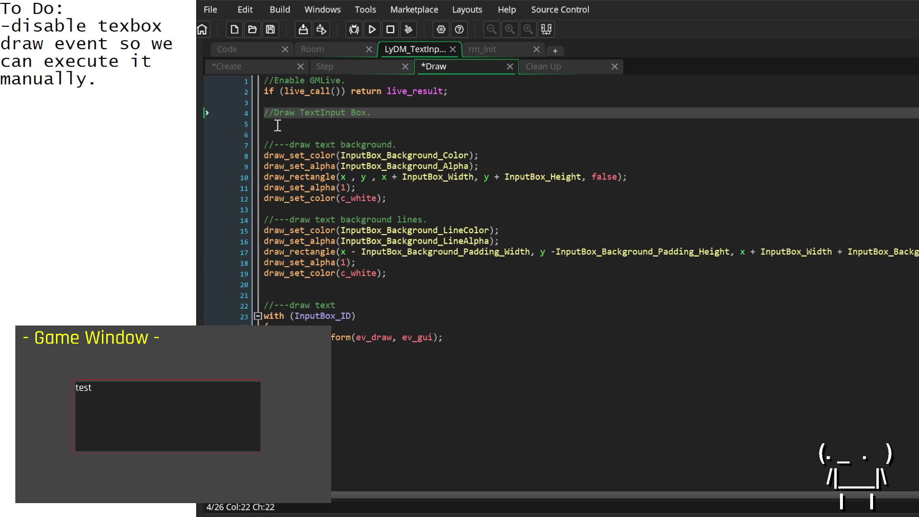
left_click(293, 137)
key("BackSpace")
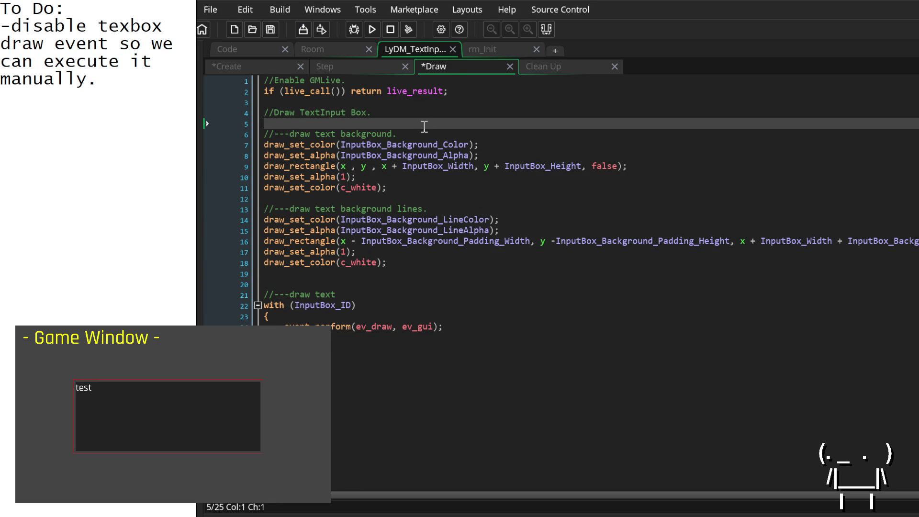
left_click(262, 66)
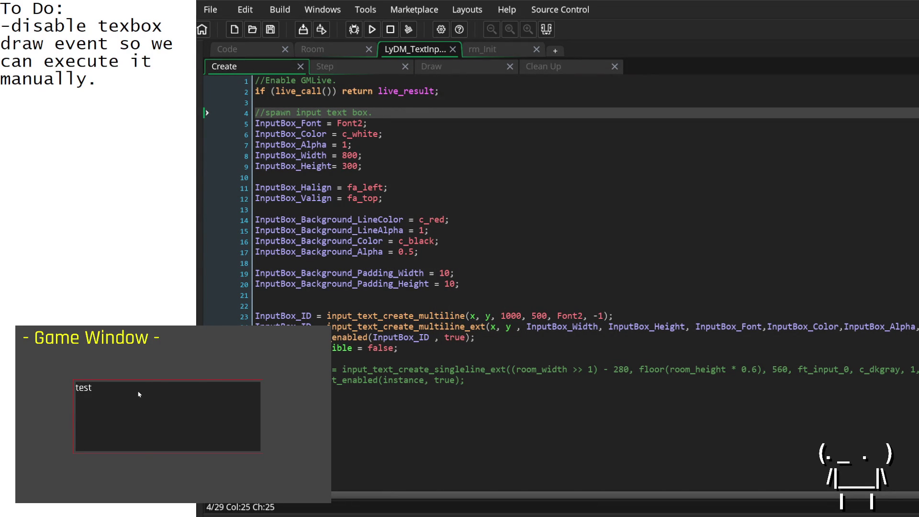
Move the input box lower in the running game window.
left_click(109, 410)
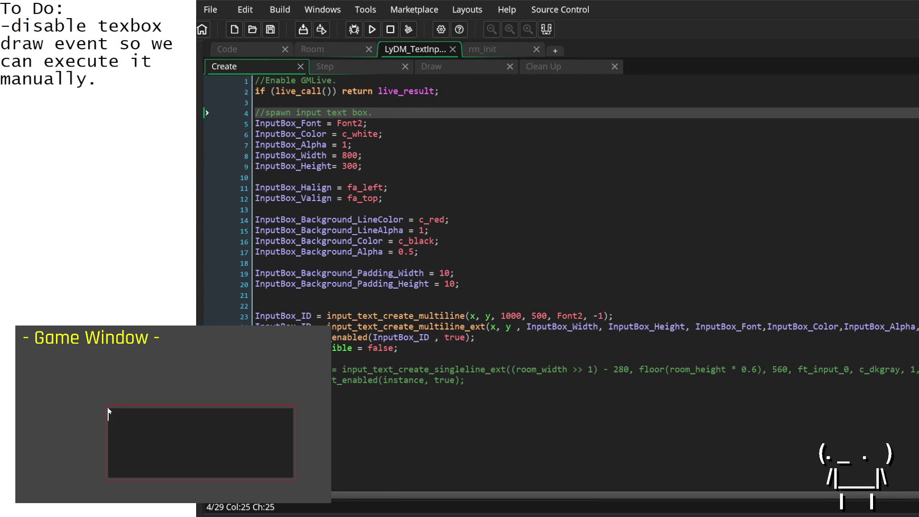
left_click(80, 406)
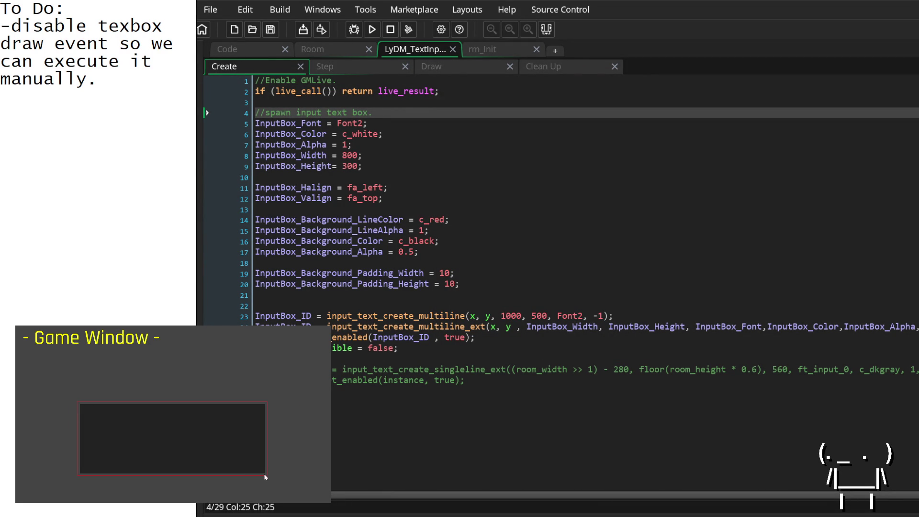
key("Down")
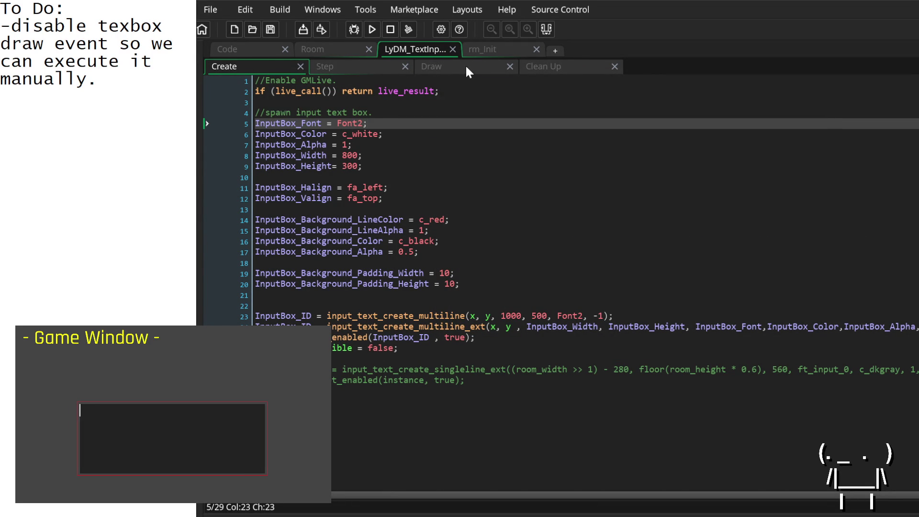
Review the Step, Create and Draw event code, finishing on the Draw event.
left_click(467, 70)
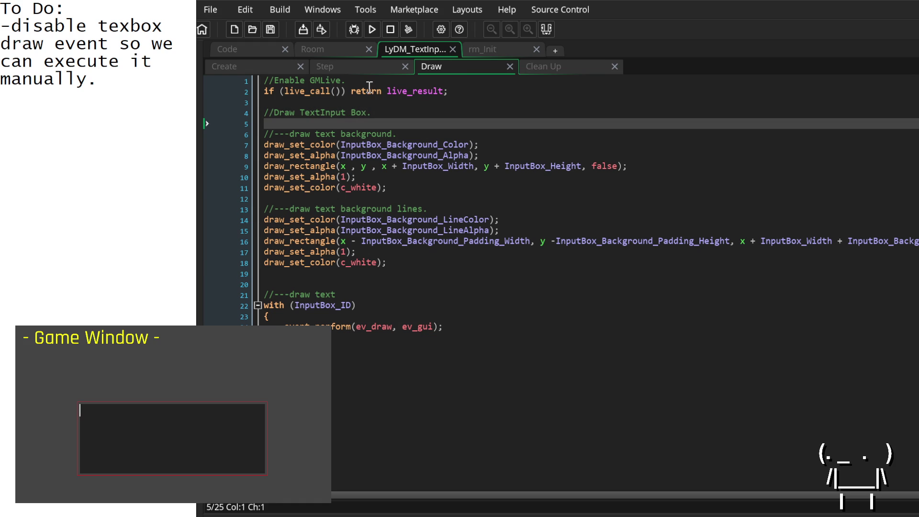
left_click(348, 66)
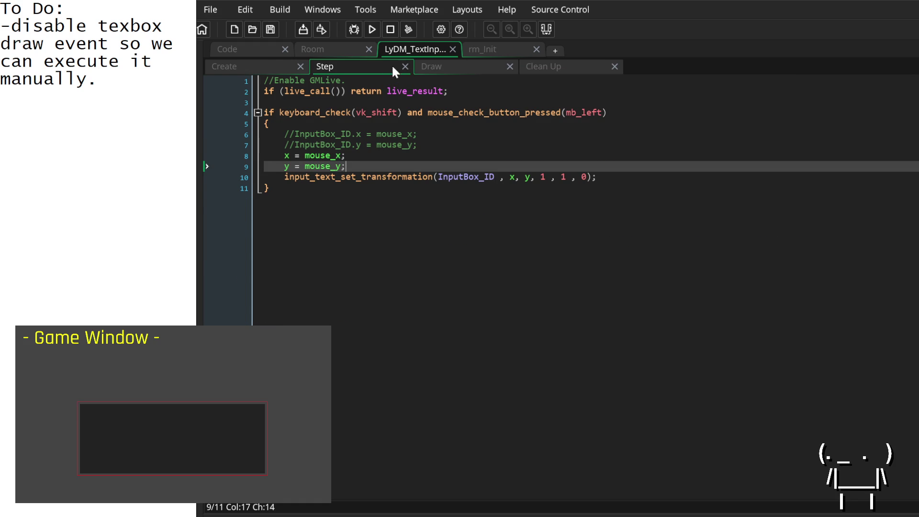
left_click(445, 70)
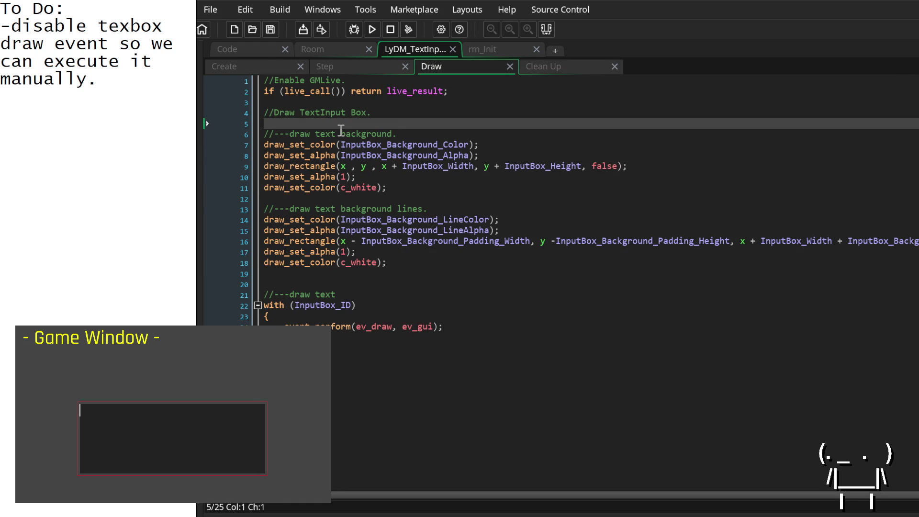
key("Down")
key("Down")
key("Down")
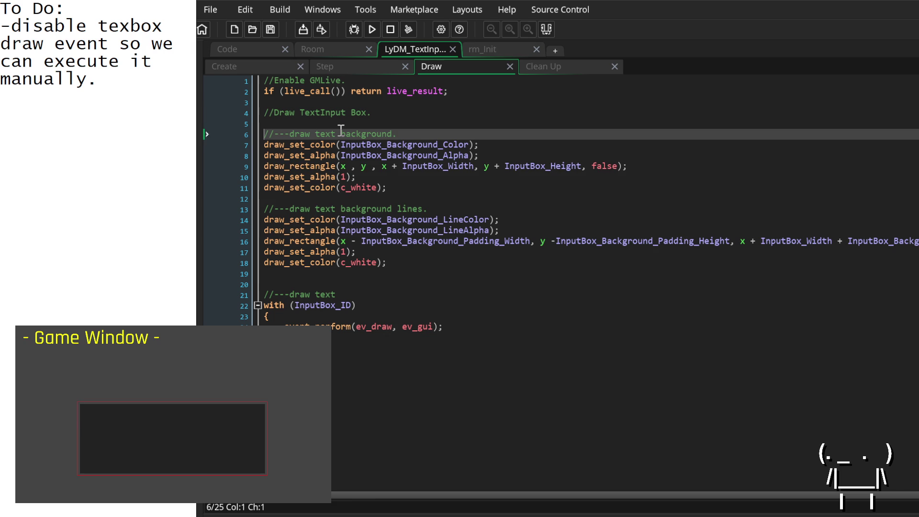
key("Up")
key("Up")
key("Up")
key("Up")
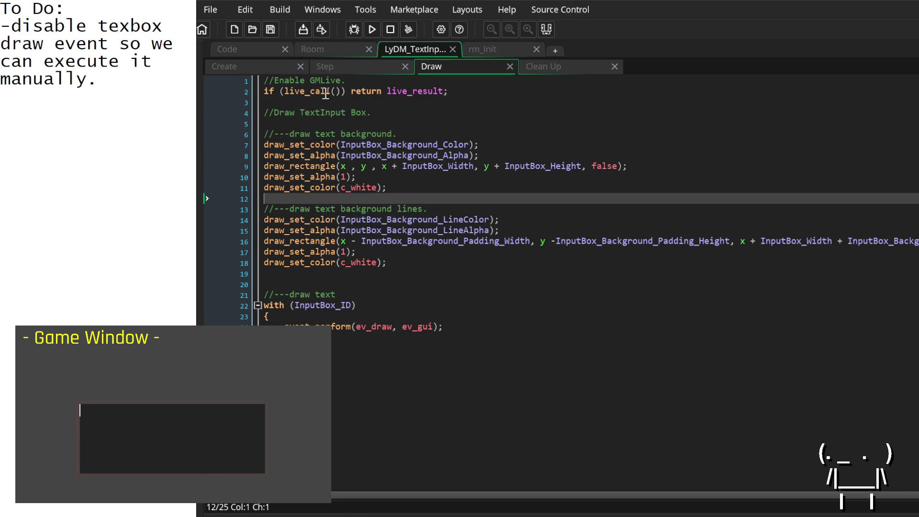
left_click(325, 69)
left_click(257, 70)
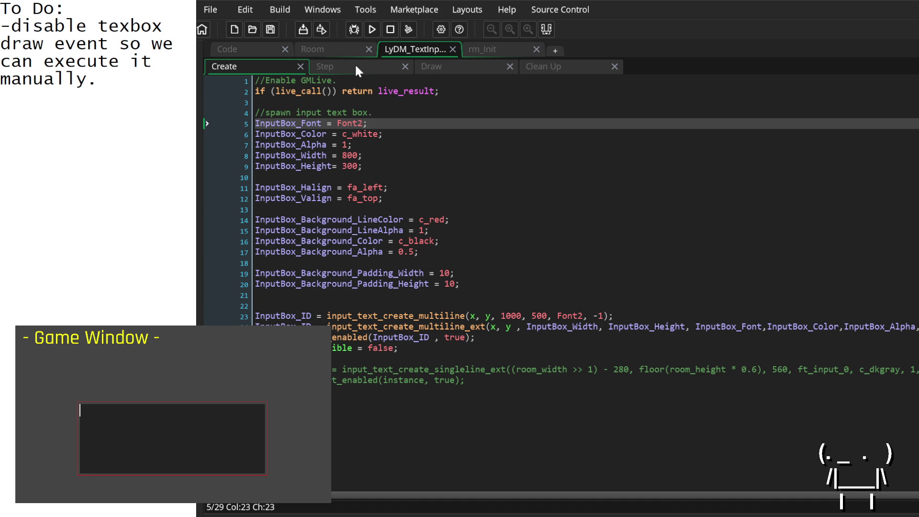
left_click(431, 65)
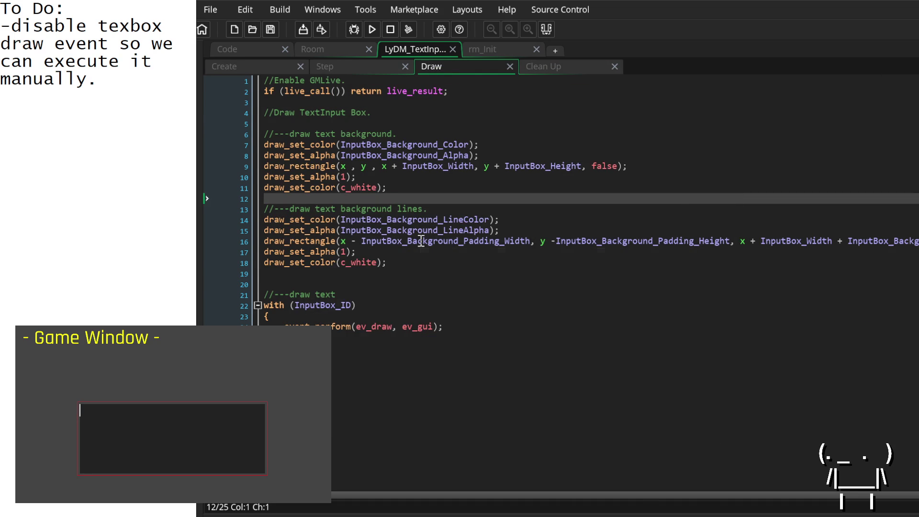
scroll(420, 240, "right", 3)
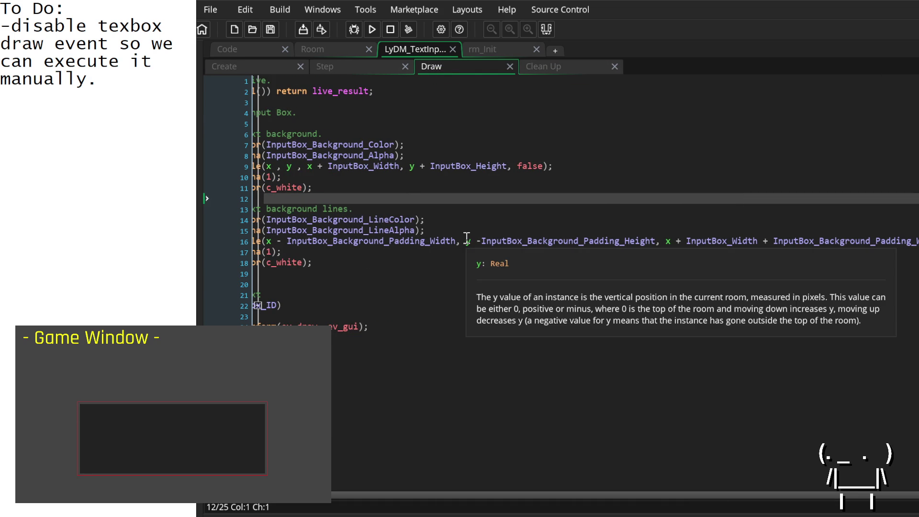
scroll(466, 240, "right", 3)
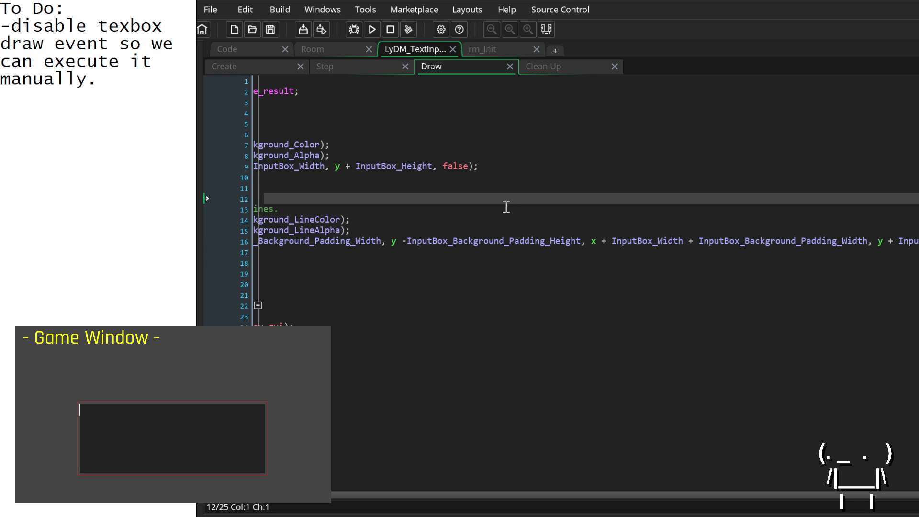
scroll(568, 258, "right", 2)
scroll(567, 257, "right", 2)
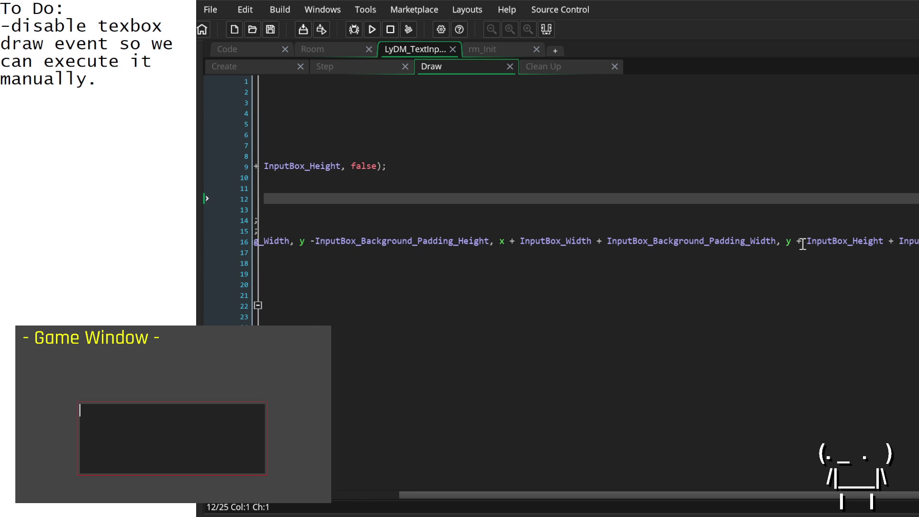
scroll(622, 235, "left", 6)
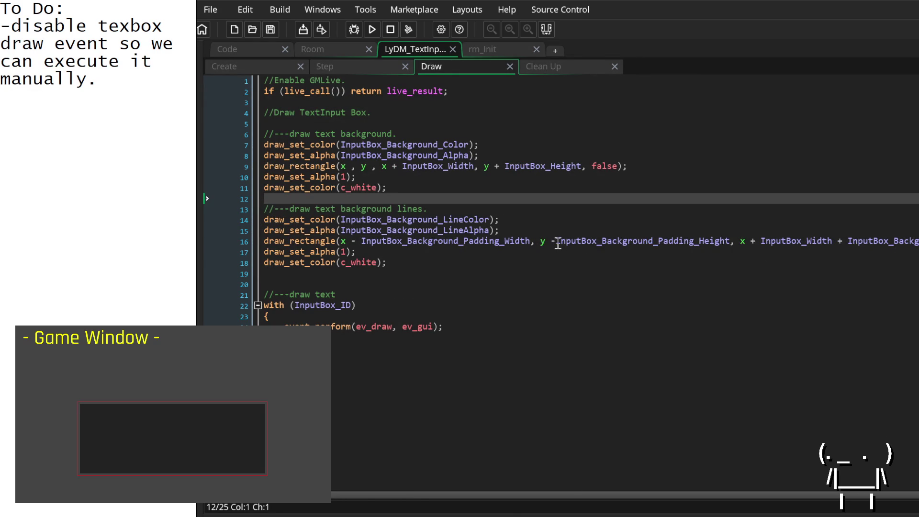
left_click(556, 243)
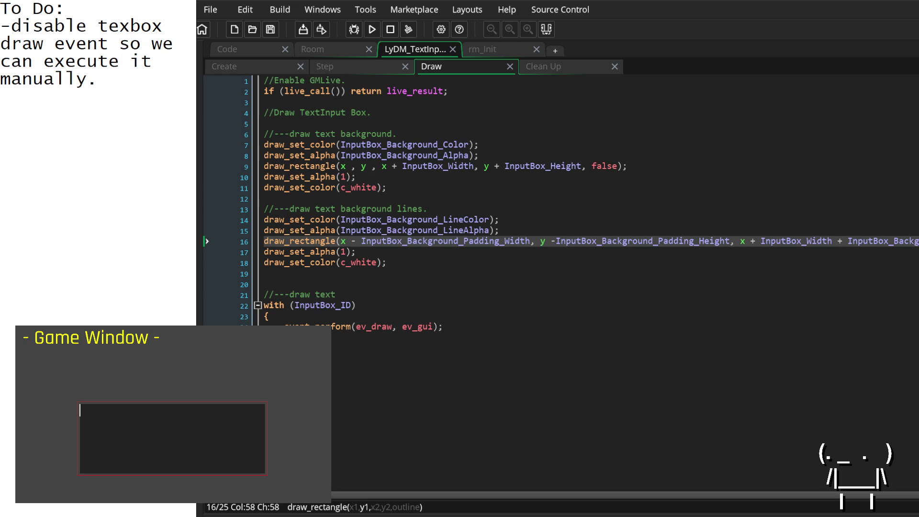
left_click_drag(138, 91, 15, 26)
Replace the finished to-do item with 'need to - fix background.' and select the padding width variable.
key("BackSpace")
key("BackSpace")
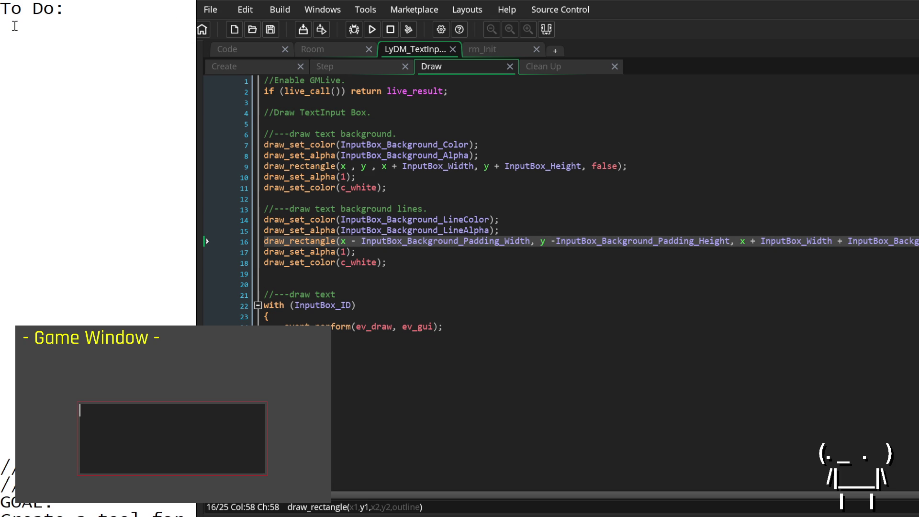
type("-uhhhh......")
key("Return")
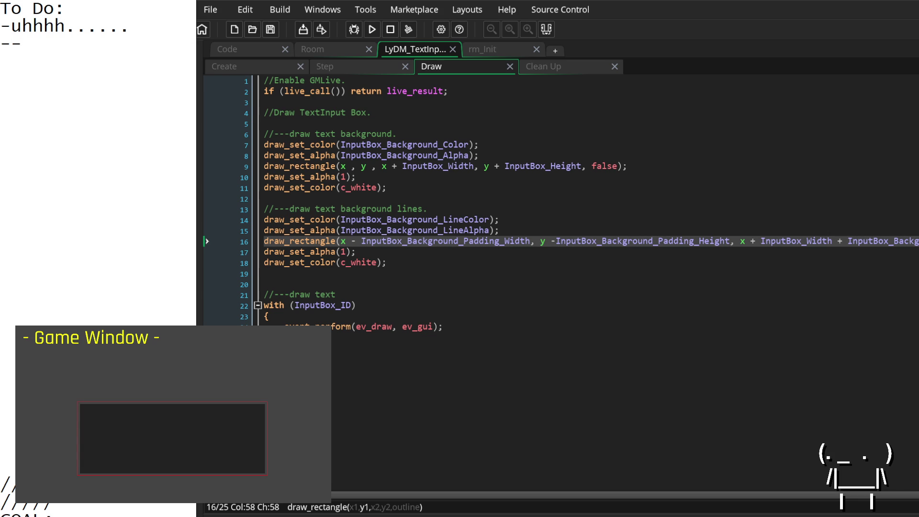
type("i need to....")
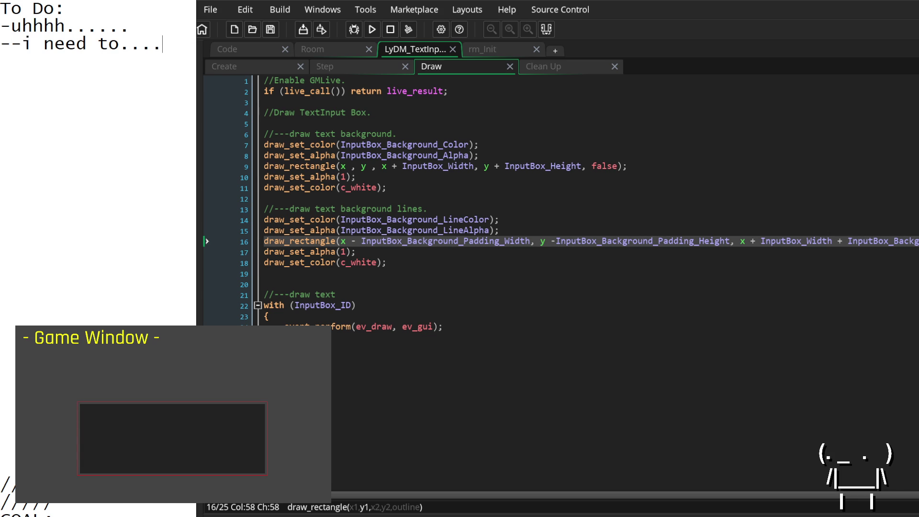
key("Return")
type("--")
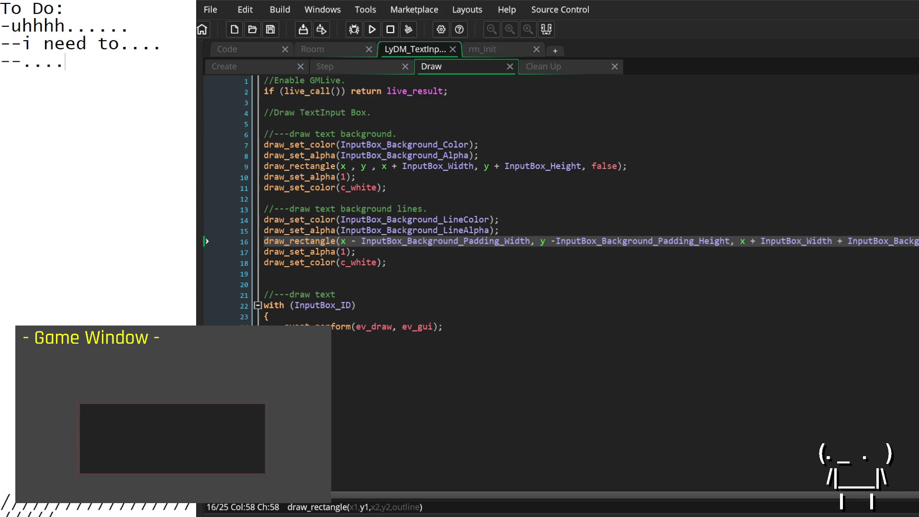
type("fix background.")
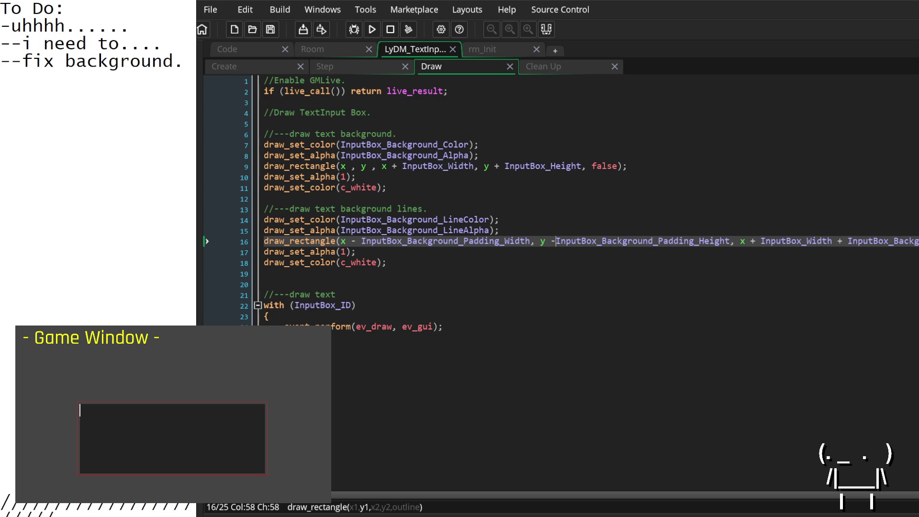
left_click(427, 240)
double_click(507, 241)
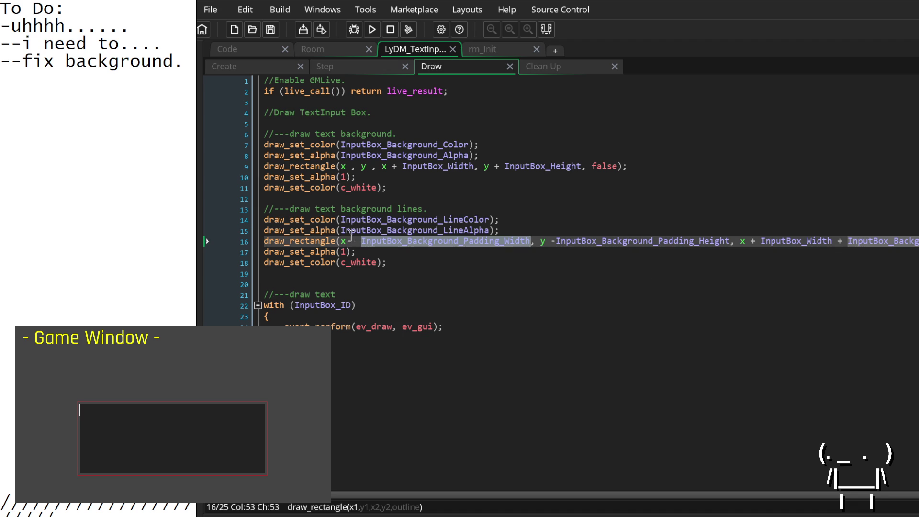
Copy the x and y padding terms from line 16's draw_rectangle into line 9's x1 and y1.
mouse_move(350, 241)
left_mouse_down()
mouse_move(530, 241)
mouse_move(352, 240)
left_mouse_up()
left_click(531, 241)
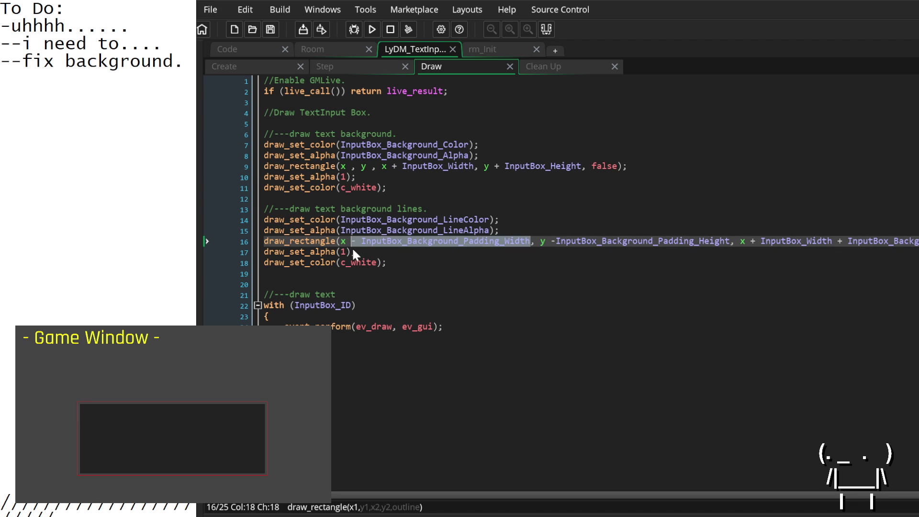
key("ctrl+c")
left_click(351, 166)
key("ctrl+v")
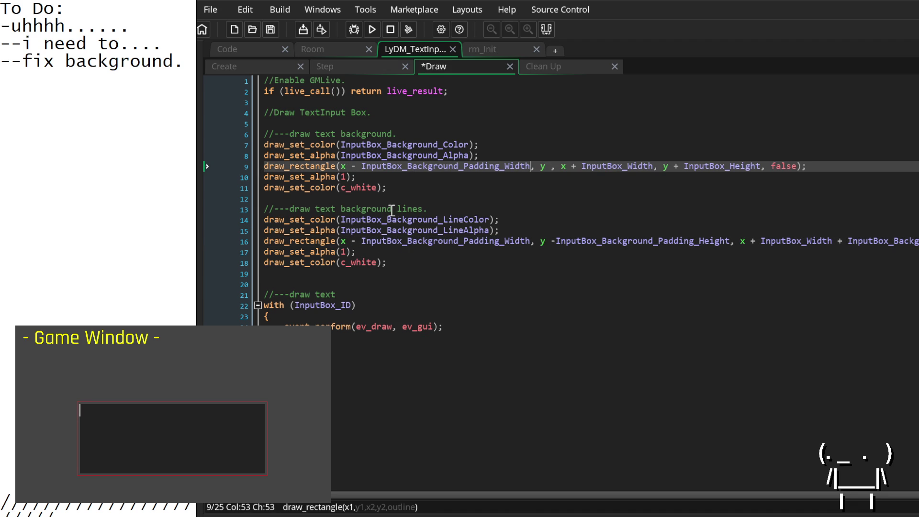
left_click_drag(551, 241, 732, 241)
key("ctrl+c")
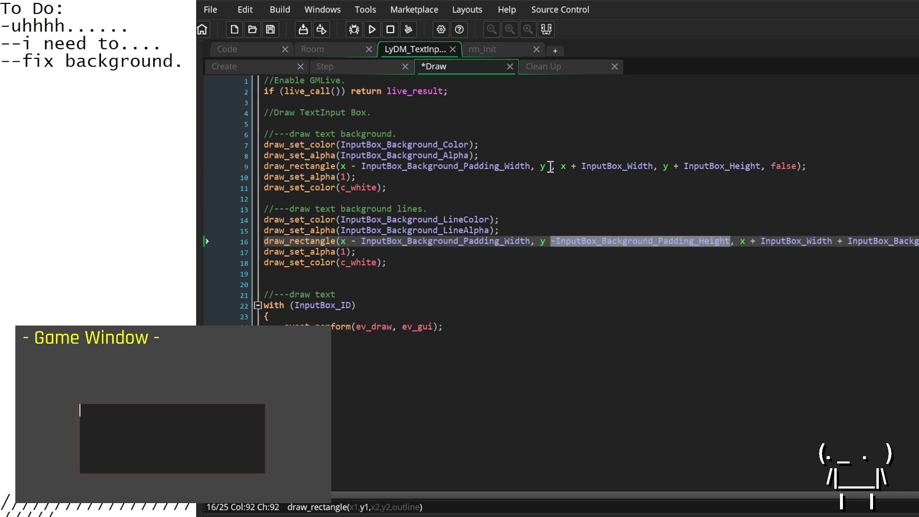
left_click(550, 166)
key("ctrl+v")
Paste the width and height padding after InputBox_Width and InputBox_Height on line 9.
scroll(727, 253, "right", 5)
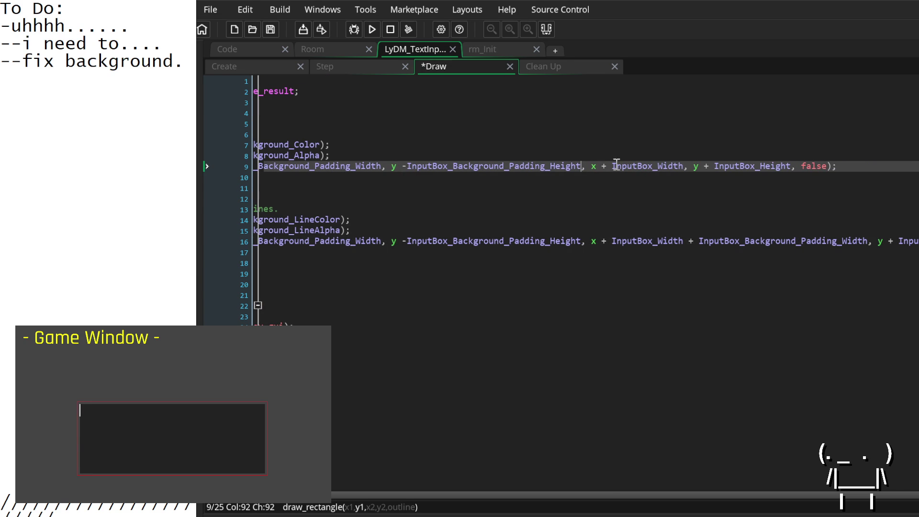
left_click_drag(690, 240, 866, 242)
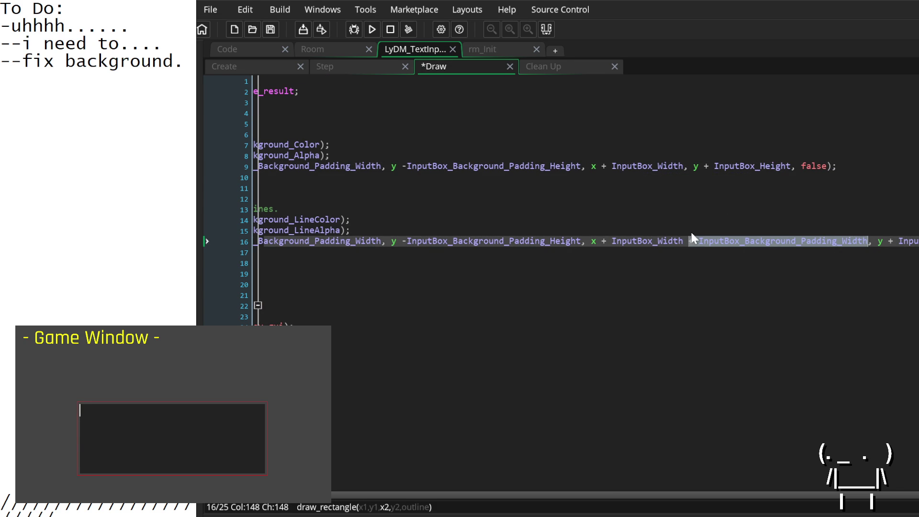
left_click(684, 168)
key("ctrl+v")
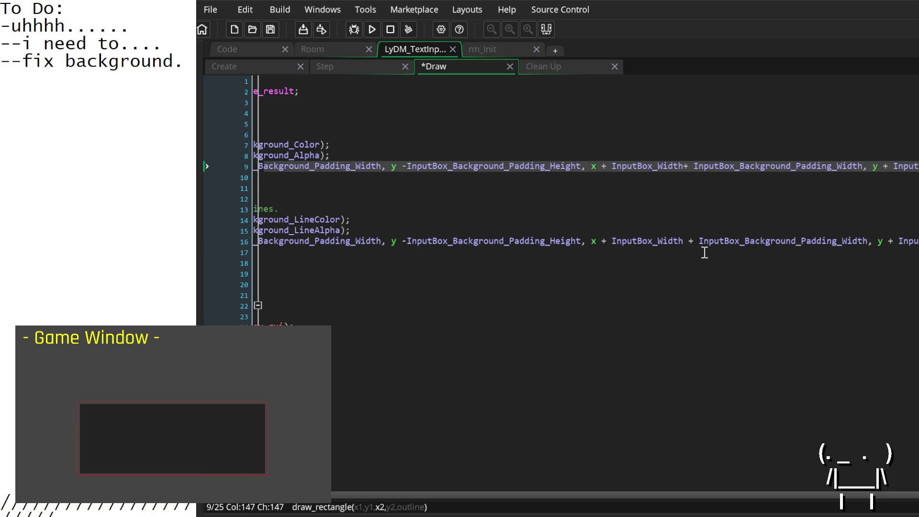
scroll(704, 252, "right", 3)
mouse_move(889, 241)
left_mouse_down()
mouse_move(916, 243)
mouse_move(916, 254)
left_mouse_up()
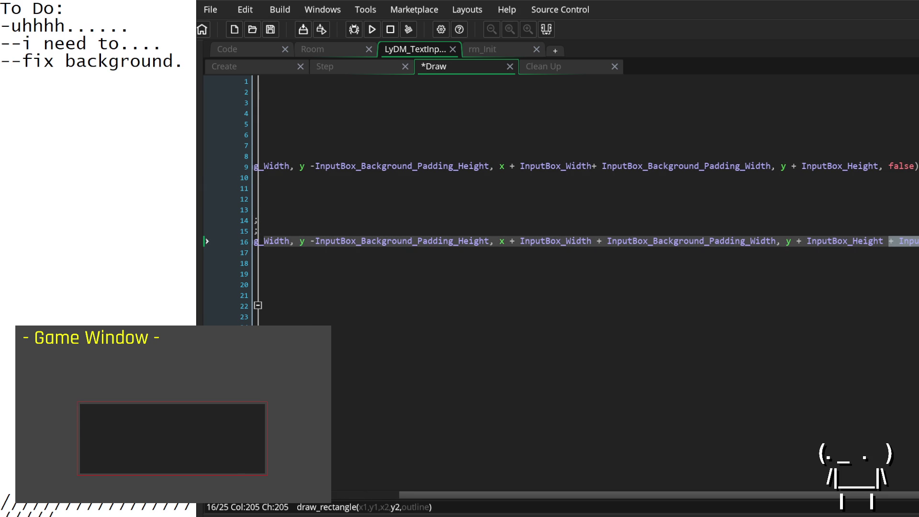
left_click(882, 166)
key("ctrl+v")
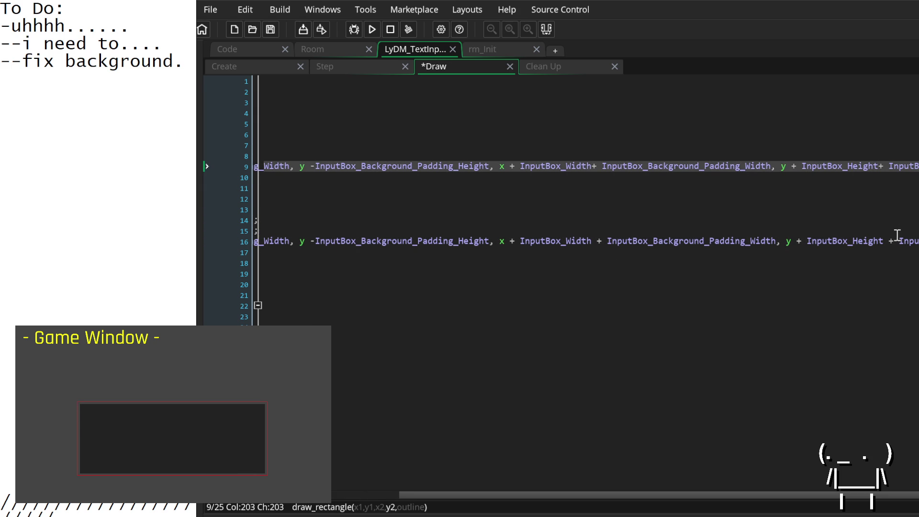
scroll(892, 238, "left", 8)
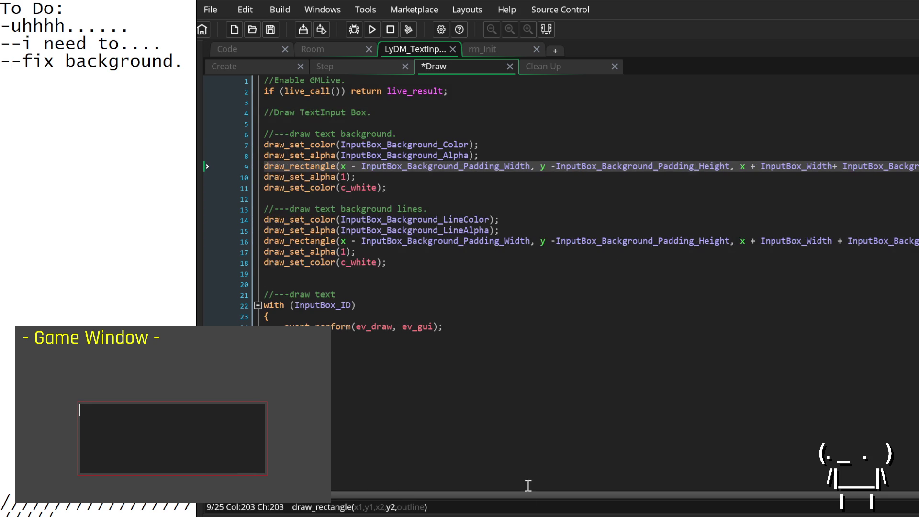
Save the Draw event and type 'There we go!' into the running game's textbox.
key("ctrl+s")
type("There we")
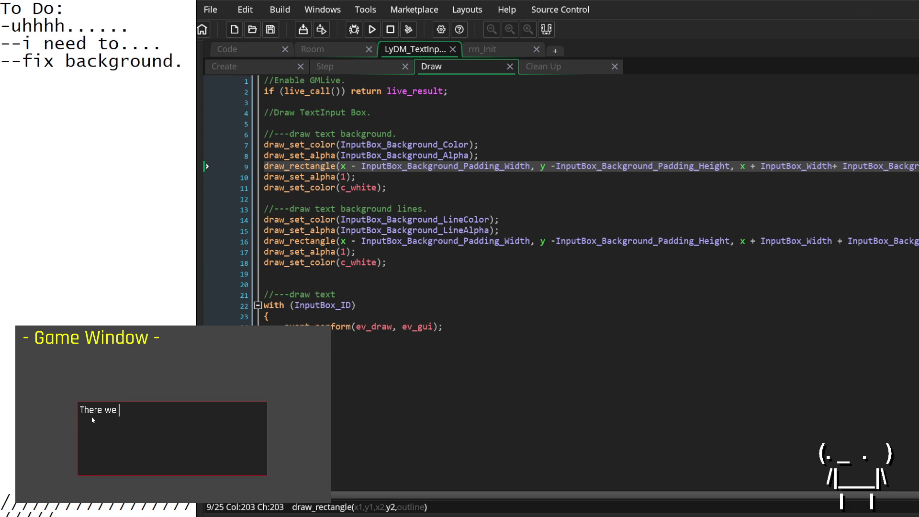
type("go.")
key("BackSpace")
type("!")
mouse_move(187, 66)
left_mouse_down()
mouse_move(3, 45)
mouse_move(3, 31)
left_mouse_up()
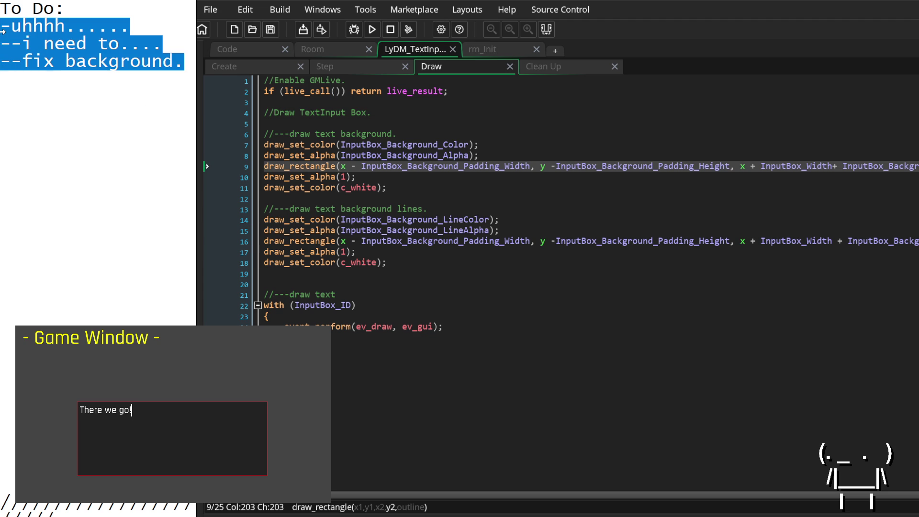
Replace the old to-do lines with 'okay, so the text box seems to be working alright.'.
key("BackSpace")
type("ok")
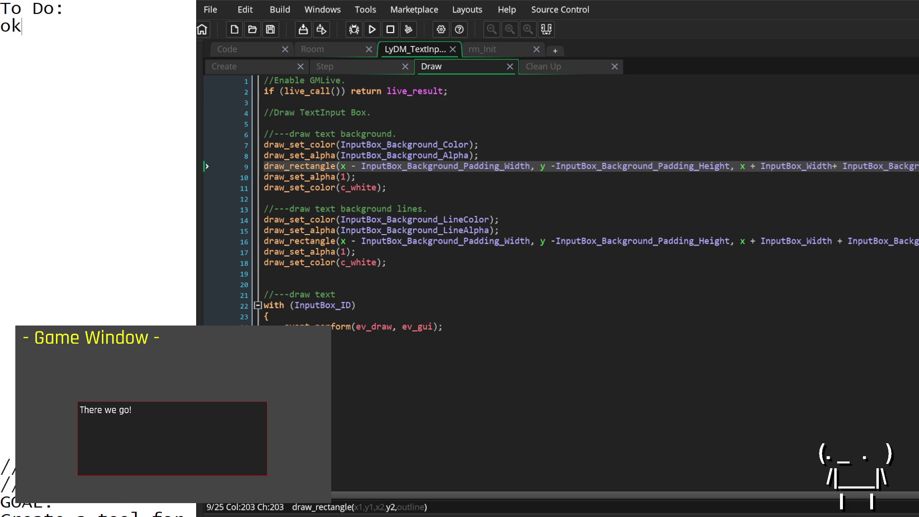
type("ay, so the tex")
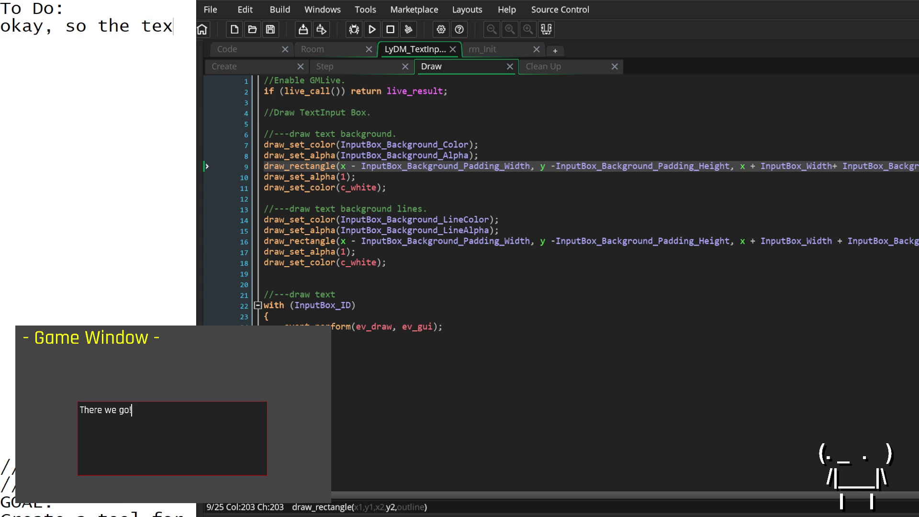
type("t box seems")
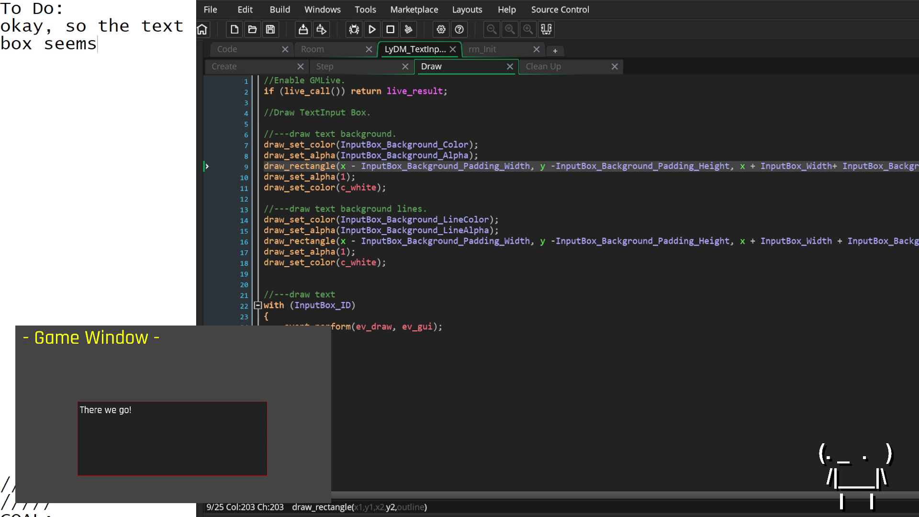
type(" to be working alright.")
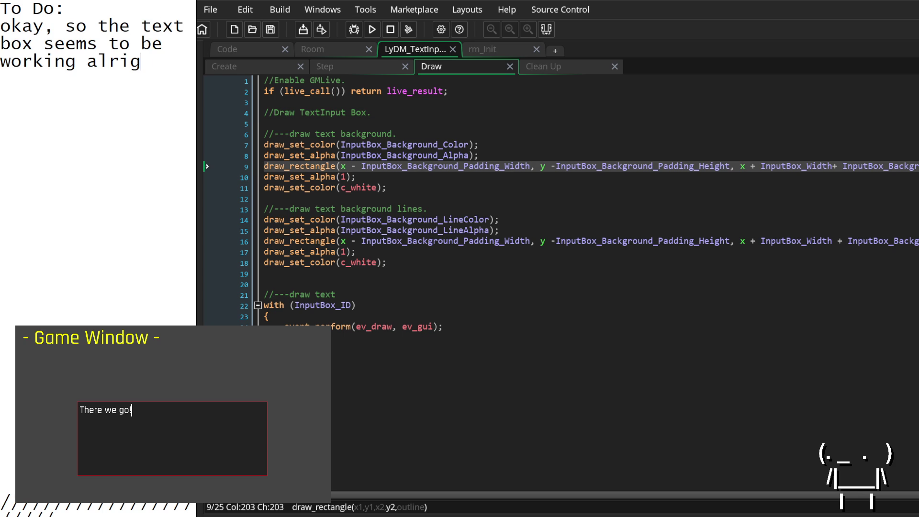
key("Return")
key("Return")
type("however")
key("BackSpace")
key("BackSpace")
key("BackSpace")
key("BackSpace")
key("BackSpace")
key("BackSpace")
Add the note 'What methods do I need? -send text to be displayed via Scribble.'.
type("now, i jus")
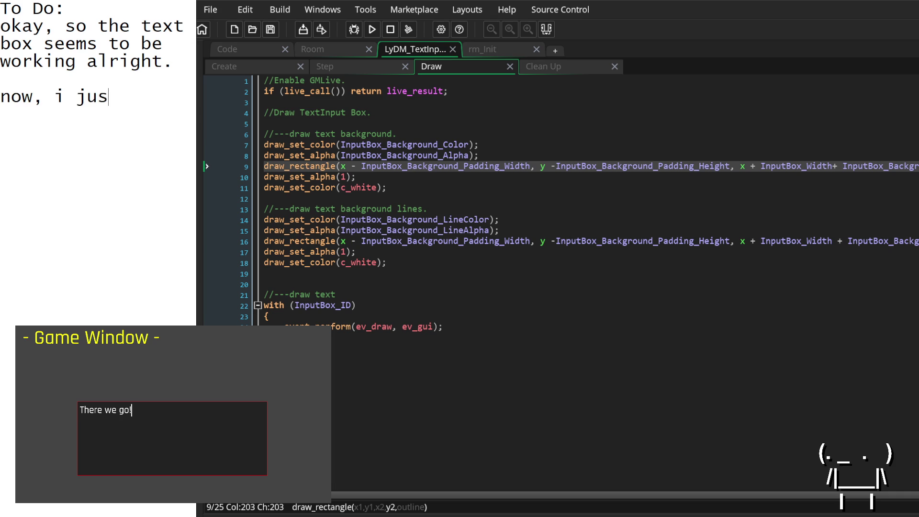
type("t need a way ")
type("to ")
type("actuall")
key("BackSpace")
key("BackSpace")
key("BackSpace")
type("need to work on the methods. ")
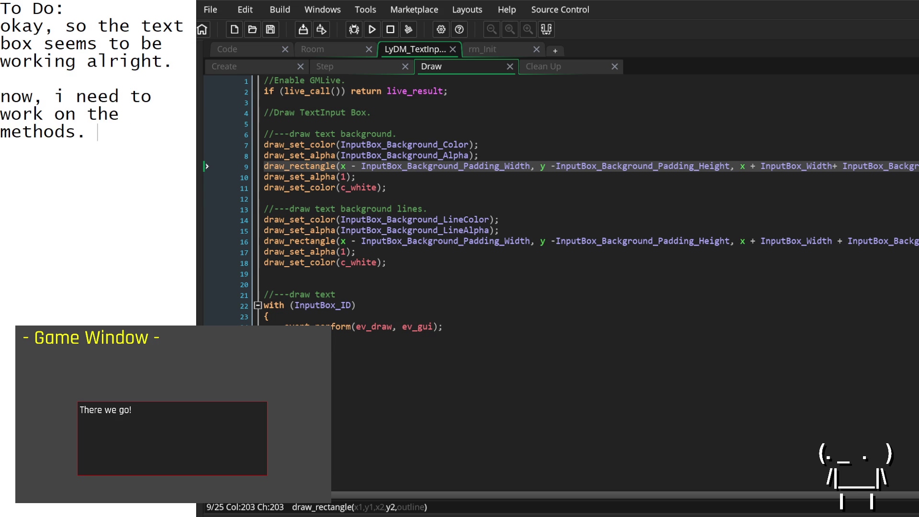
type("I need")
key("BackSpace")
key("BackSpace")
key("BackSpace")
type("What methods d")
type("o I need")
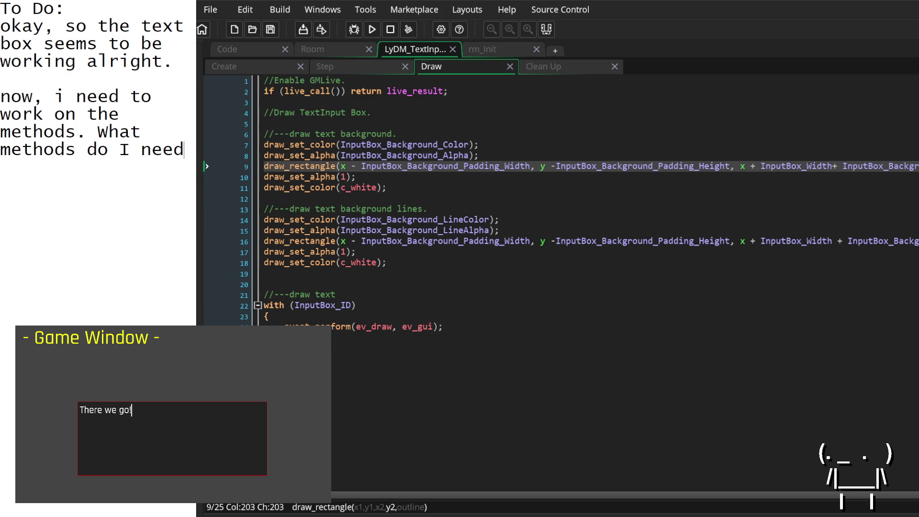
type("?  -")
type("send text to be displayed.")
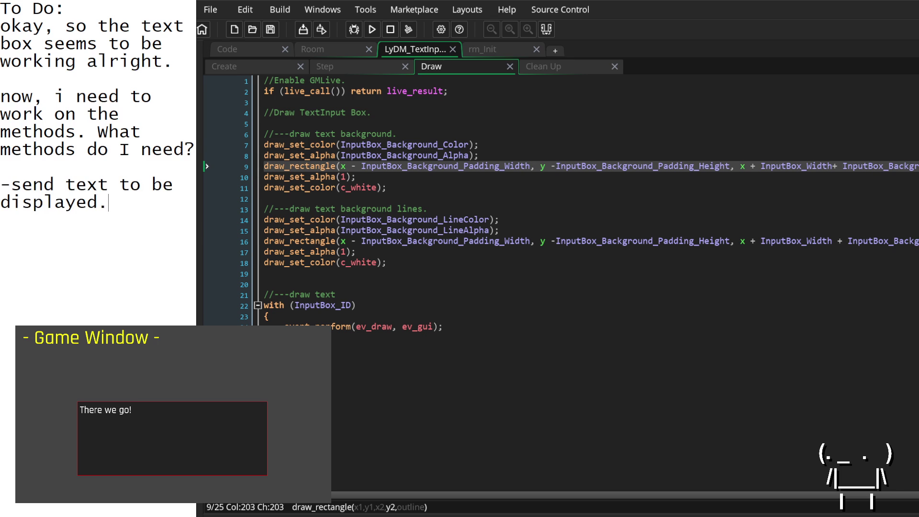
key("BackSpace")
type("via Scribb")
type("le.")
key("Return")
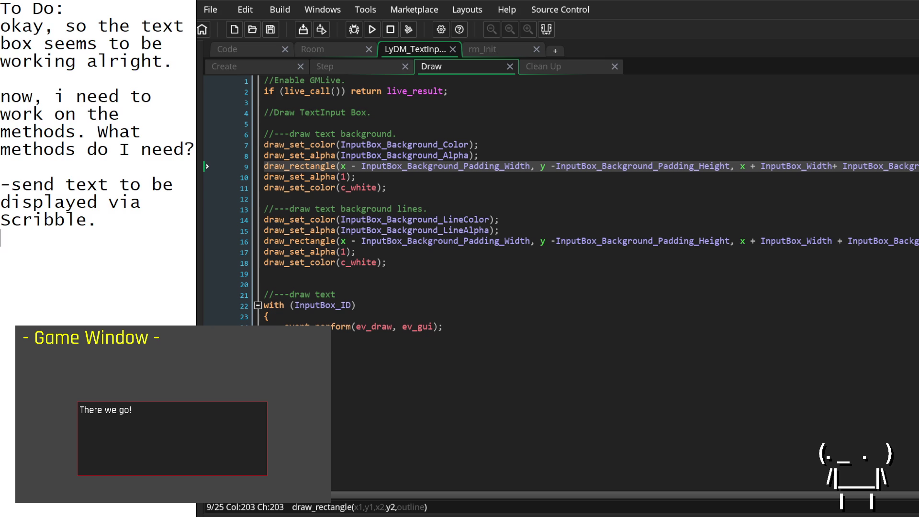
scroll(84, 151, "down", 2)
scroll(85, 151, "up", 1)
scroll(85, 151, "up", 1)
Insert blank lines under 'To Do:' to push the old notes down.
mouse_move(195, 150)
left_mouse_down()
mouse_move(46, 81)
mouse_move(2, 27)
left_mouse_up()
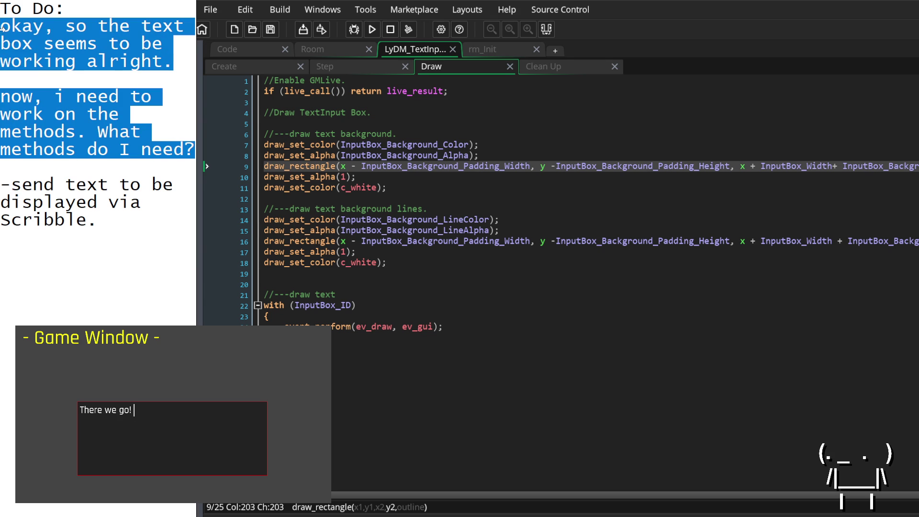
mouse_move(119, 249)
left_mouse_down()
mouse_move(4, 96)
mouse_move(5, 28)
left_mouse_up()
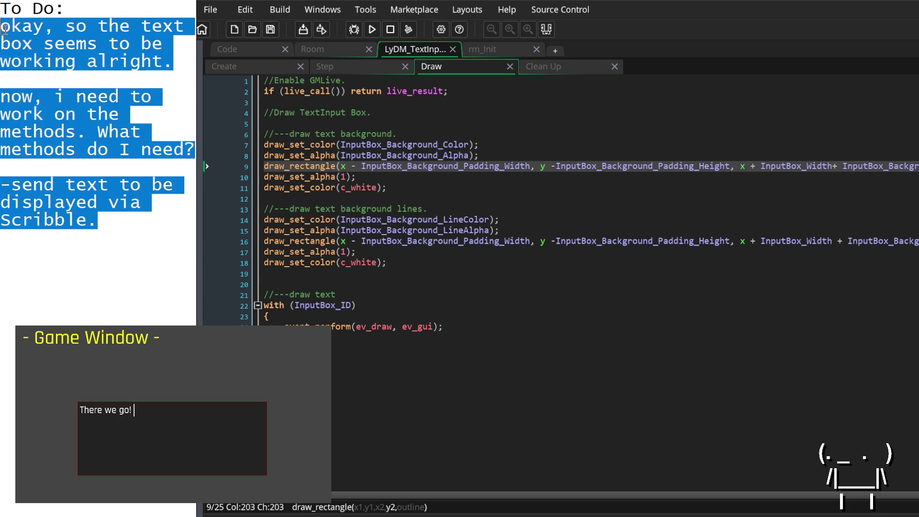
left_click(85, 274)
left_click(96, 13)
key("Return")
key("Return")
key("Return")
key("Return")
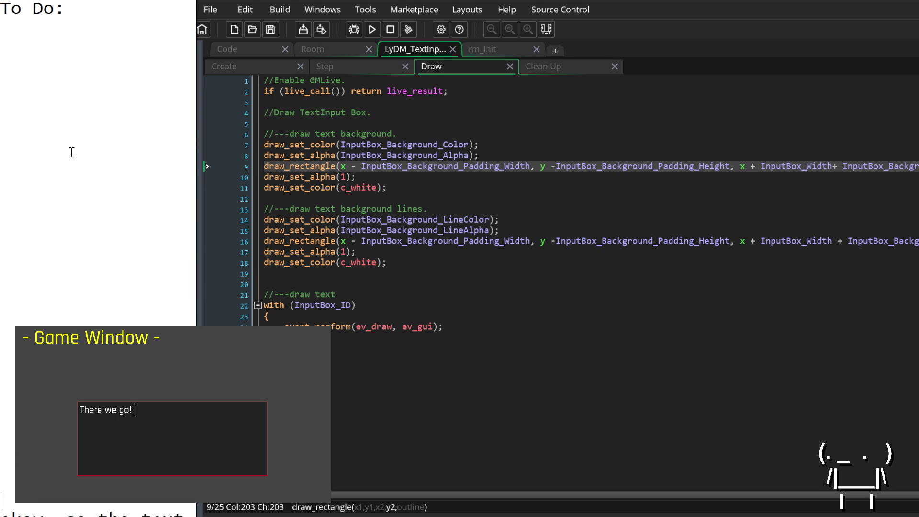
type("--")
left_click(100, 186)
key("Return")
key("Return")
key("Return")
left_click(72, 33)
key("Return")
Write 'how do we send text to be displayed? Enter probably isn't a good idea.' plus a button idea.
type("ho")
key("BackSpace")
key("BackSpace")
key("BackSpace")
type("how do we send te")
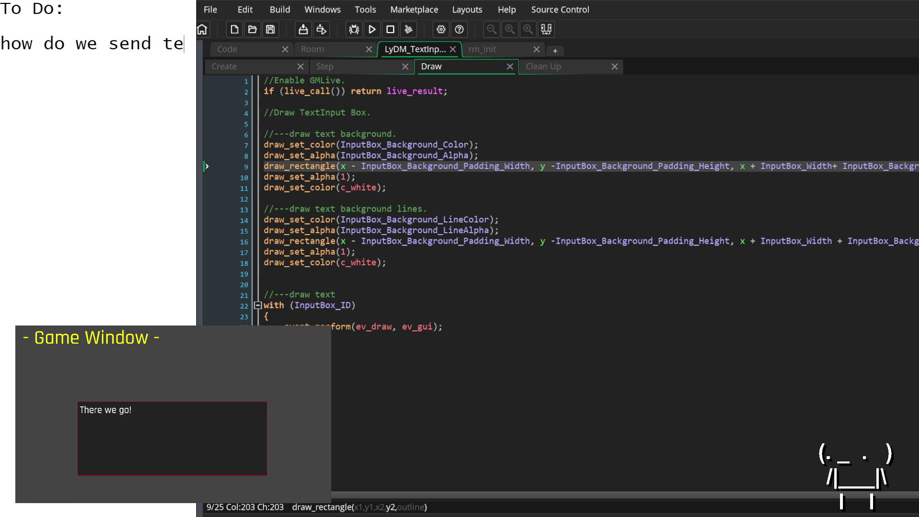
type("xt to be displayed?  ")
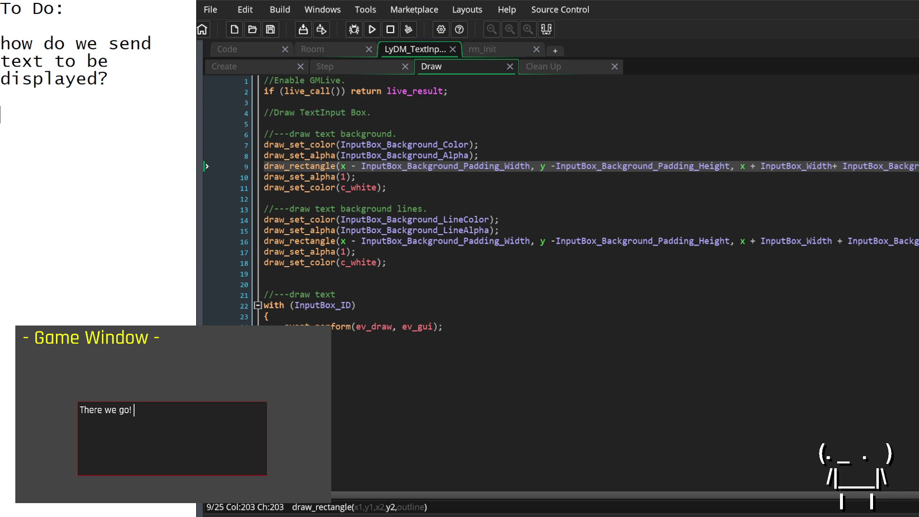
type("Enter probably")
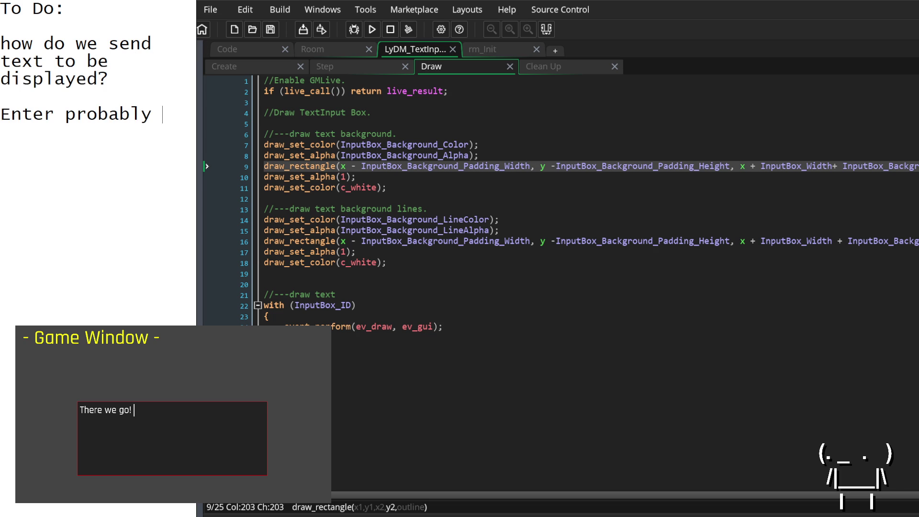
type(" isn't a go")
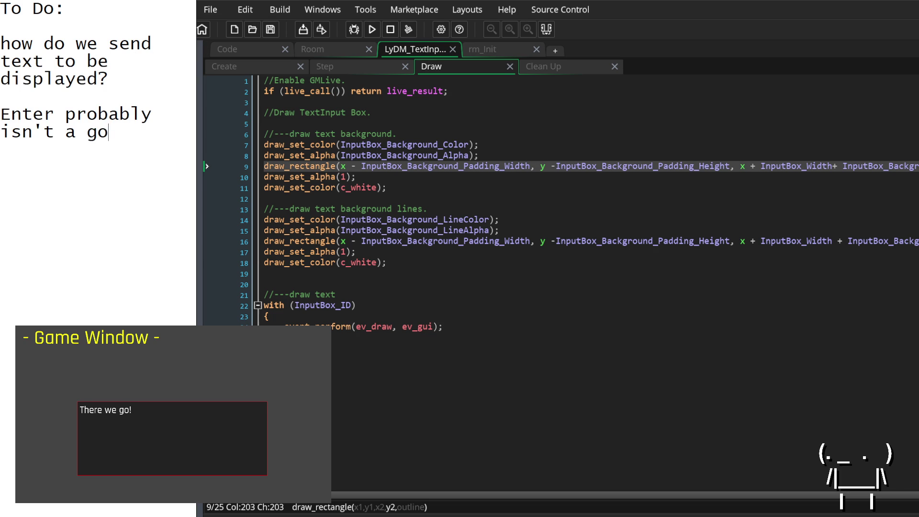
type("od idea.")
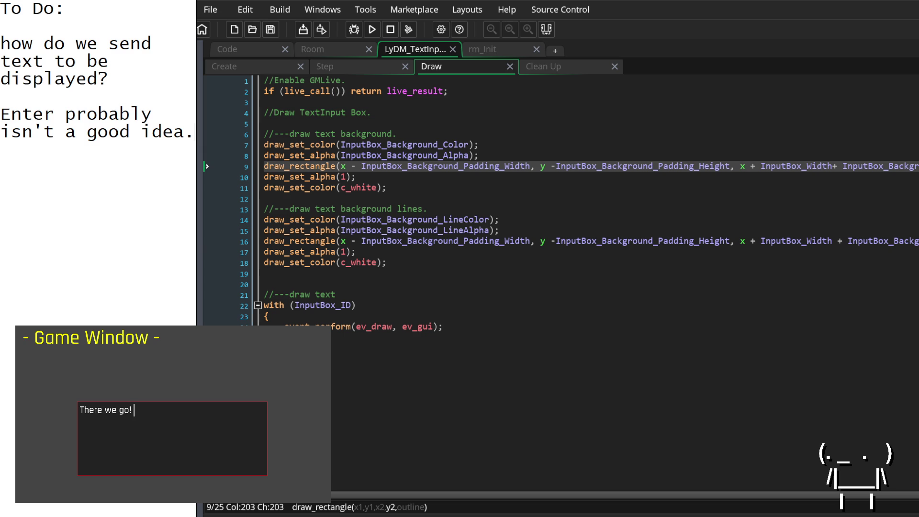
key("Return")
key("Return")
type("a")
key("BackSpace")
type("we could do it via")
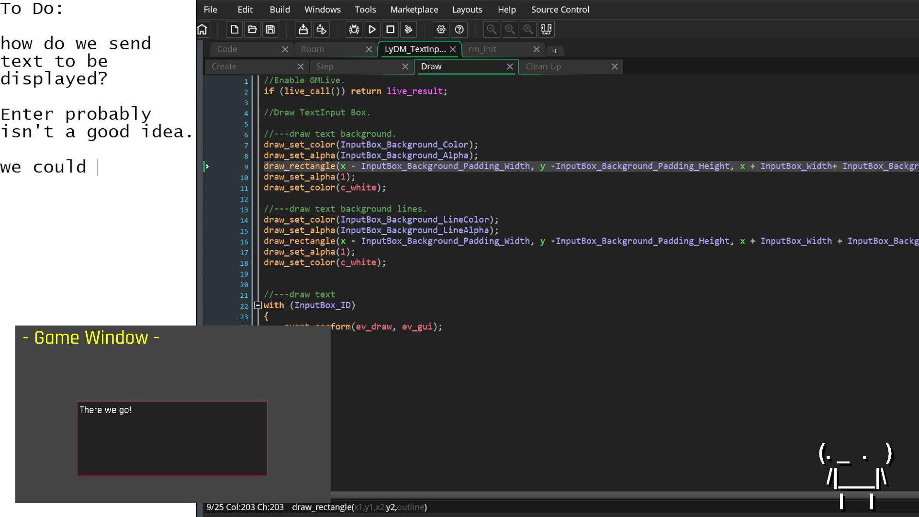
type(" a button? ")
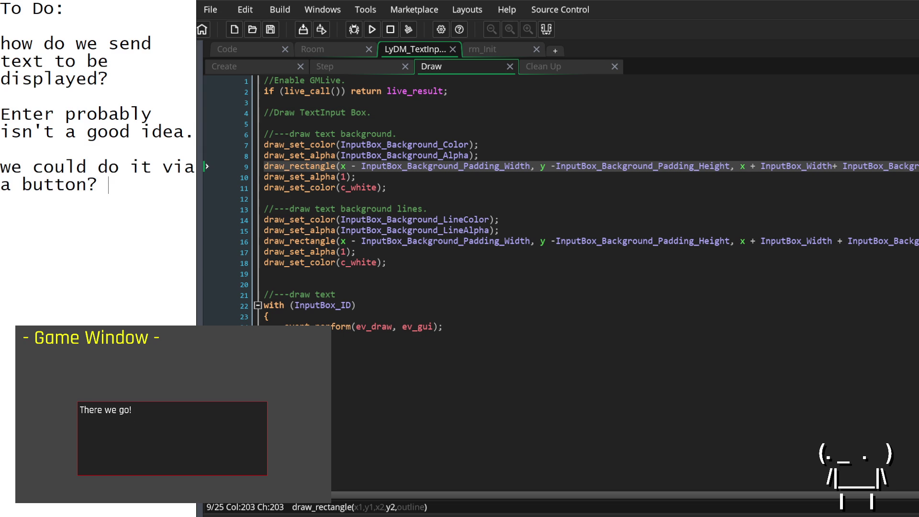
type("as well as")
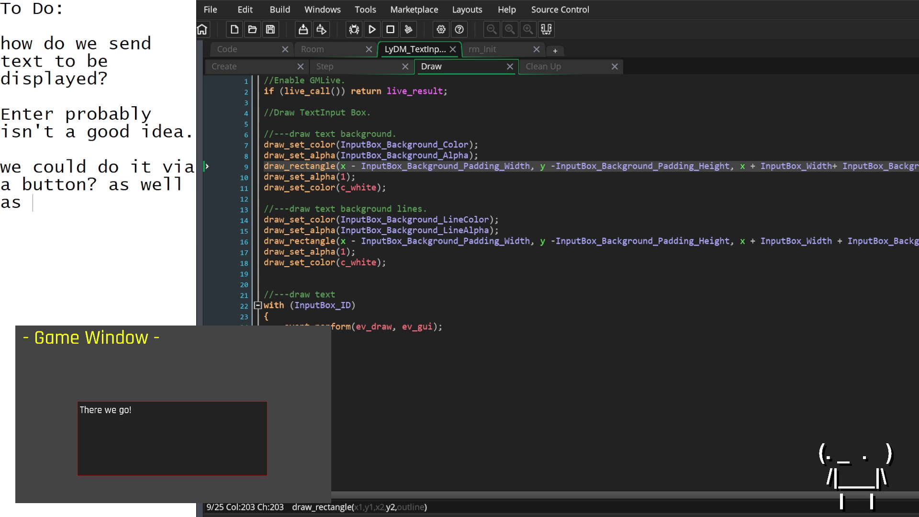
key("BackSpace")
key("BackSpace")
key("Return")
Replace the enter note with 'Actually, enter works fine.' and add 'If we're holding shift while pressing enter, we won't send the text'.
left_click_drag(1, 221, 2, 111)
type("A")
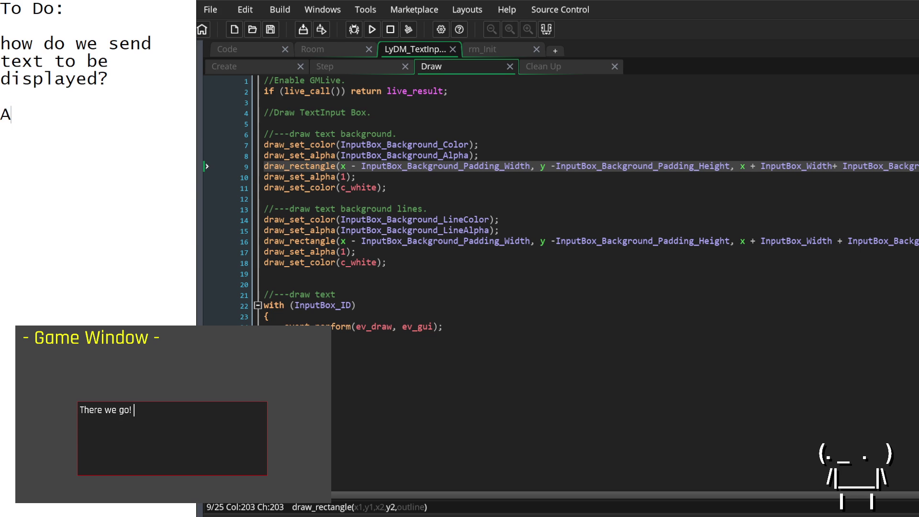
type("ctually, enter works fine.")
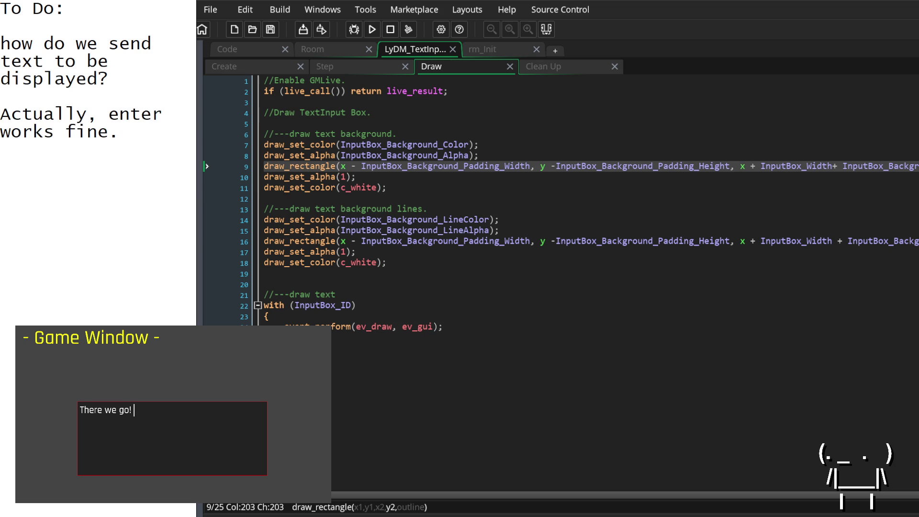
key("Return")
key("Return")
type("if we")
key("BackSpace")
key("BackSpace")
key("BackSpace")
type("If we're")
type(" holdin")
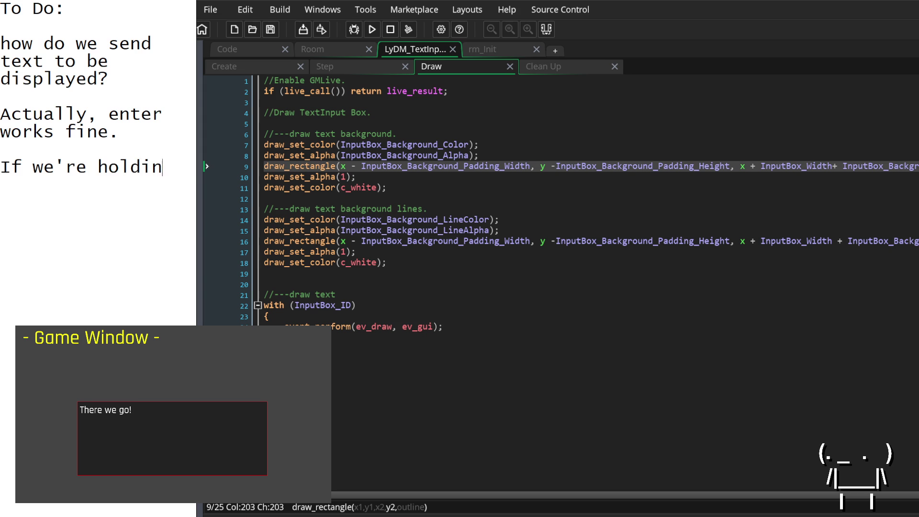
type("g shift while pressine")
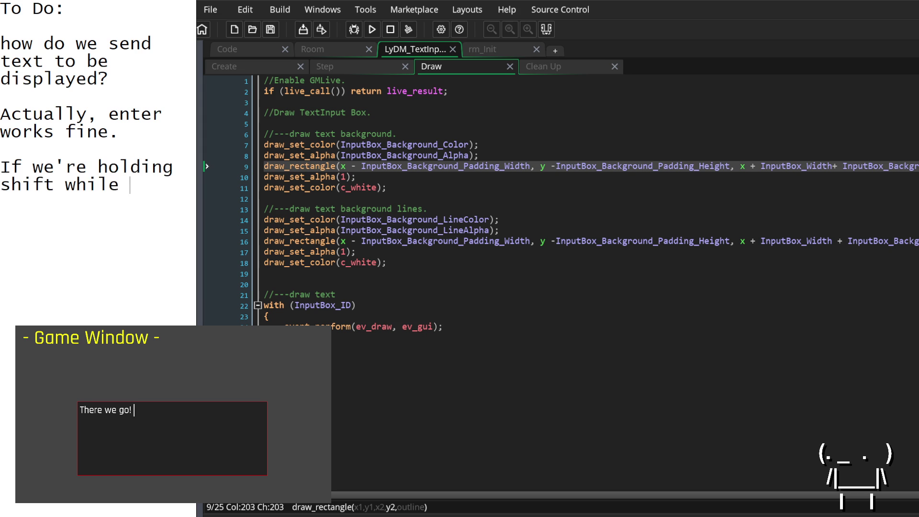
key("BackSpace")
type("g e")
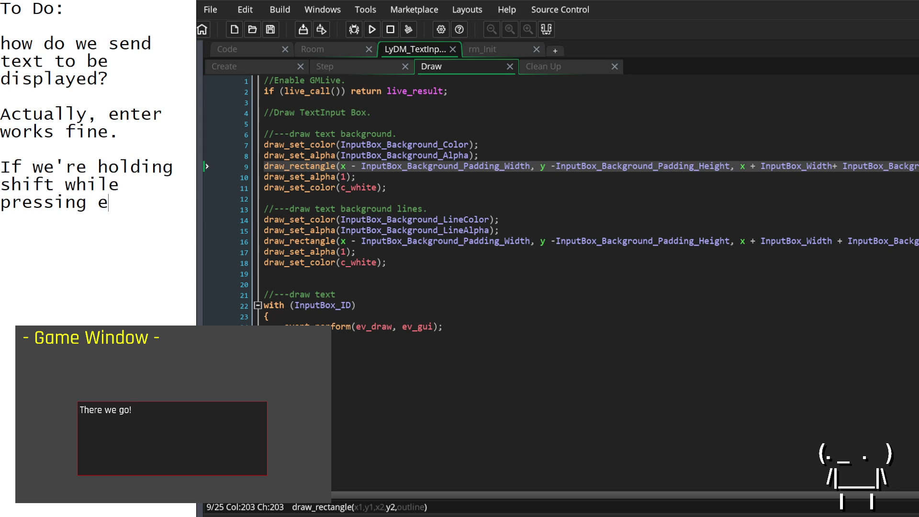
type("nter, we won't se")
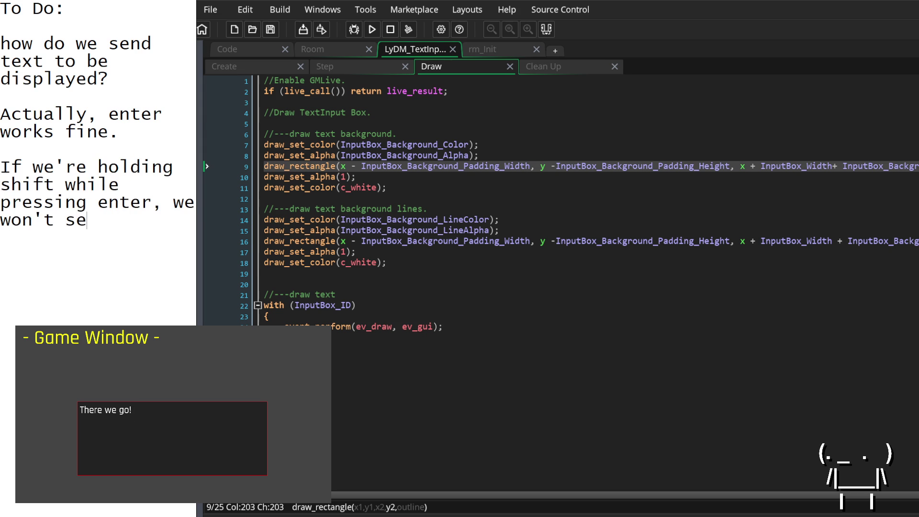
type("nd the text.")
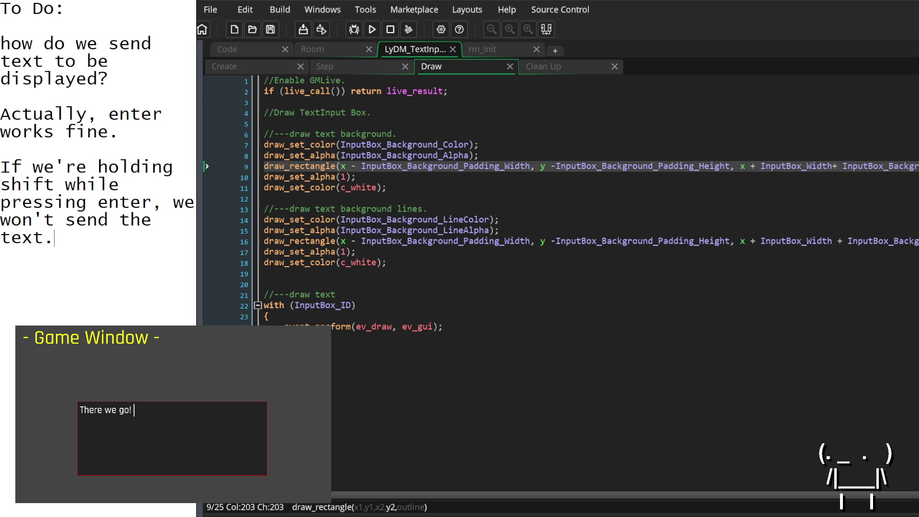
Delete the leftover input box lines at the end of the Create event, then view the Step event.
left_click(557, 123)
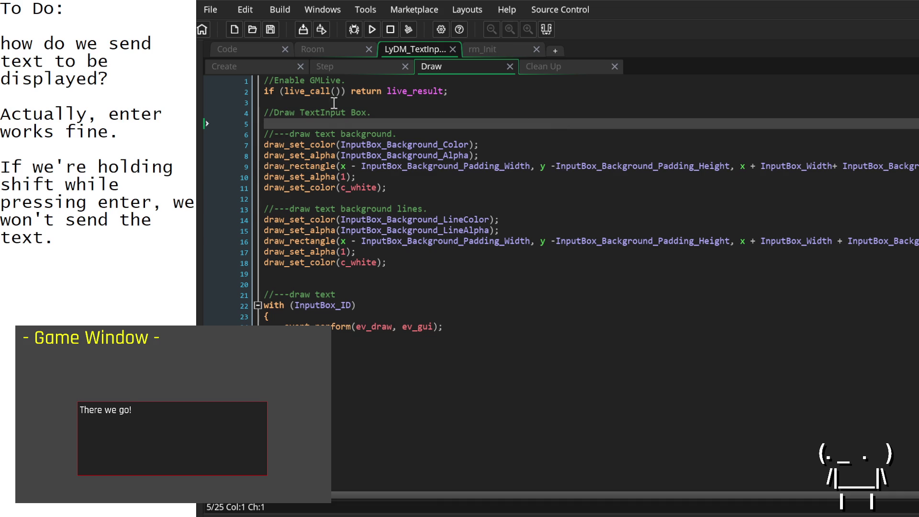
left_click(265, 67)
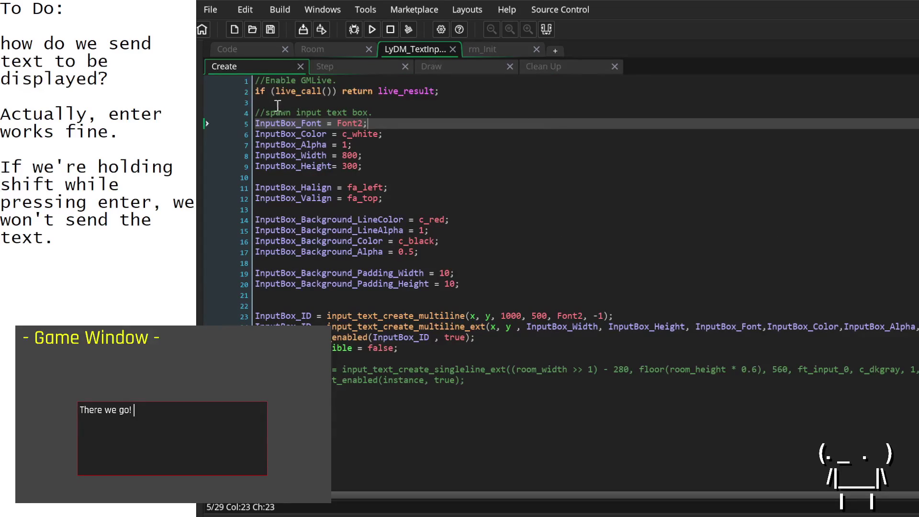
left_click_drag(492, 405, 256, 359)
key("BackSpace")
key("BackSpace")
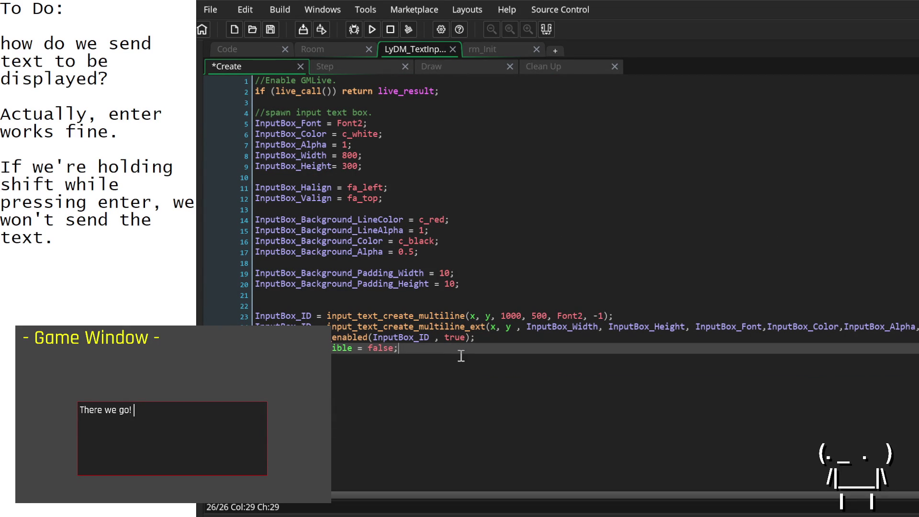
left_click(282, 104)
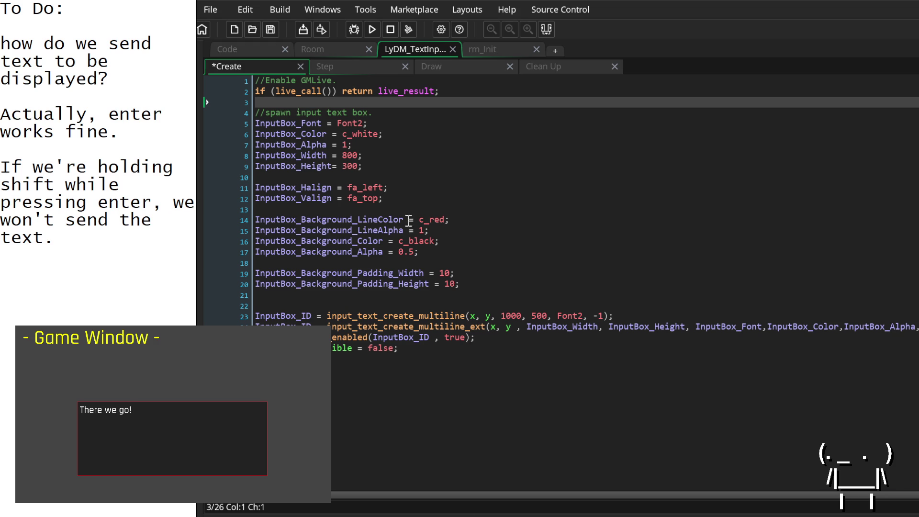
left_click(355, 68)
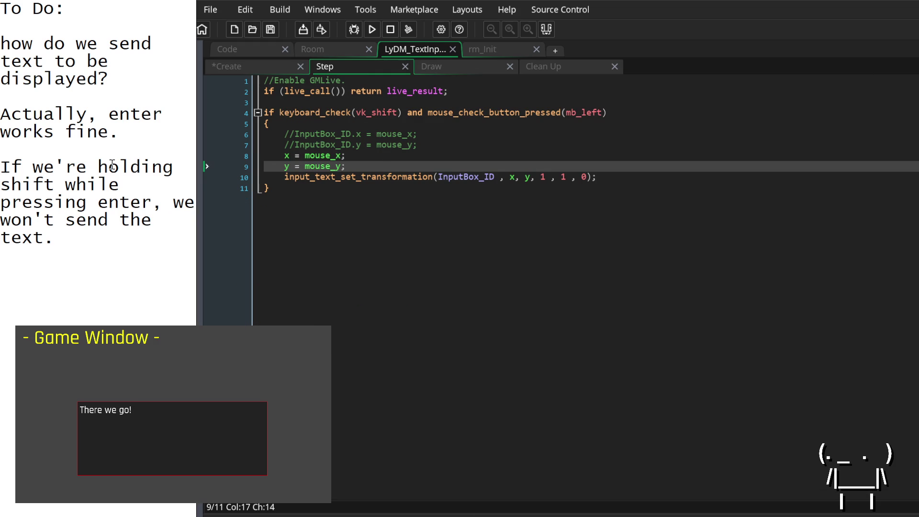
mouse_move(150, 271)
left_mouse_down()
mouse_move(3, 113)
mouse_move(5, 33)
left_mouse_up()
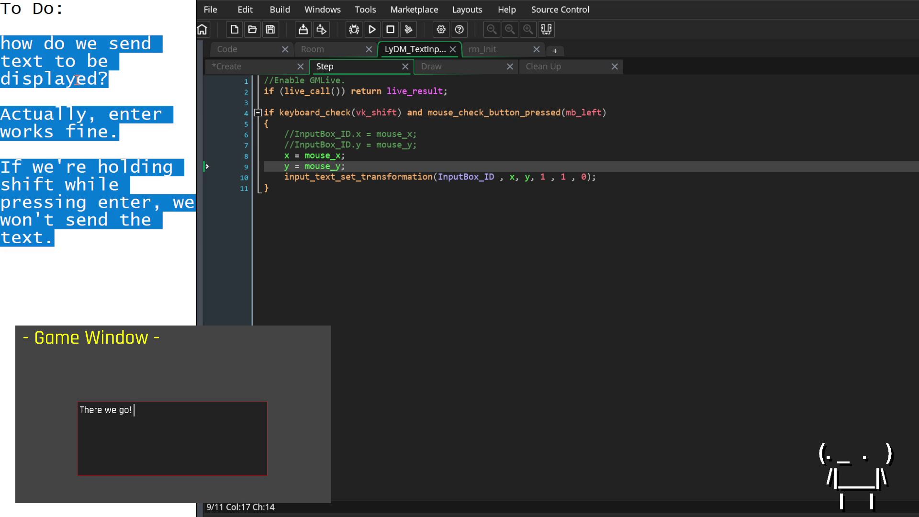
Replace the old notes with the heading '-Create Text Input Methods:'.
key("BackSpace")
type("-Create Text Input Methods:")
key("Left")
key("Left")
key("Left")
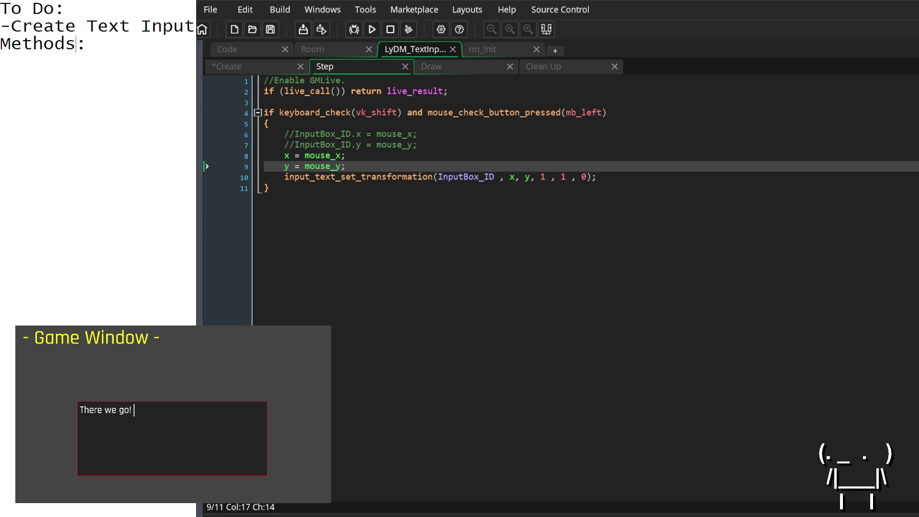
key("Right")
key("Right")
key("Right")
key("Right")
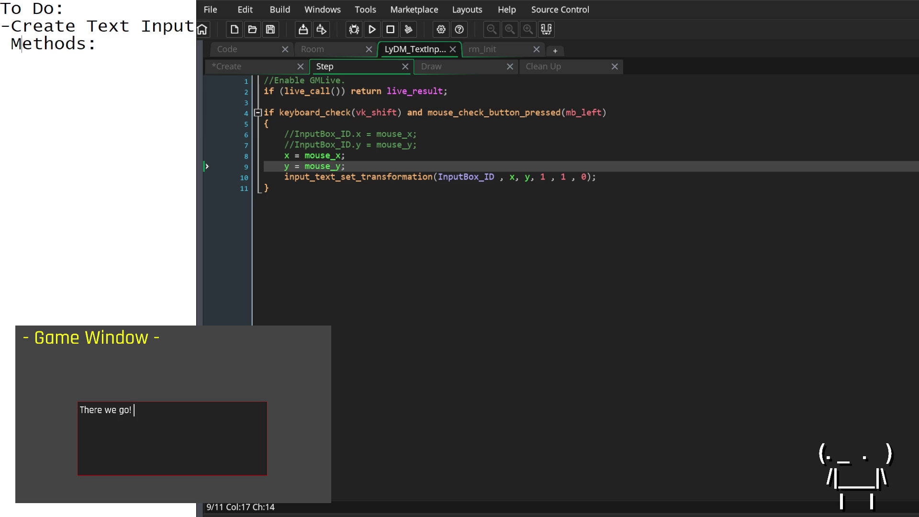
key("Return")
List '--send text.' and '--move input box.' beneath the heading.
type("--")
type("send text.")
key("BackSpace")
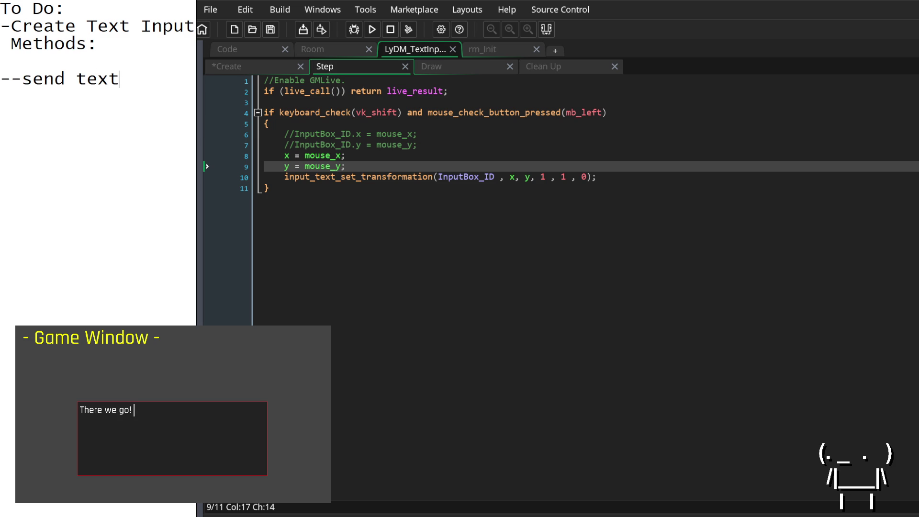
type("to d")
key("BackSpace")
key("BackSpace")
key("BackSpace")
type(".")
key("Return")
type("--")
type("move textbox")
type(".")
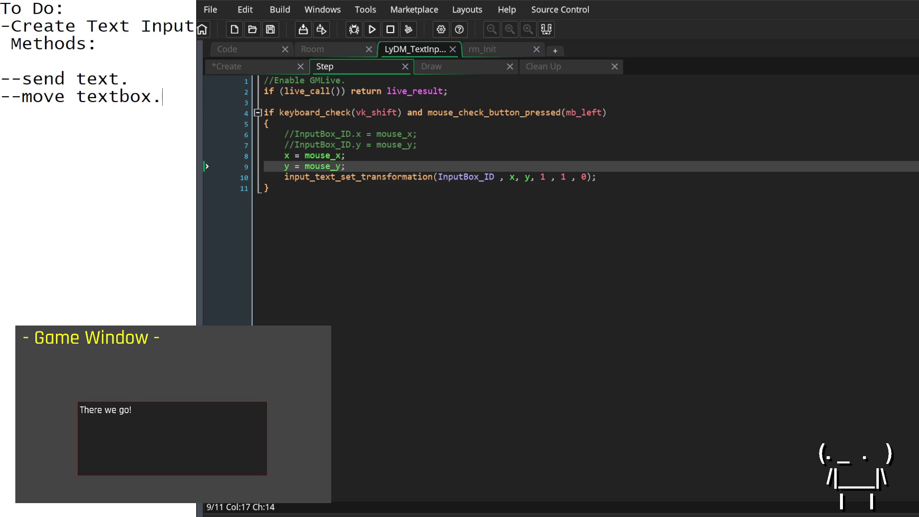
key("BackSpace")
key("BackSpace")
key("BackSpace")
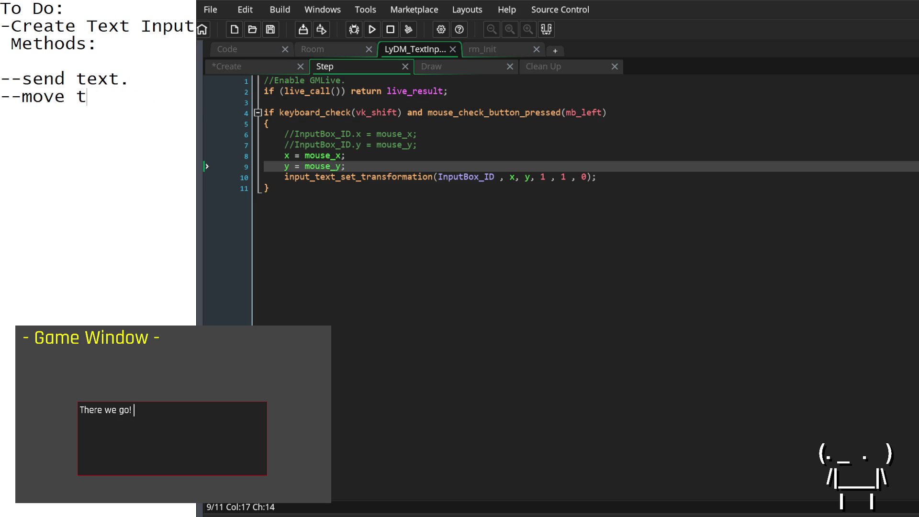
type("input box.")
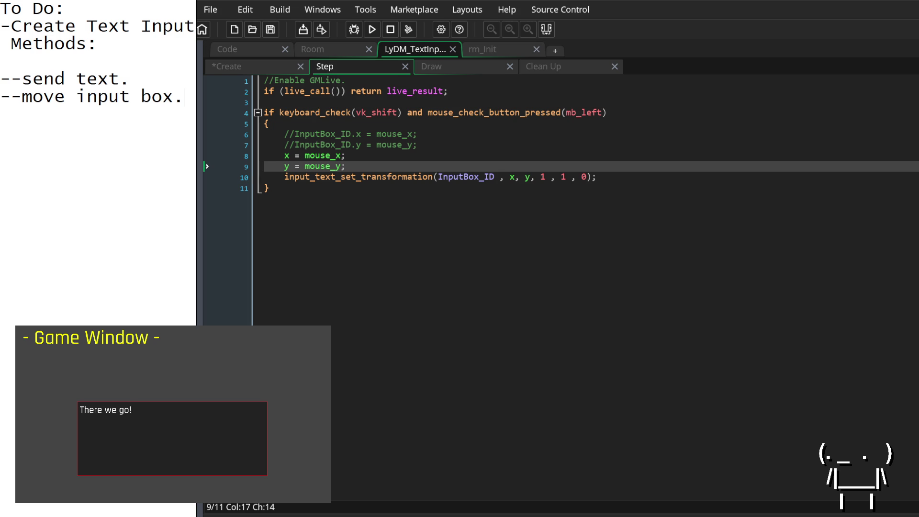